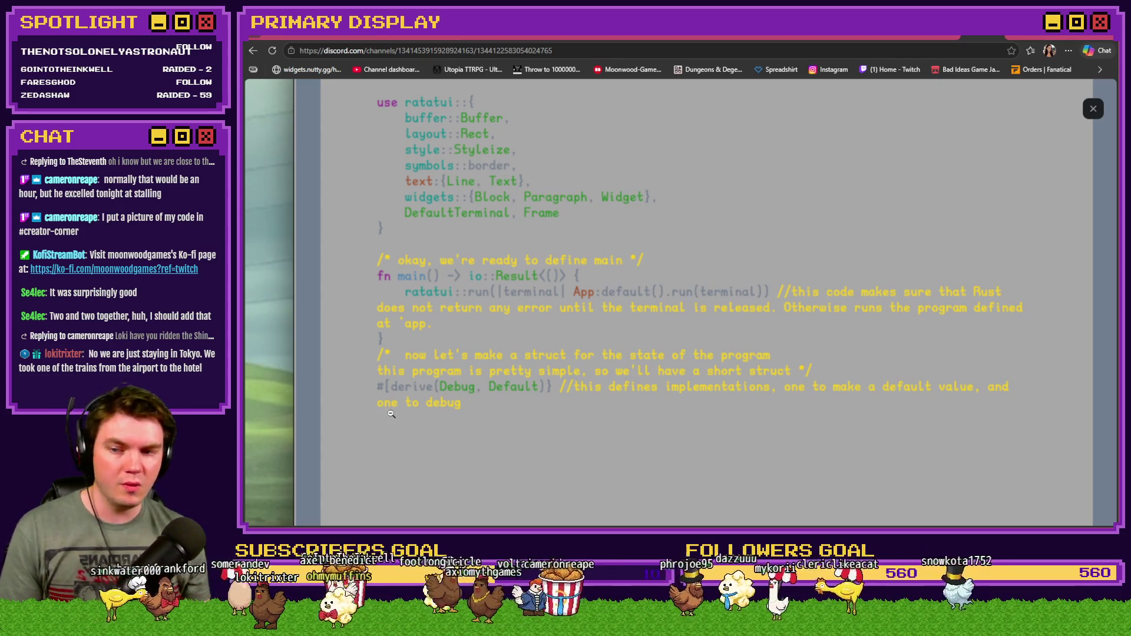
Close the enlarged code image, react to the post with raised hands, and return to RPG Maker.
left_click(1093, 109)
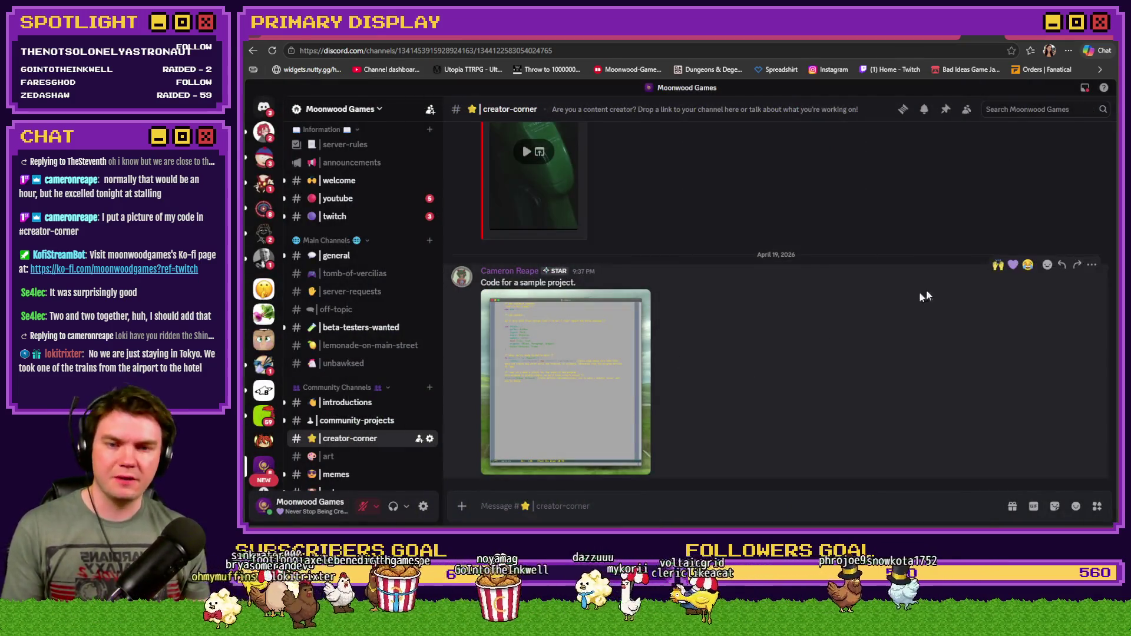
left_click(997, 265)
key("alt+Tab")
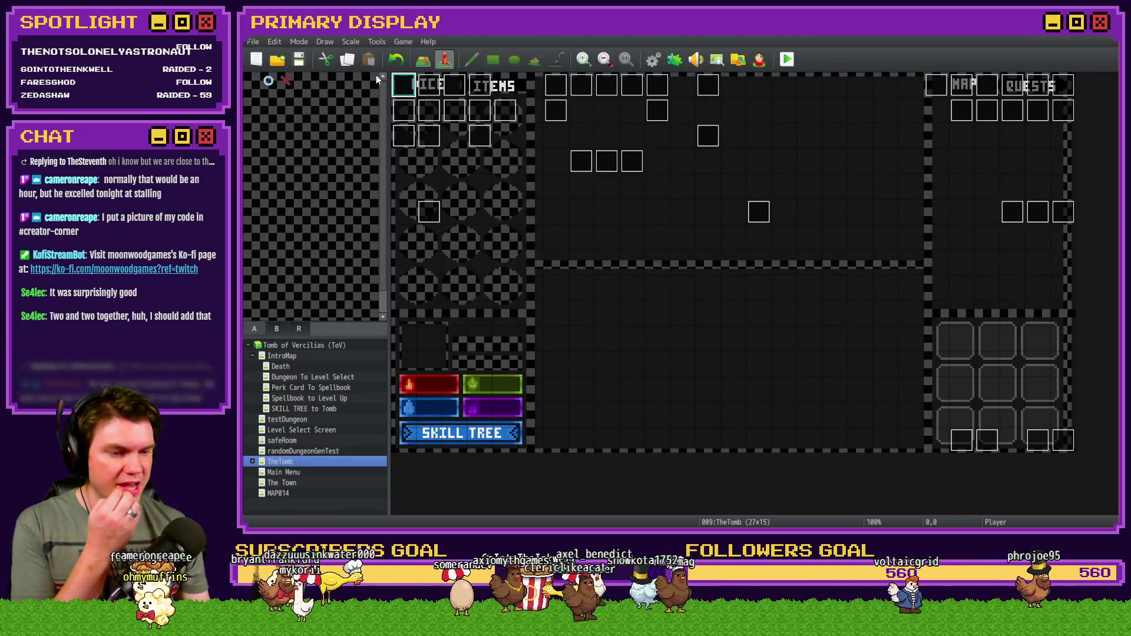
left_click(300, 59)
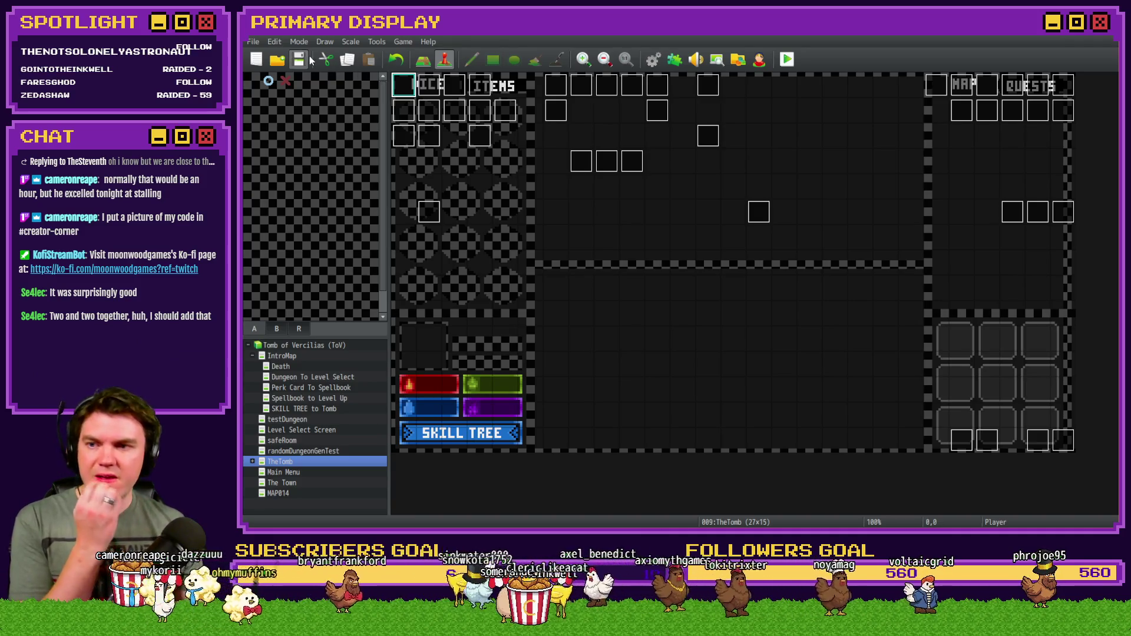
left_click(788, 59)
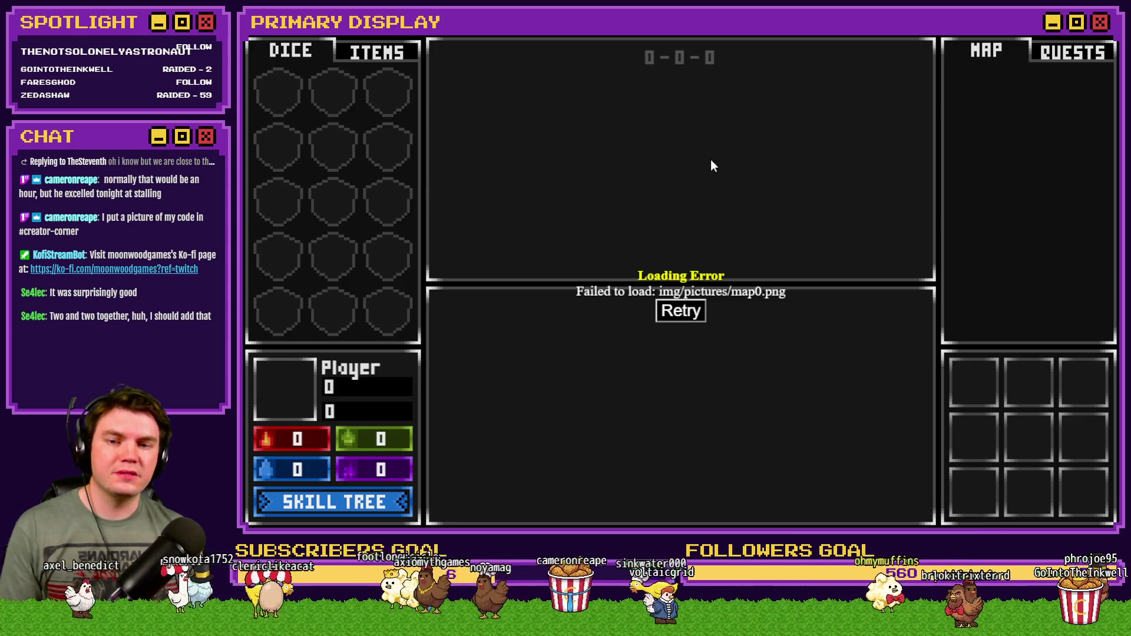
key("alt+F4")
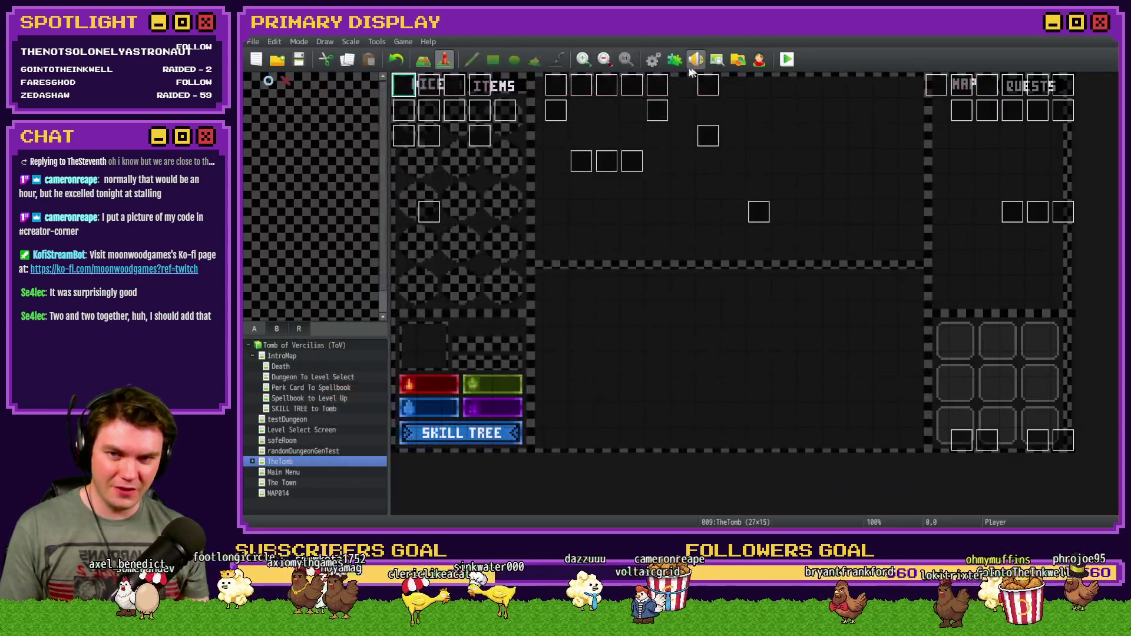
Delete the showPicture script line from the RTG v2.0 common event and confirm the Database.
left_click(653, 58)
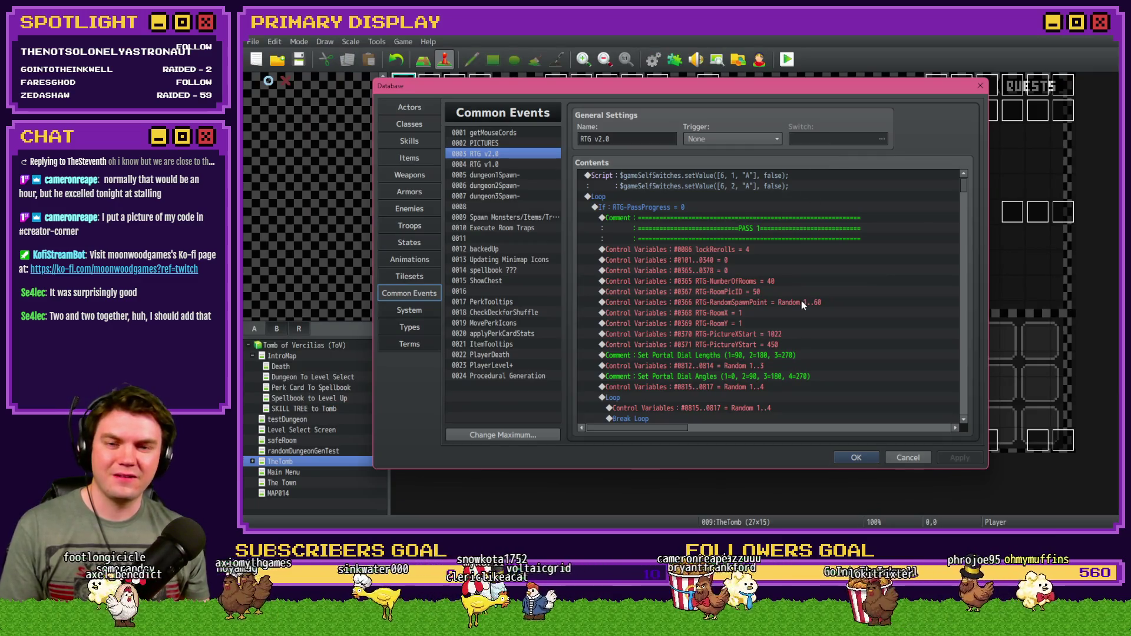
scroll(712, 371, "down", 10)
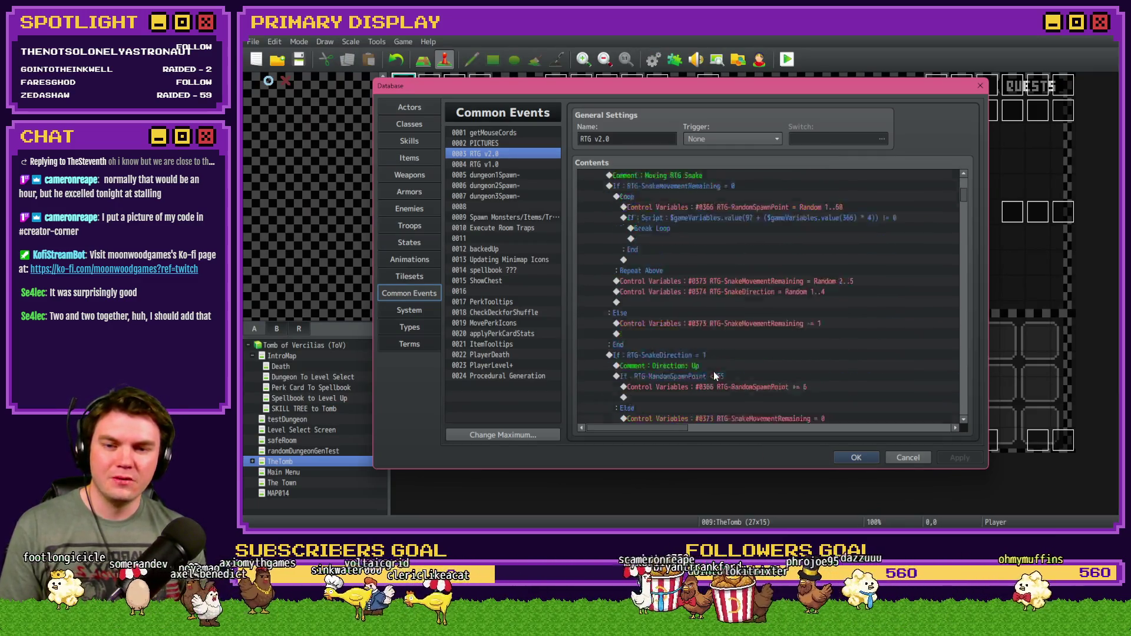
scroll(715, 371, "down", 10)
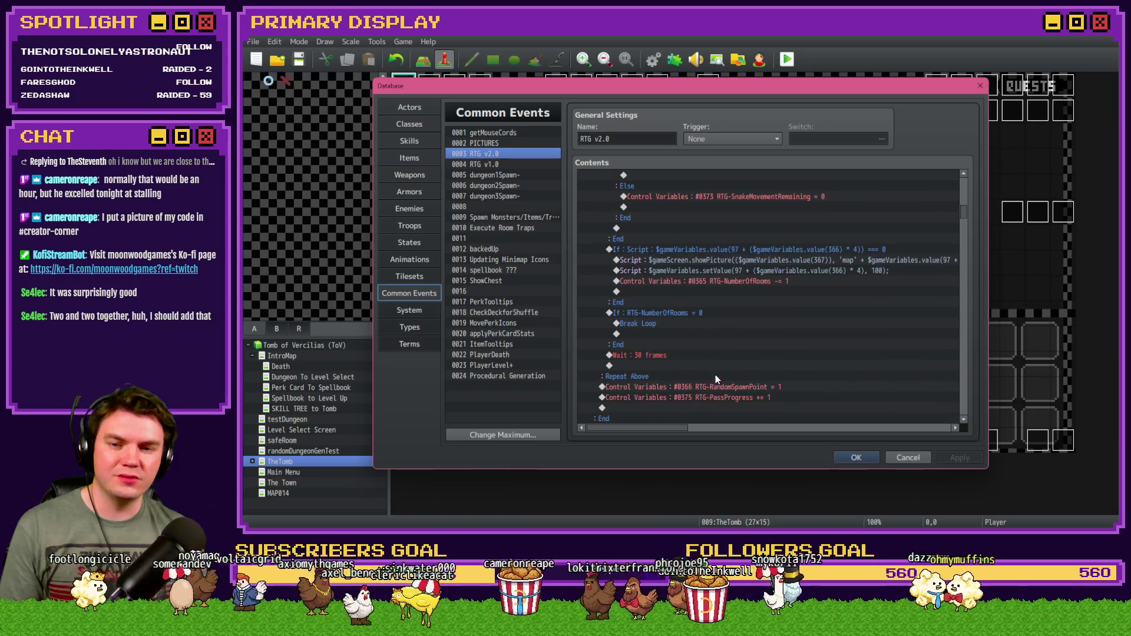
left_click(712, 270)
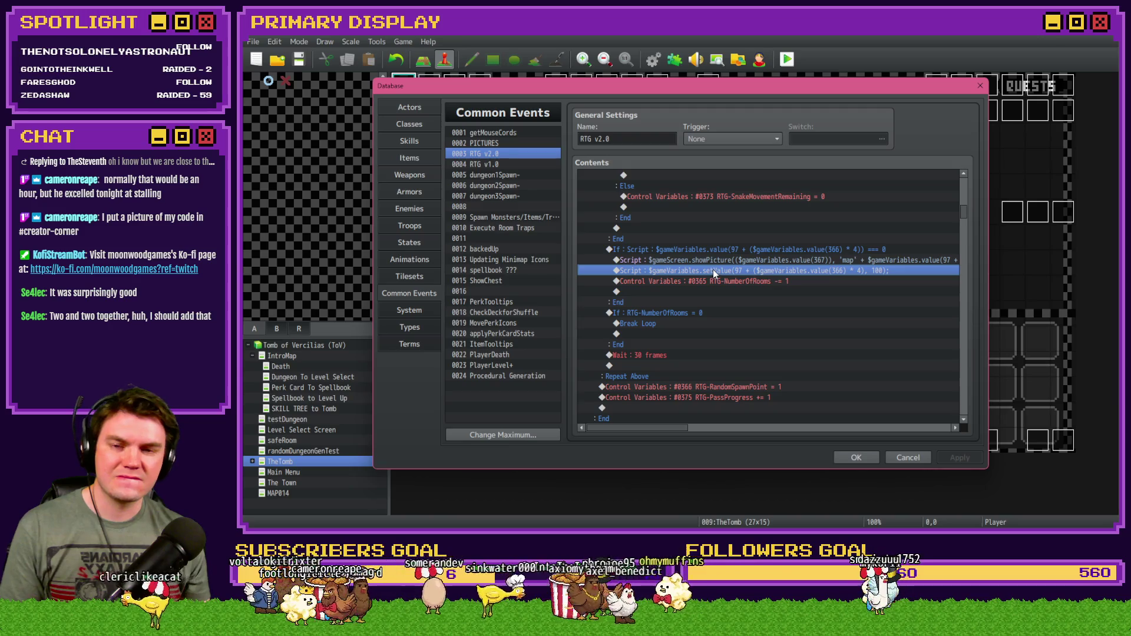
left_click(725, 260)
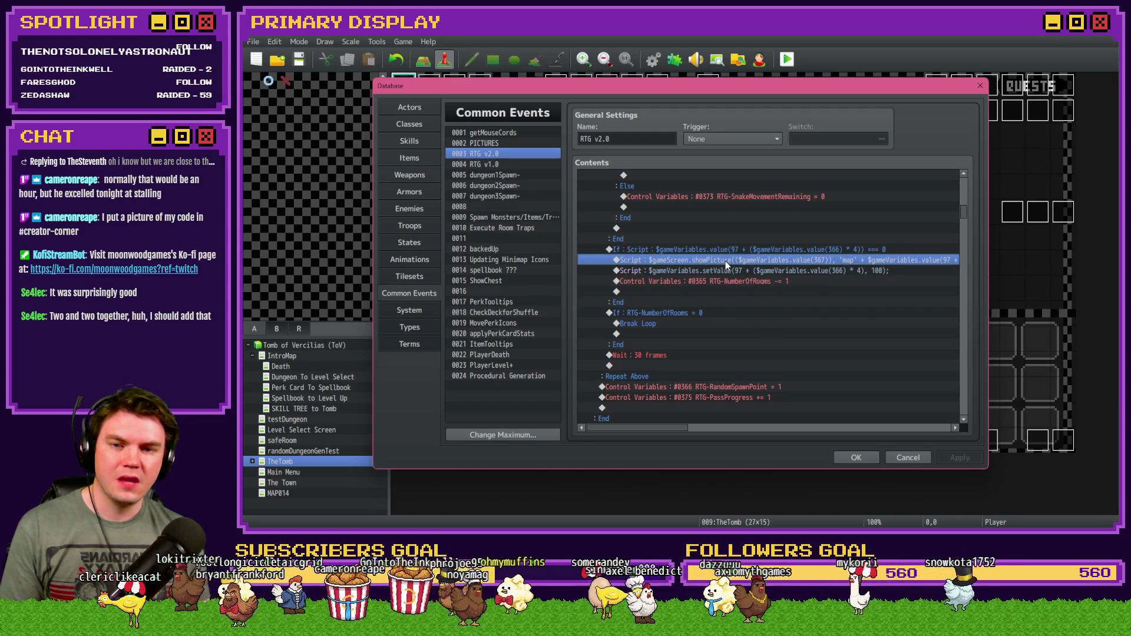
key("Delete")
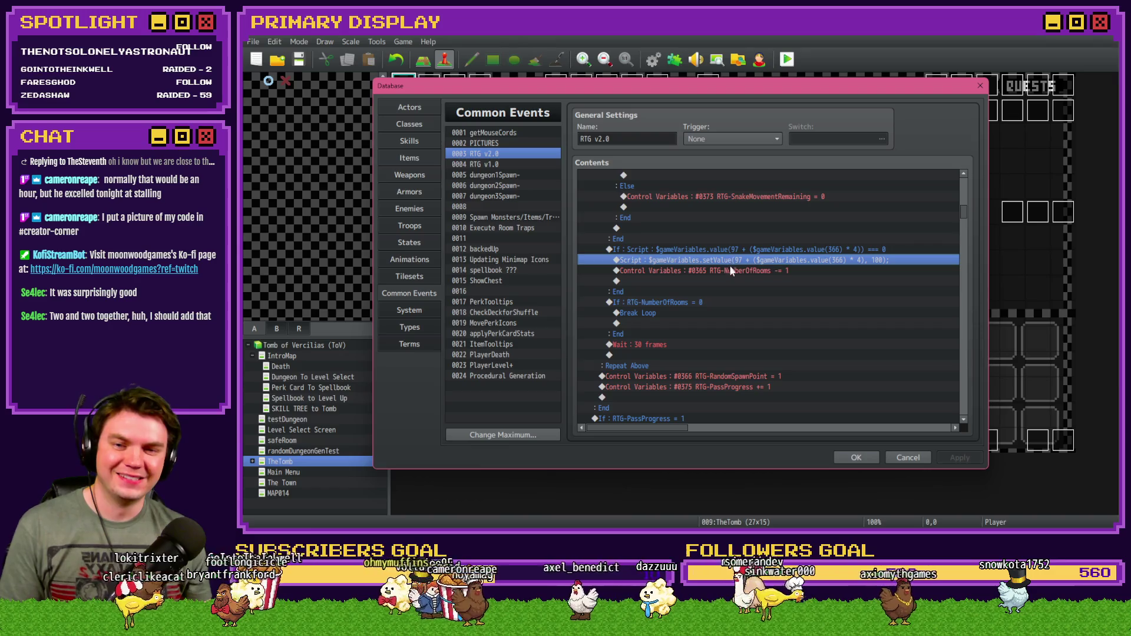
left_click(856, 457)
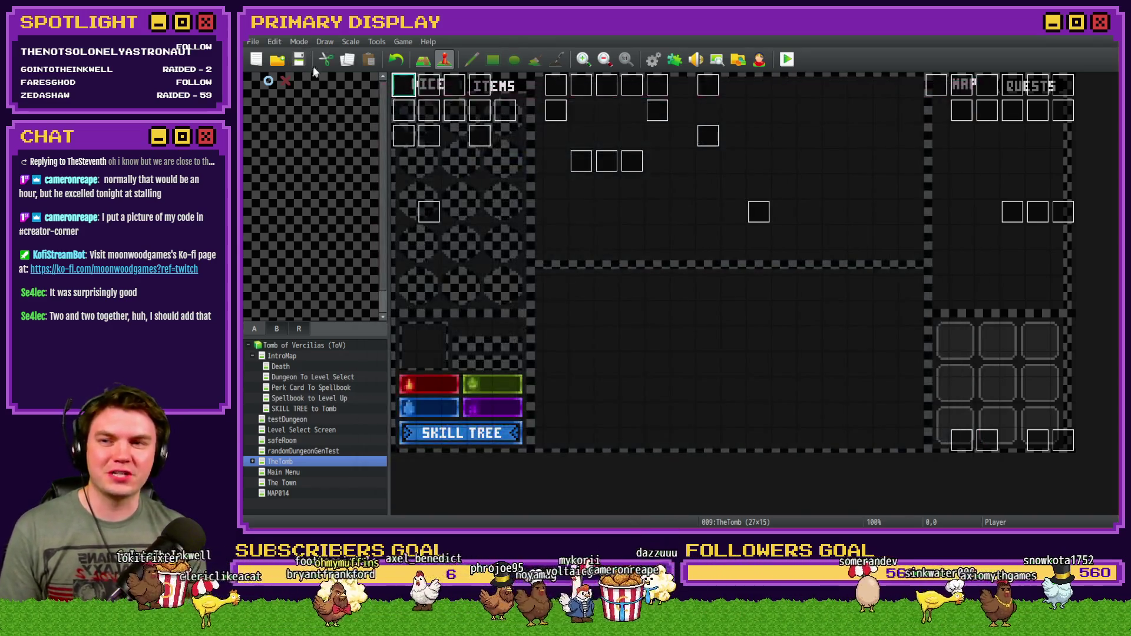
Run a playtest in an enlarged window, then close the game.
left_click(787, 59)
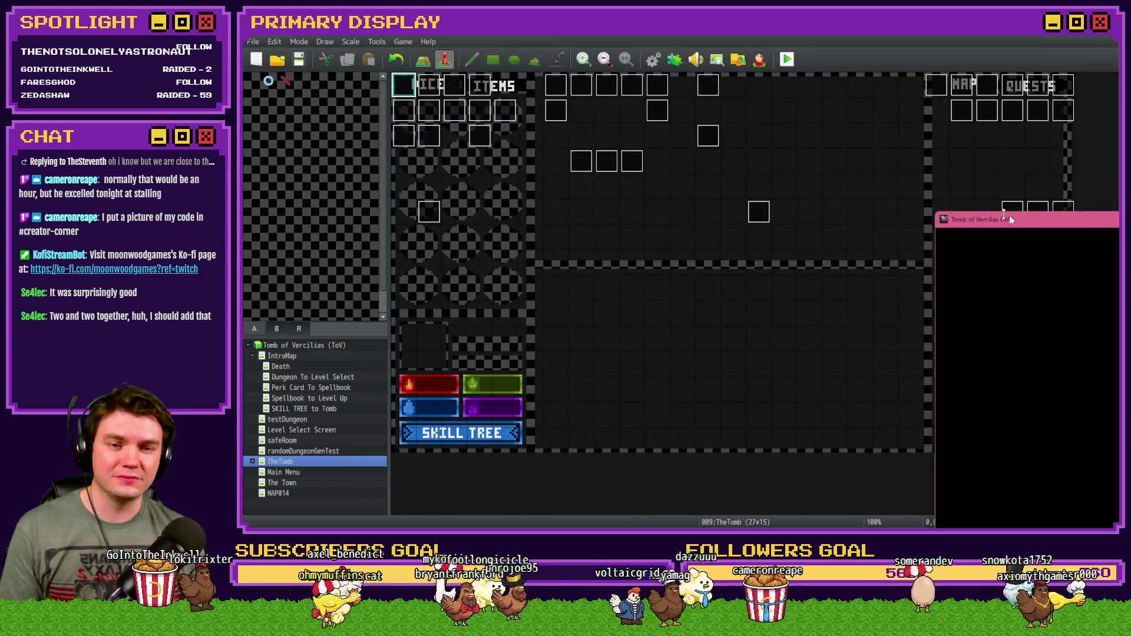
left_click_drag(1009, 220, 518, 35)
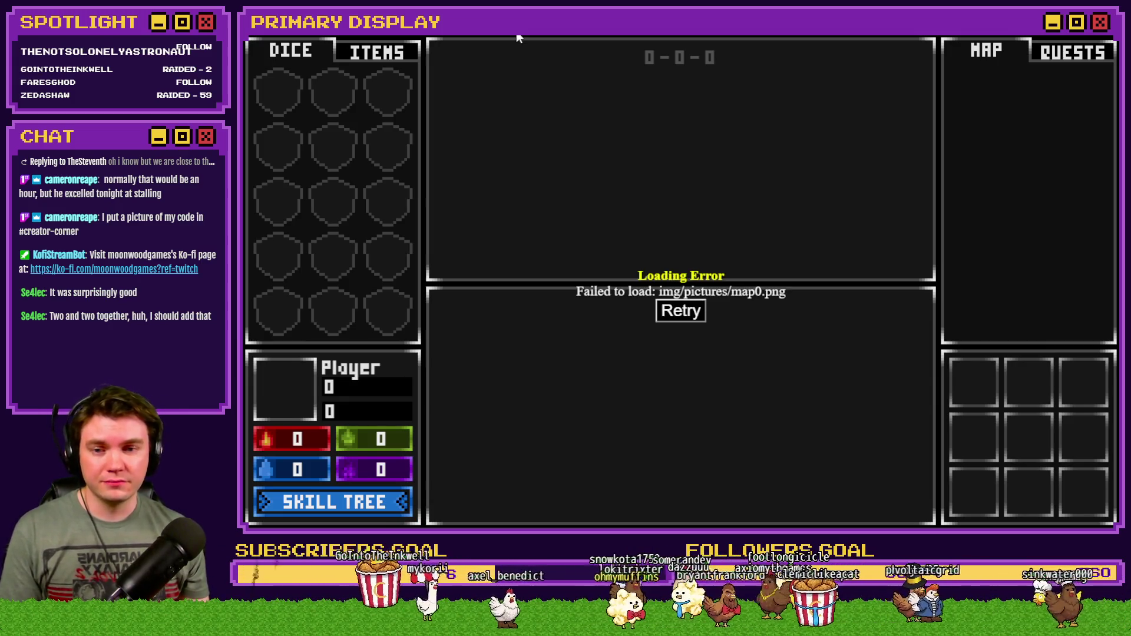
key("alt+F4")
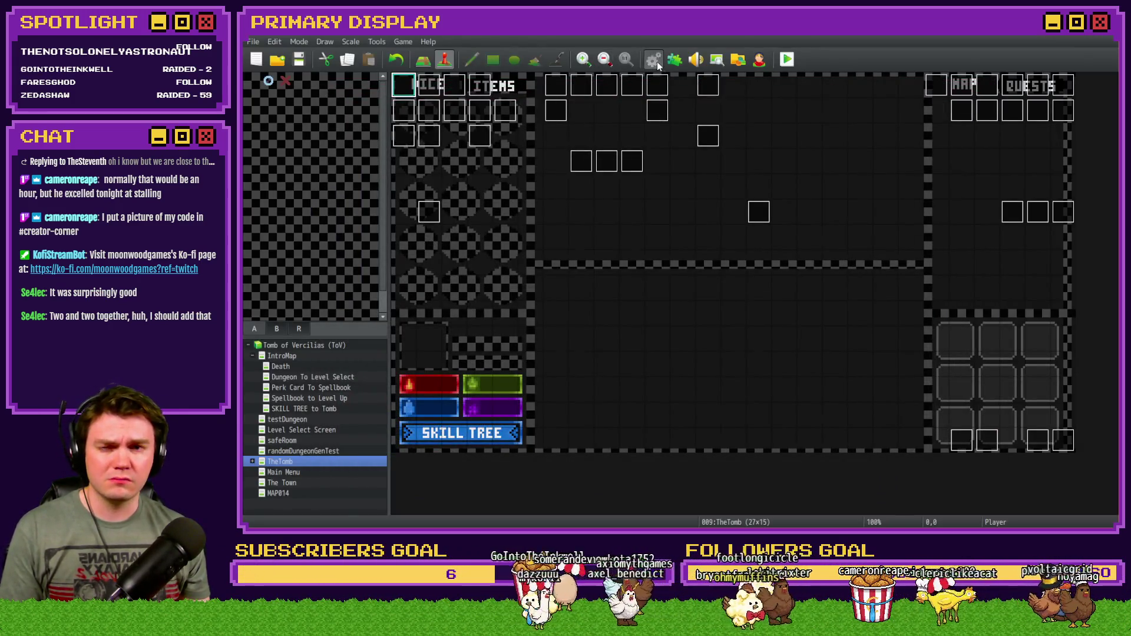
Move RTG v2.0's showPicture script below the Break Loop check, just above Wait : 30 frames.
key("F9")
scroll(967, 195, "down", 10)
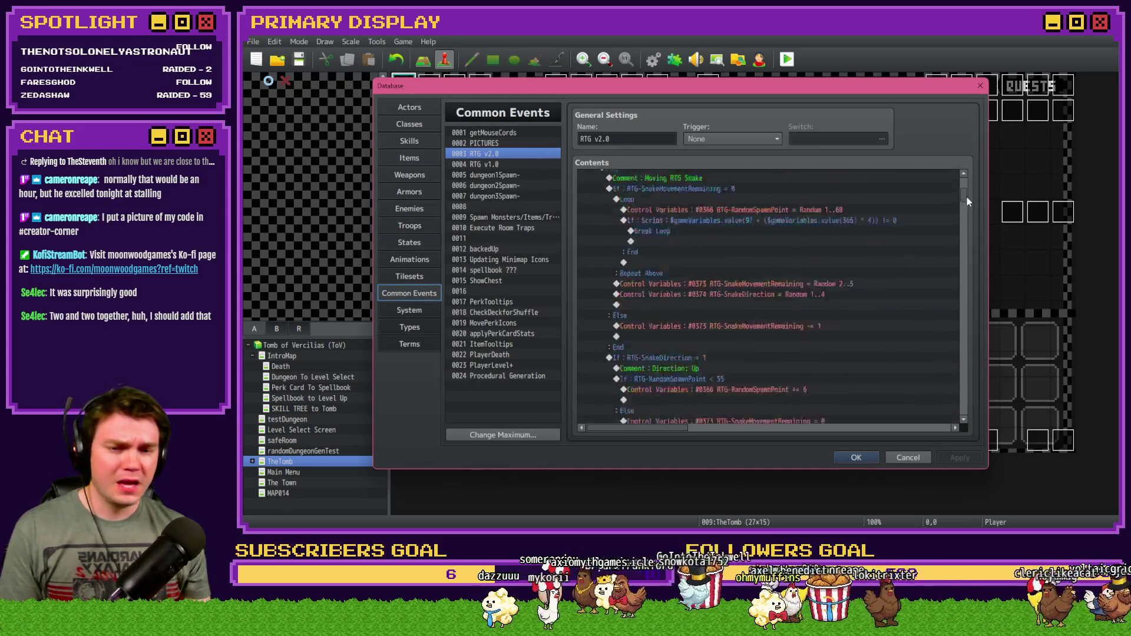
left_click(807, 256)
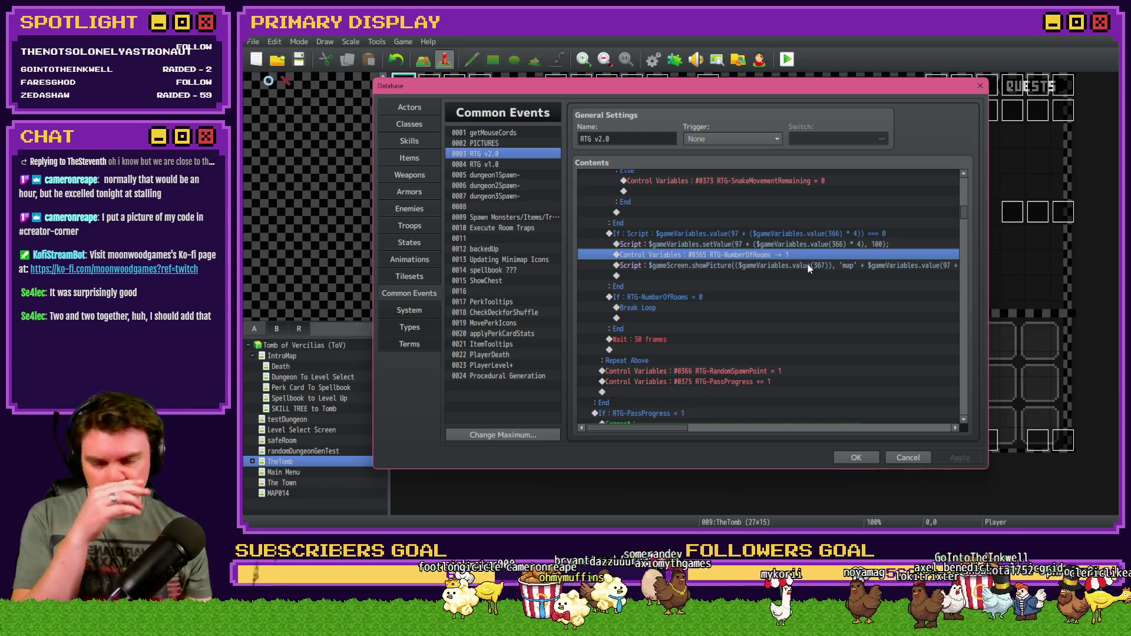
left_click(807, 265)
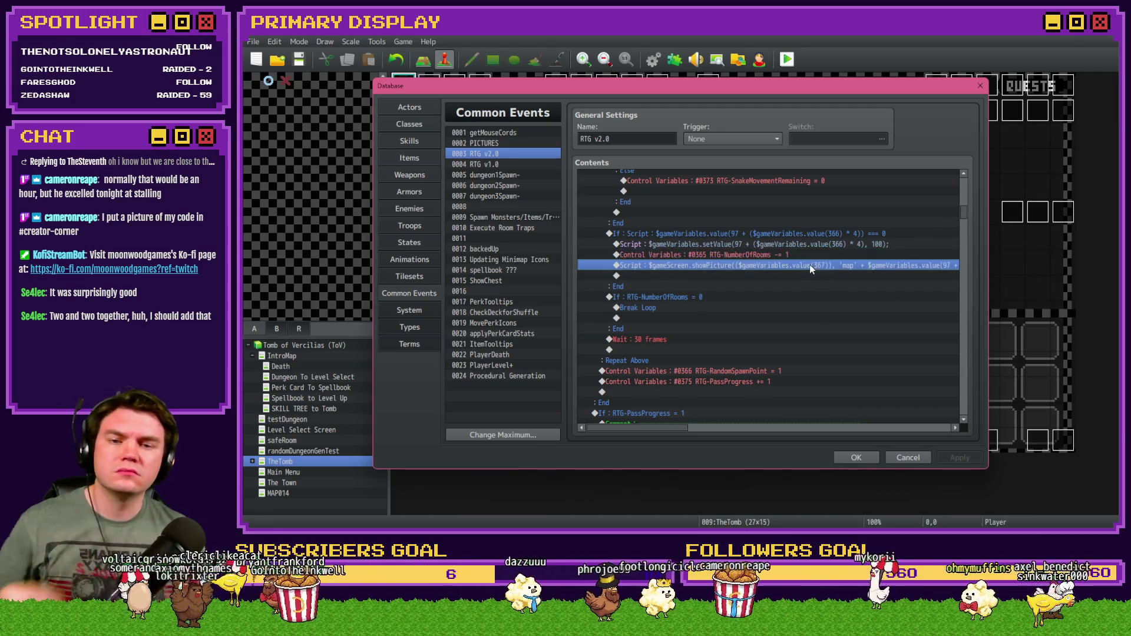
left_click_drag(807, 280, 658, 334)
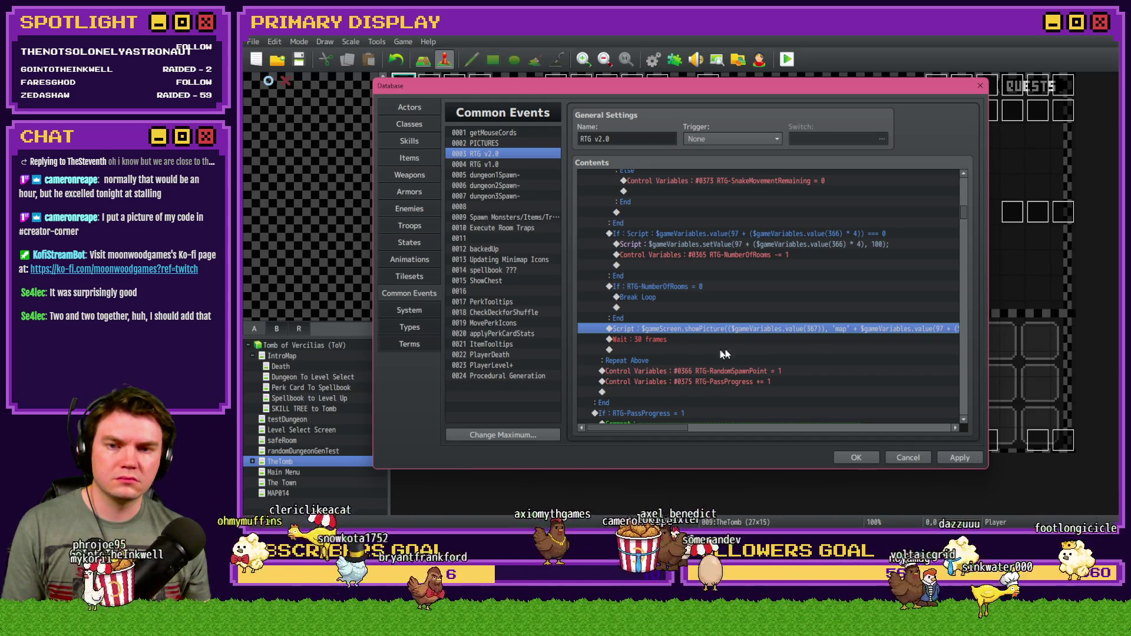
mouse_move(964, 215)
left_mouse_down()
mouse_move(966, 188)
mouse_move(964, 222)
left_mouse_up()
left_click(706, 287)
key("ctrl+v")
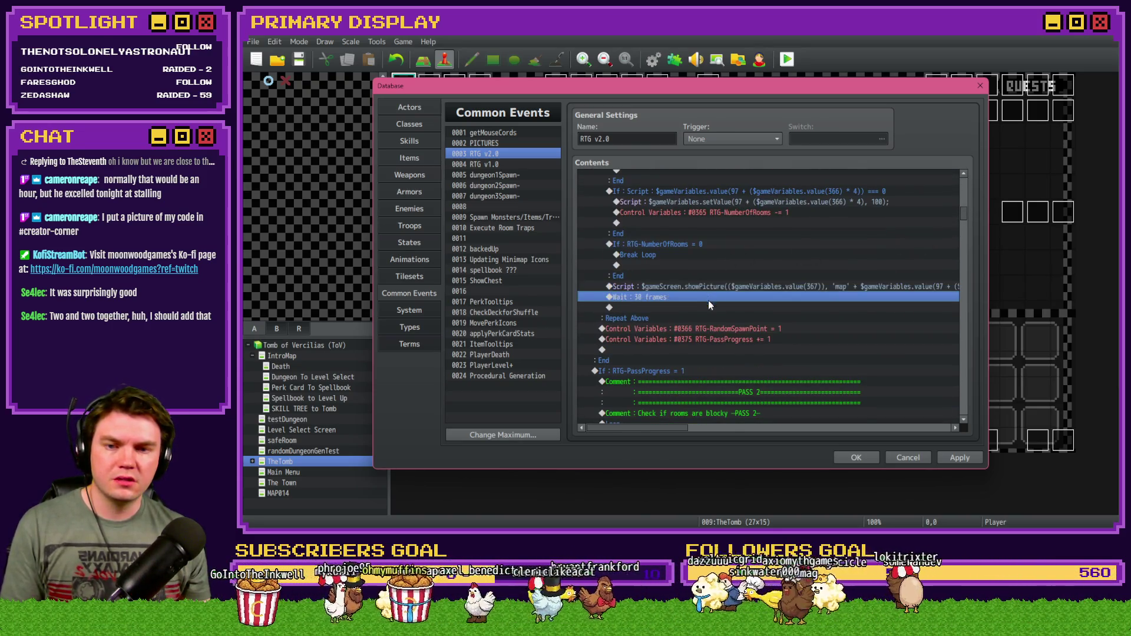
Add a Control Variables command that adds 1 to RTG-RoomPicID.
double_click(708, 300)
left_click(706, 271)
double_click(738, 304)
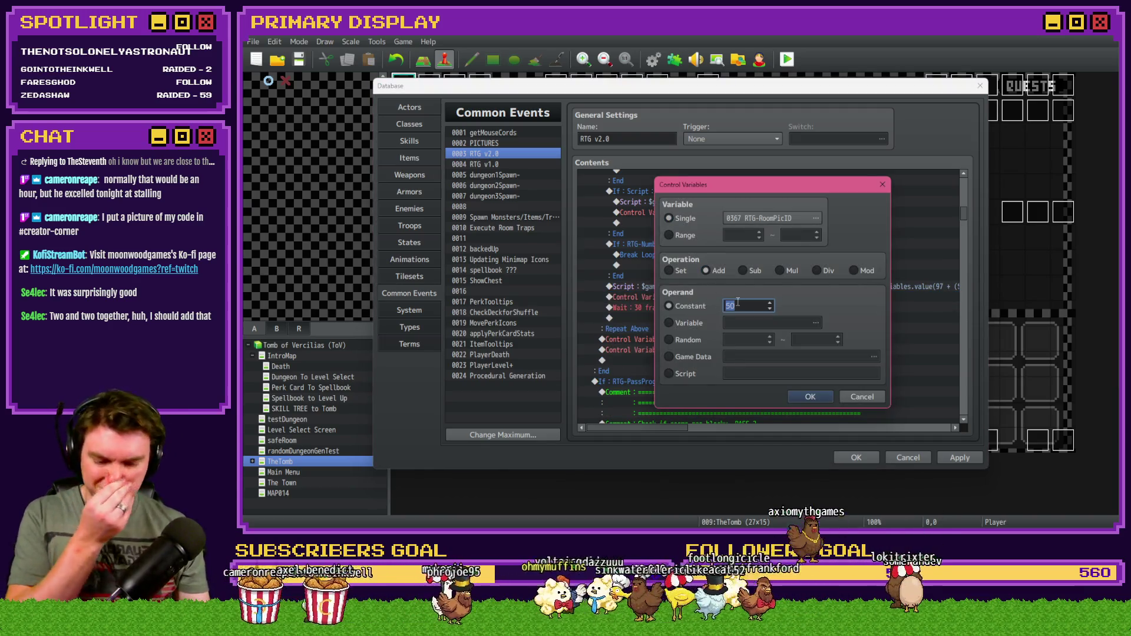
left_click(796, 395)
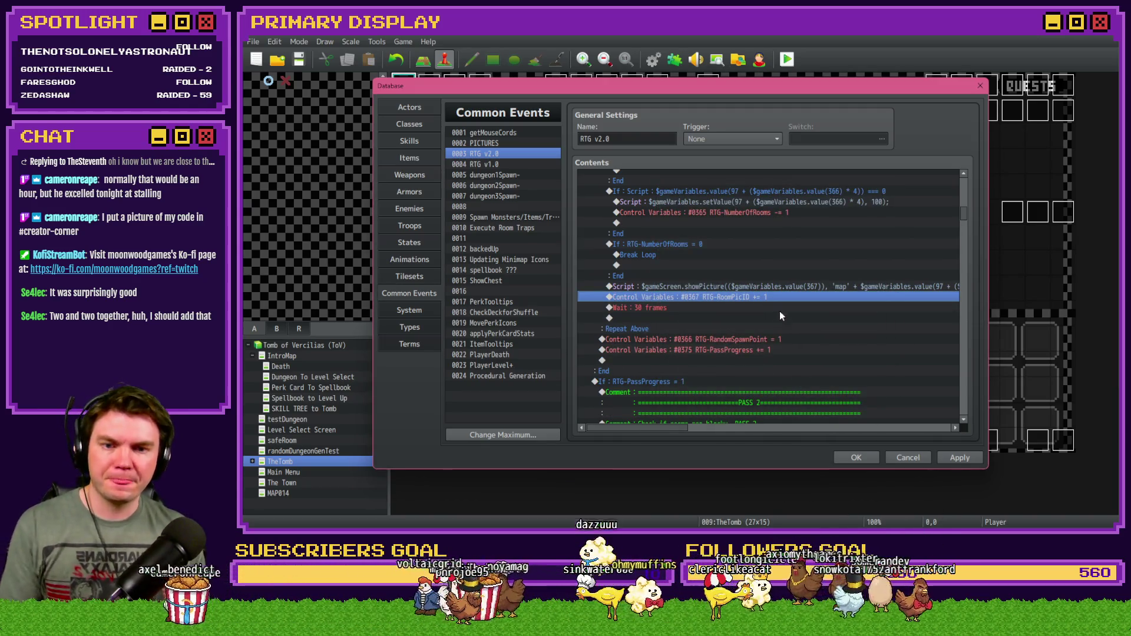
left_click_drag(680, 429, 709, 430)
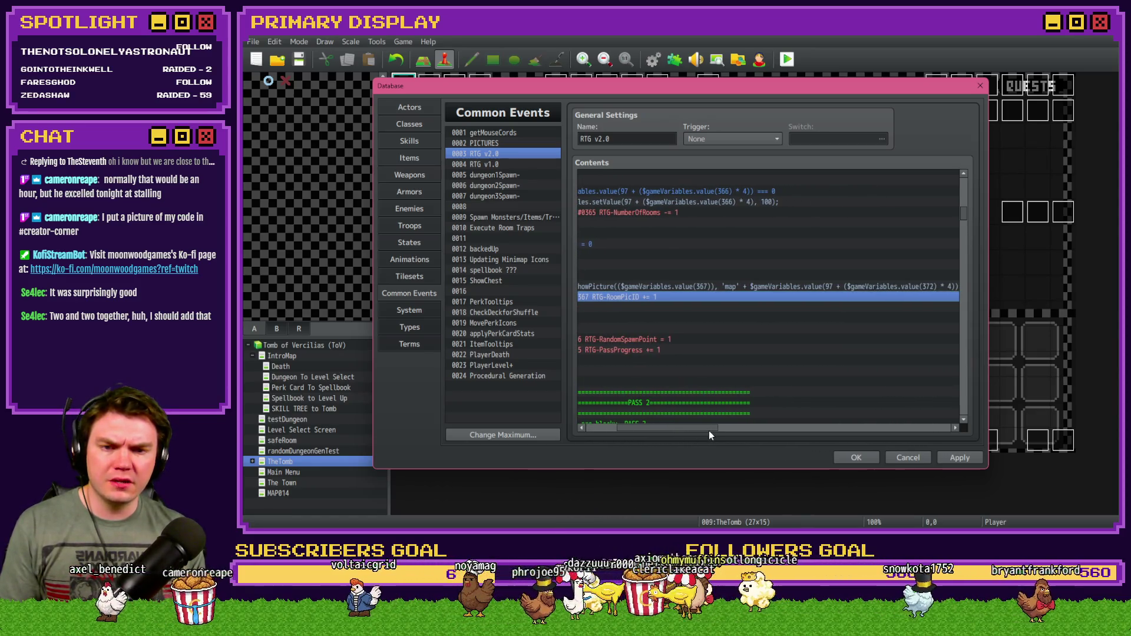
Change the showPicture script's map-name variable from 372 to 366, close the Database, and save the project.
double_click(807, 288)
left_click_drag(734, 233, 592, 224)
left_click(707, 229)
left_click(811, 254)
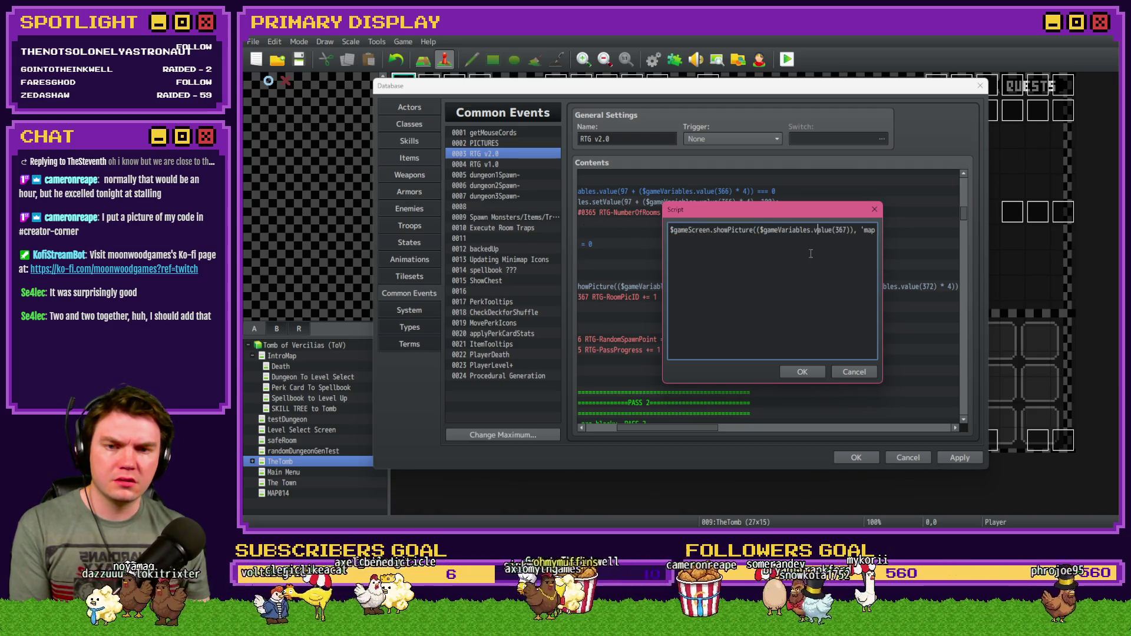
key("Right")
key("Right")
key("Right")
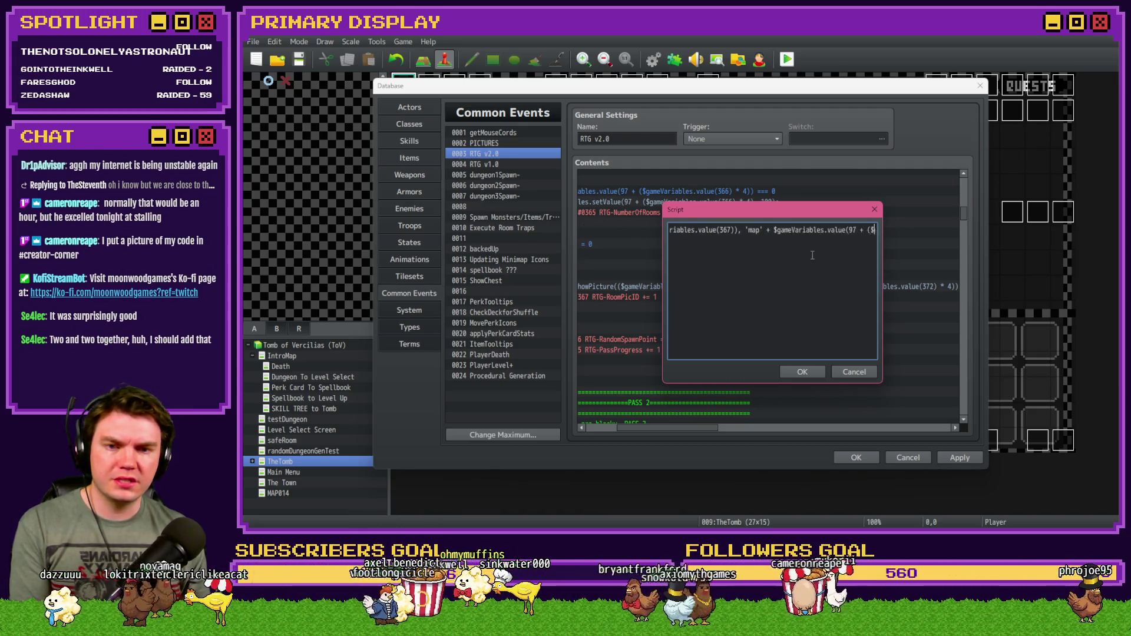
key("Right")
key("Right")
double_click(832, 230)
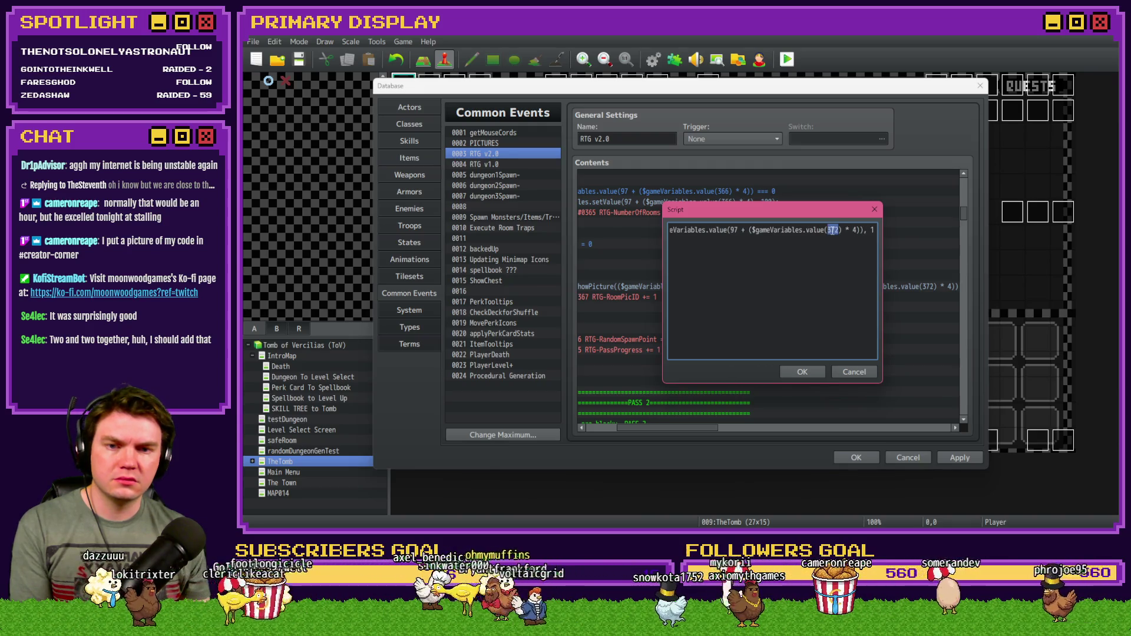
type("366")
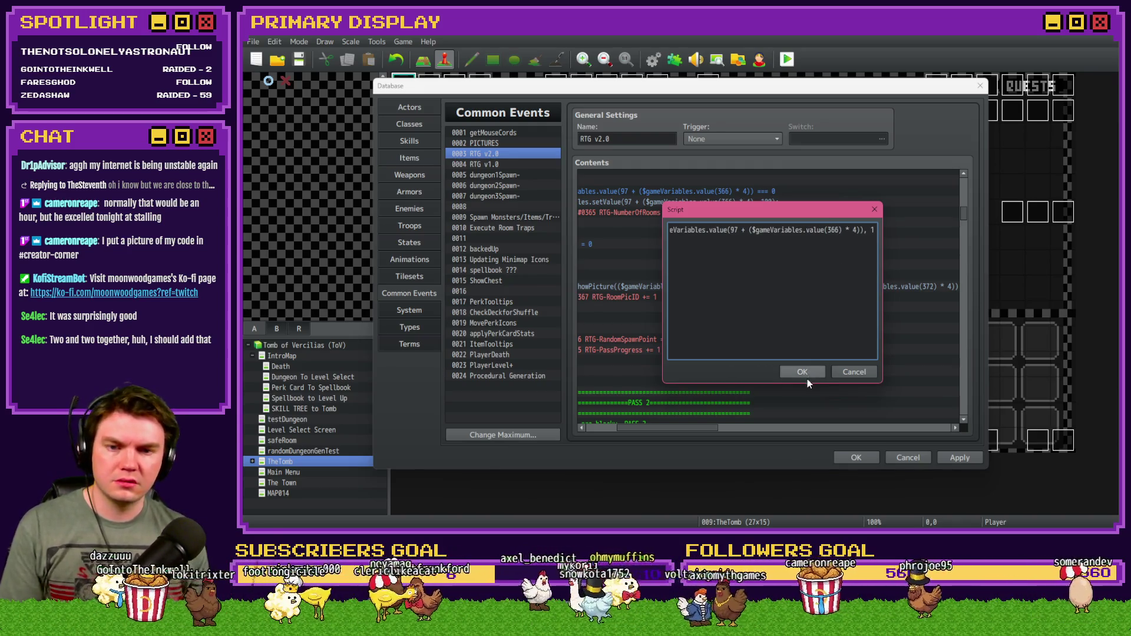
left_click(804, 375)
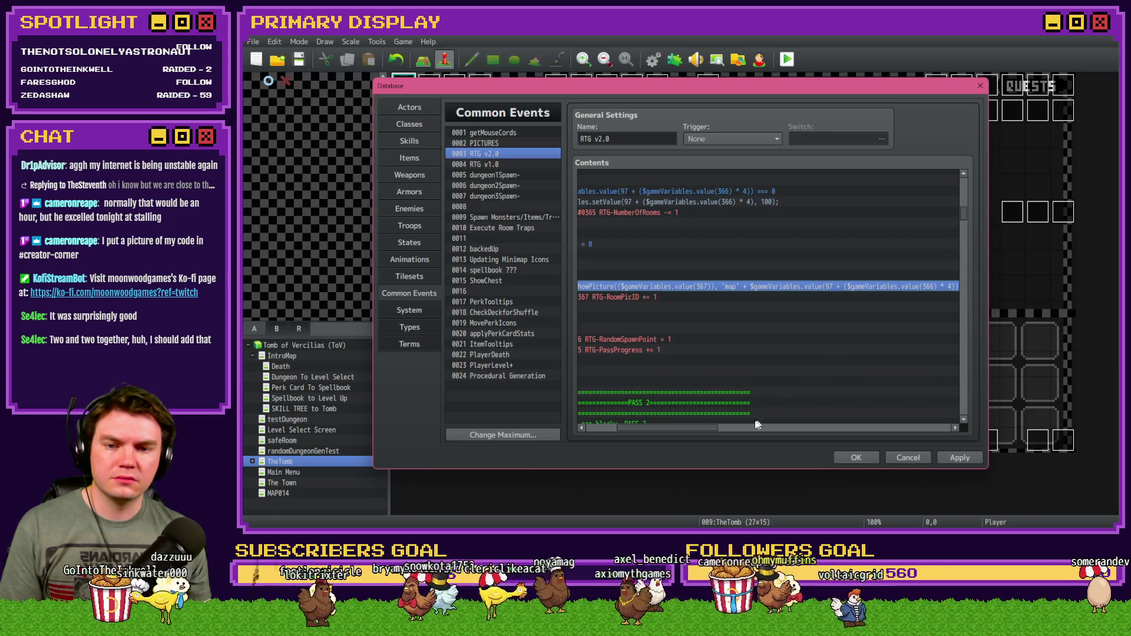
left_click(856, 457)
left_click(296, 65)
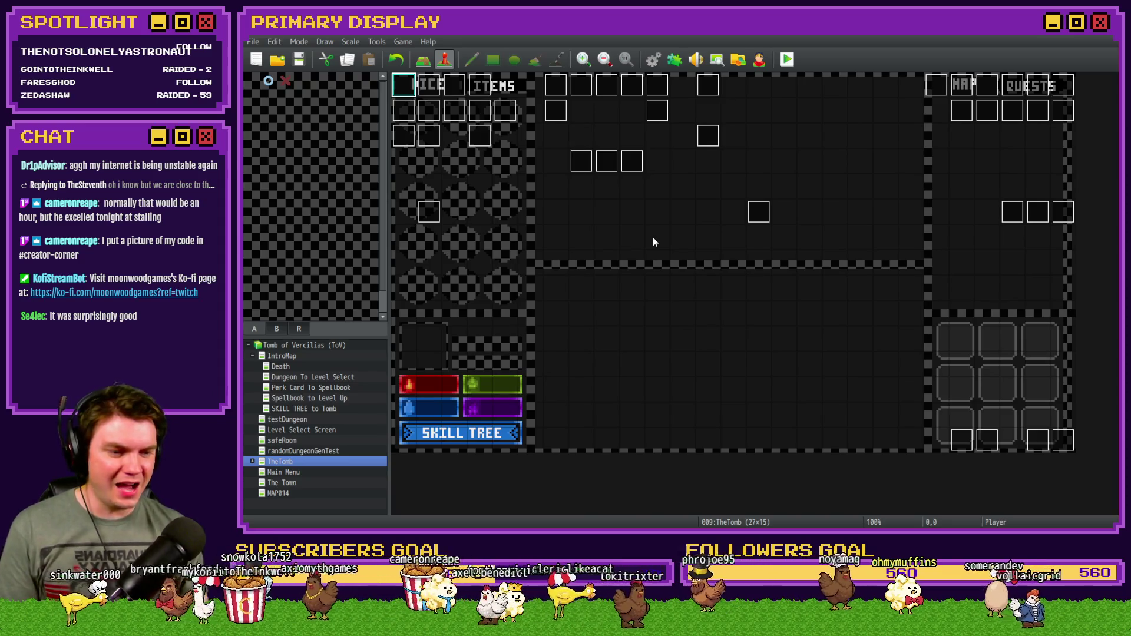
left_click(786, 60)
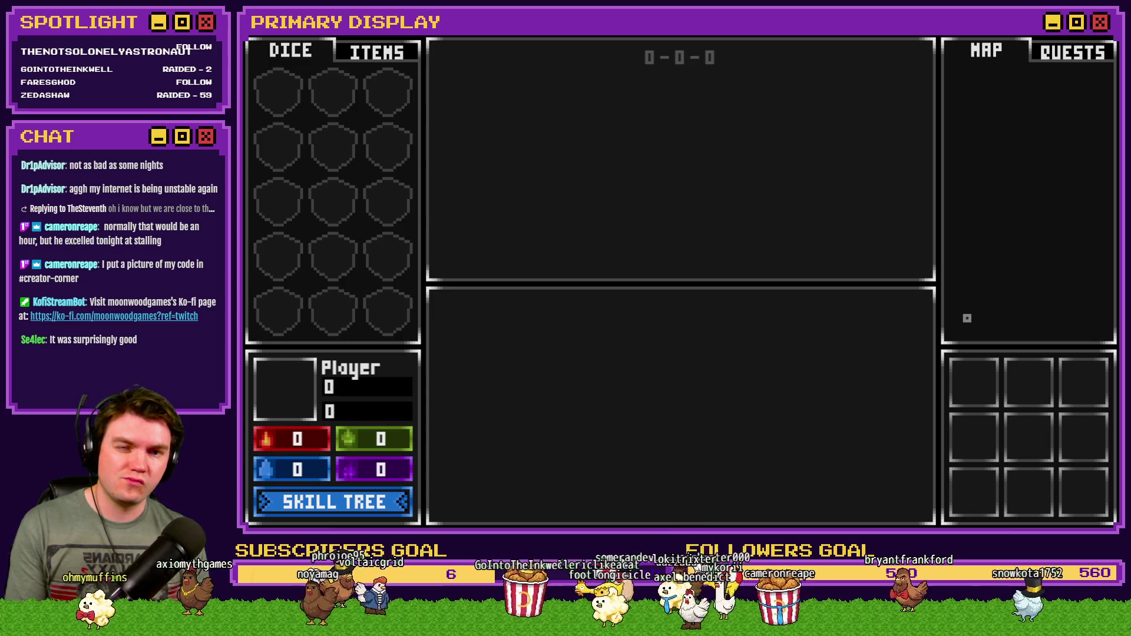
key("alt+F4")
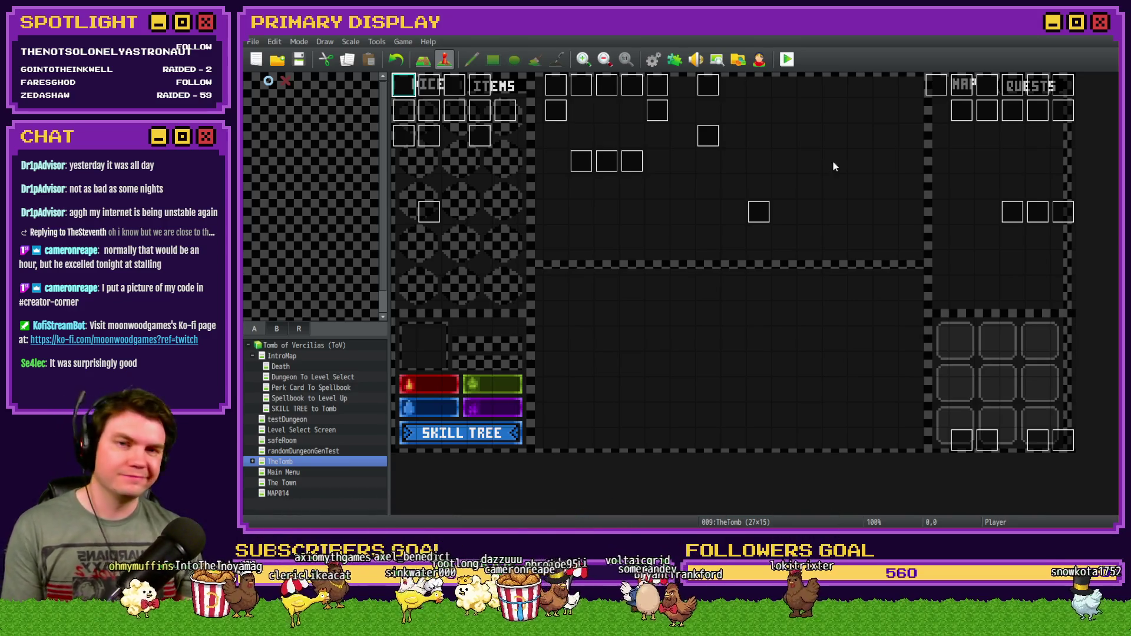
Remove the showPicture, Control Variables #0367 and Wait : 30 frames lines from RTG v2.0's loop.
left_click(653, 59)
mouse_move(962, 187)
left_mouse_down()
mouse_move(971, 230)
mouse_move(974, 214)
left_mouse_up()
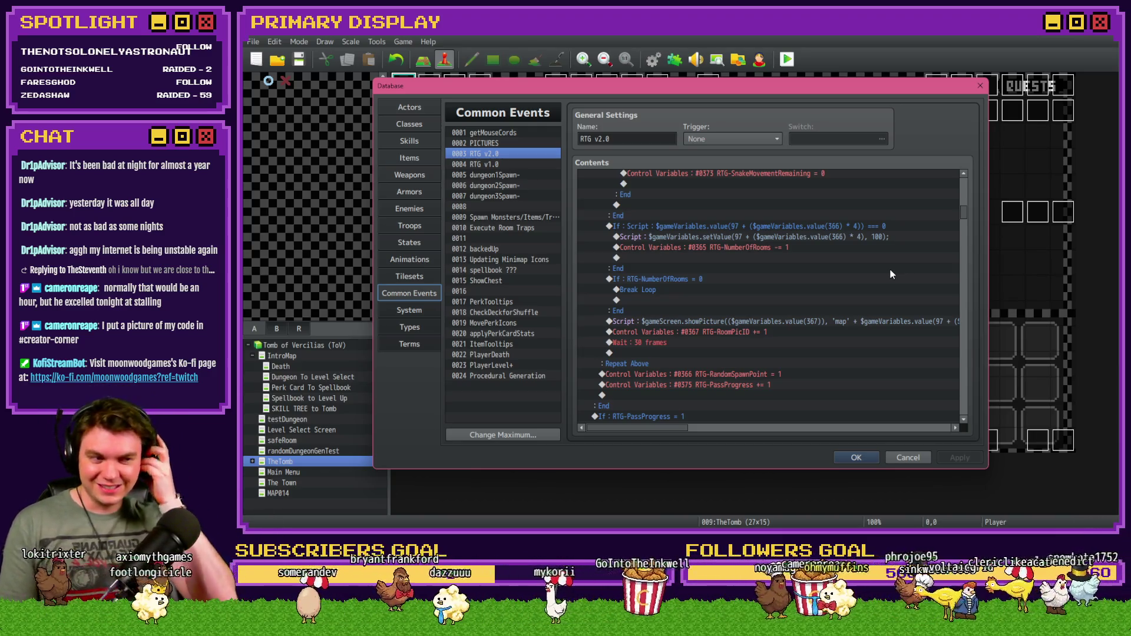
mouse_move(687, 429)
left_mouse_down()
mouse_move(840, 419)
mouse_move(660, 425)
left_mouse_up()
left_click_drag(700, 326, 686, 346)
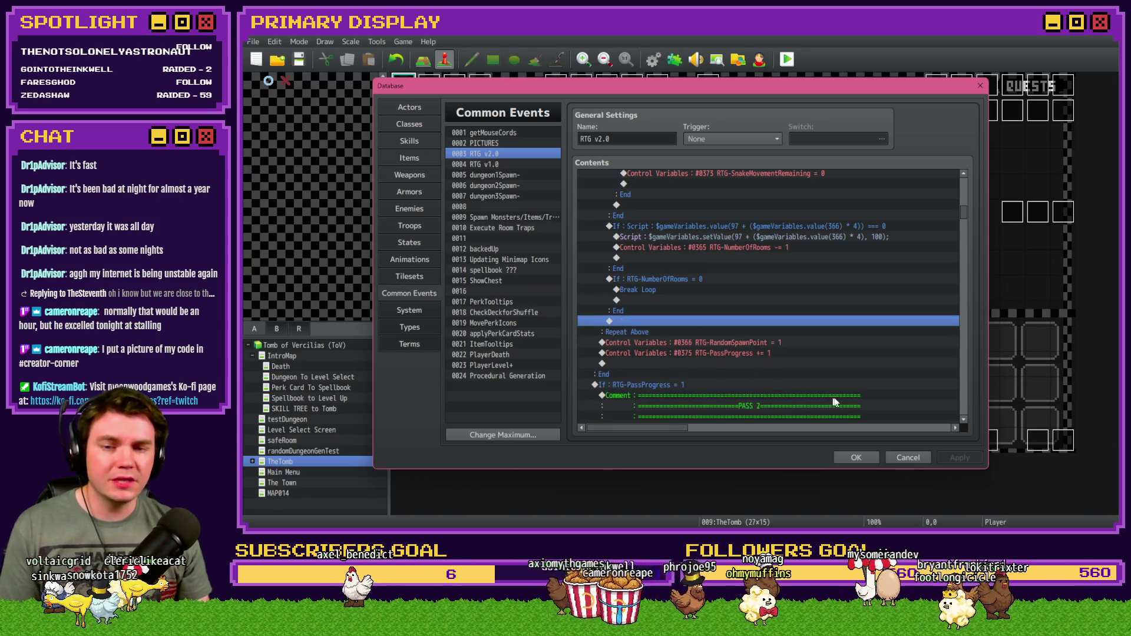
left_click(856, 457)
Start a playtest, saving the game changes when prompted.
left_click(787, 59)
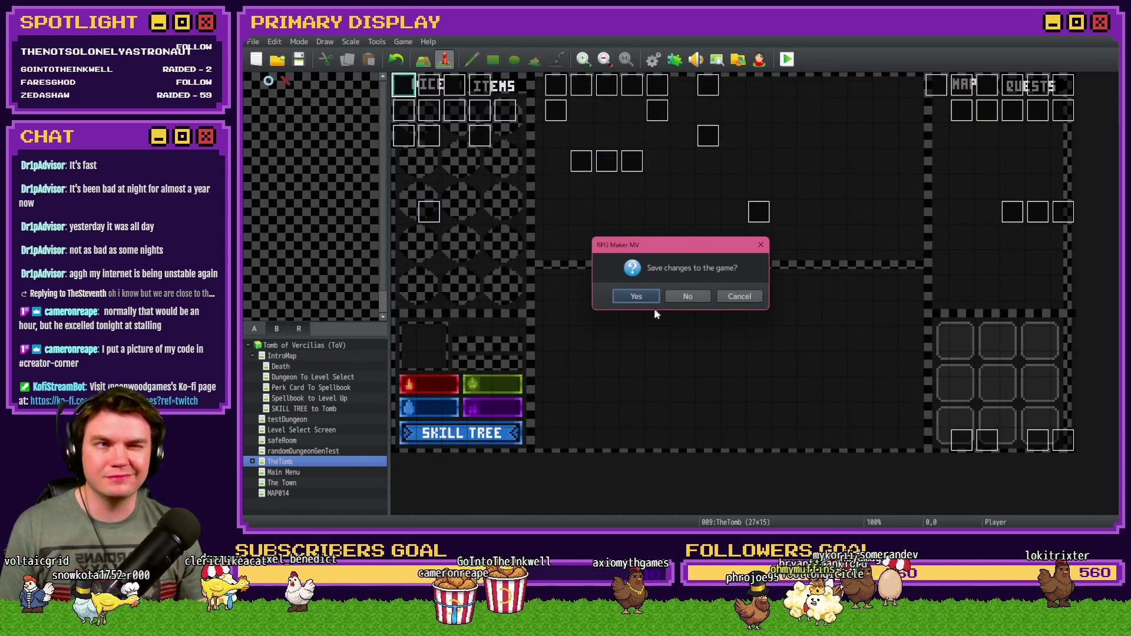
left_click(636, 295)
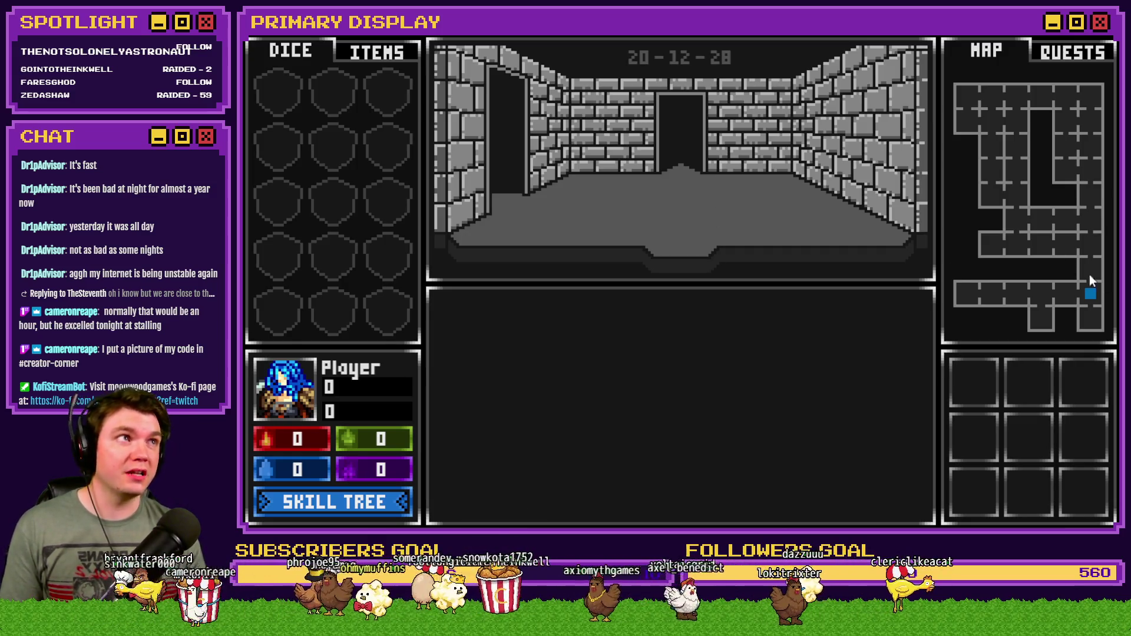
Reroll the dungeon six times with the R key, then close the playtest.
key("r")
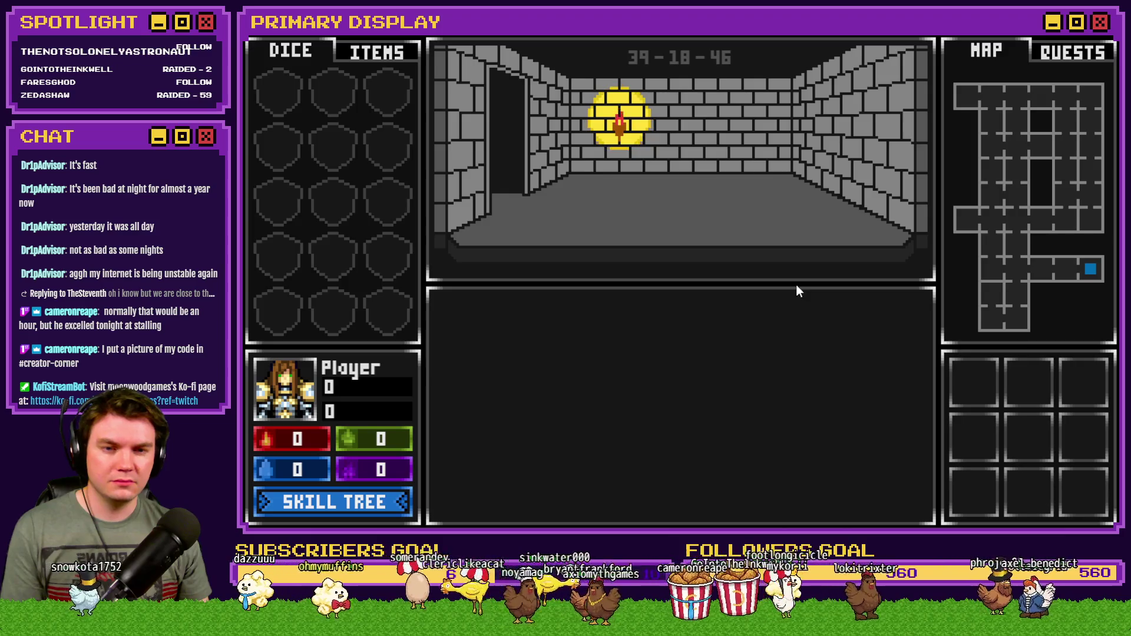
key("r")
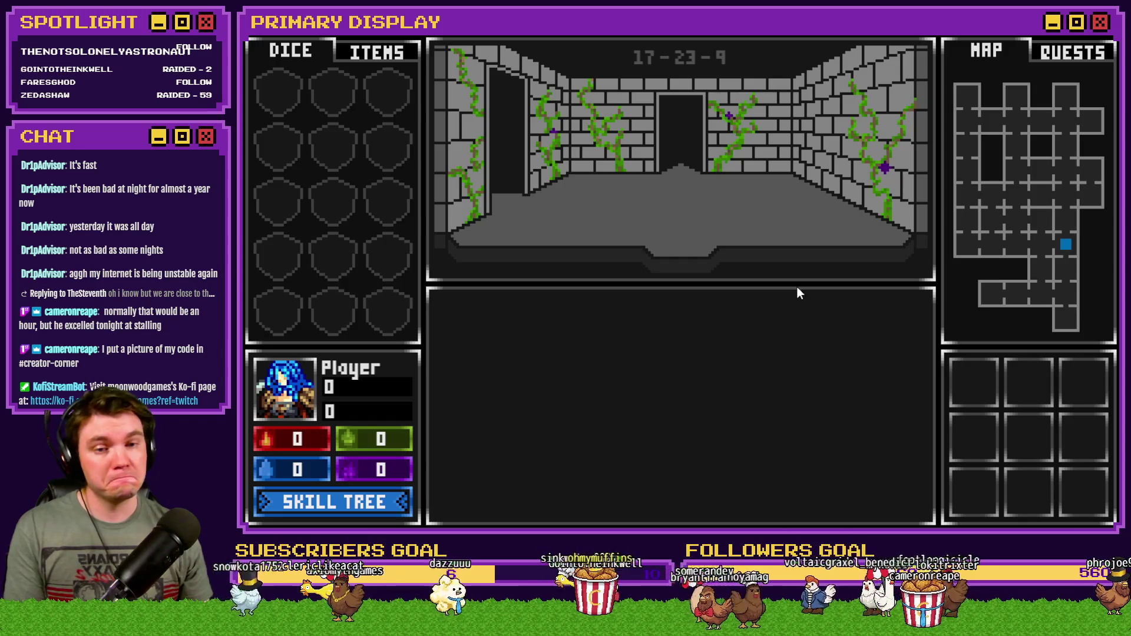
key("r")
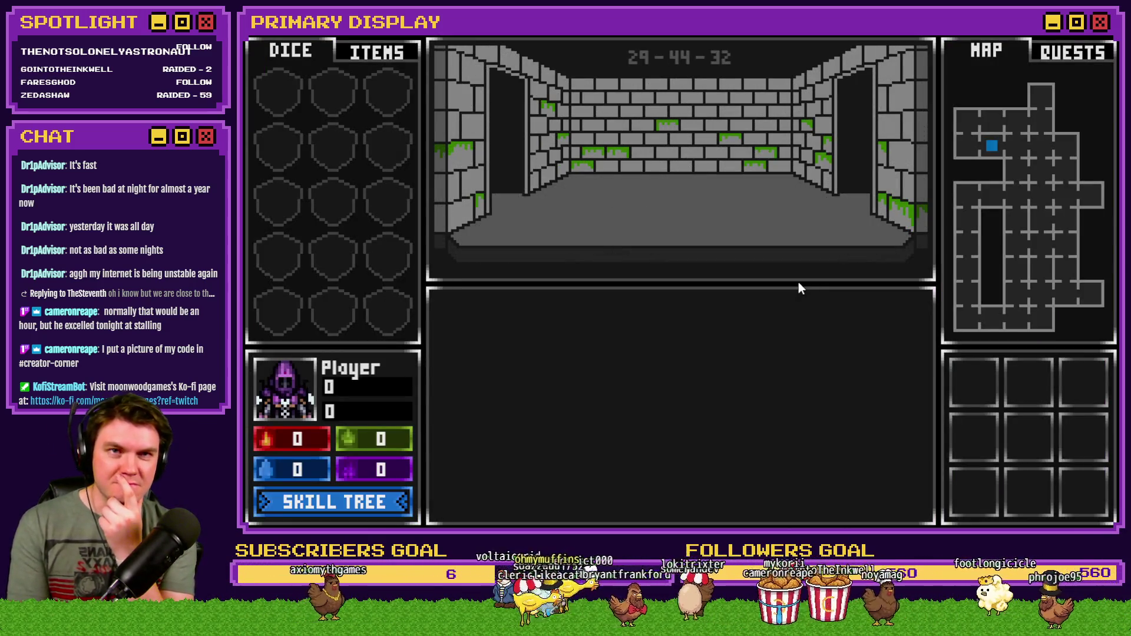
key("r")
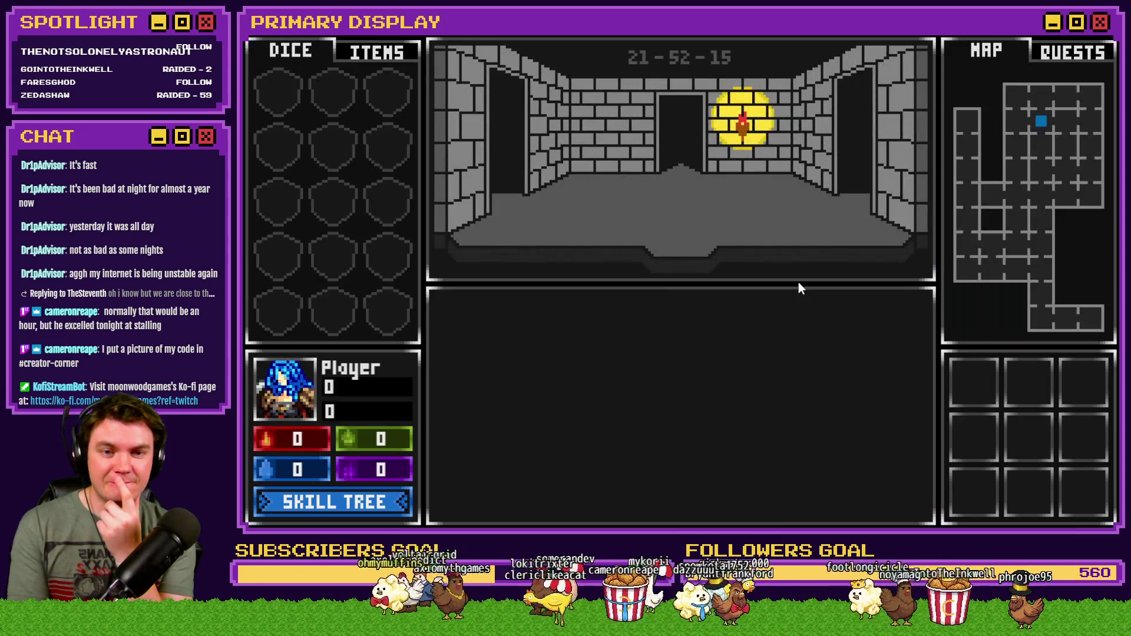
key("r")
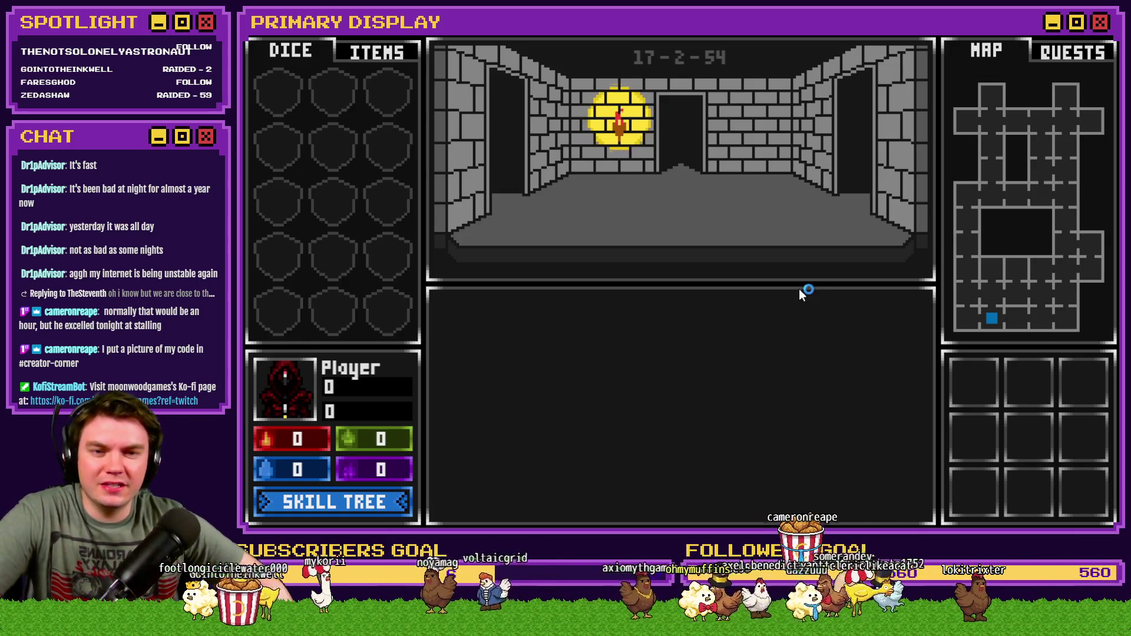
key("r")
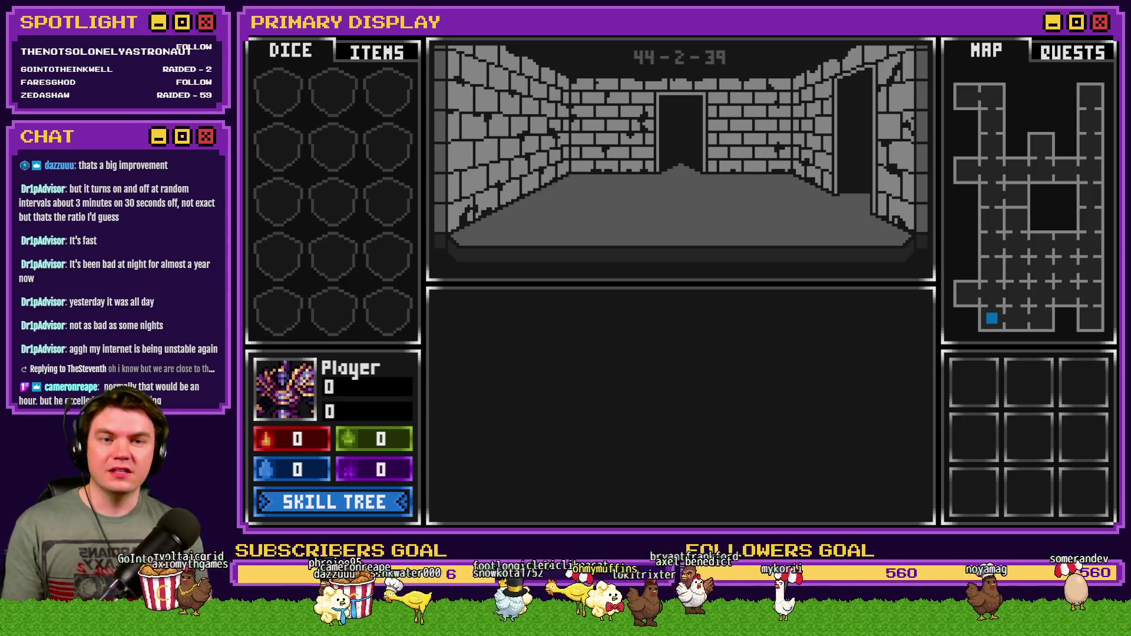
key("alt+F4")
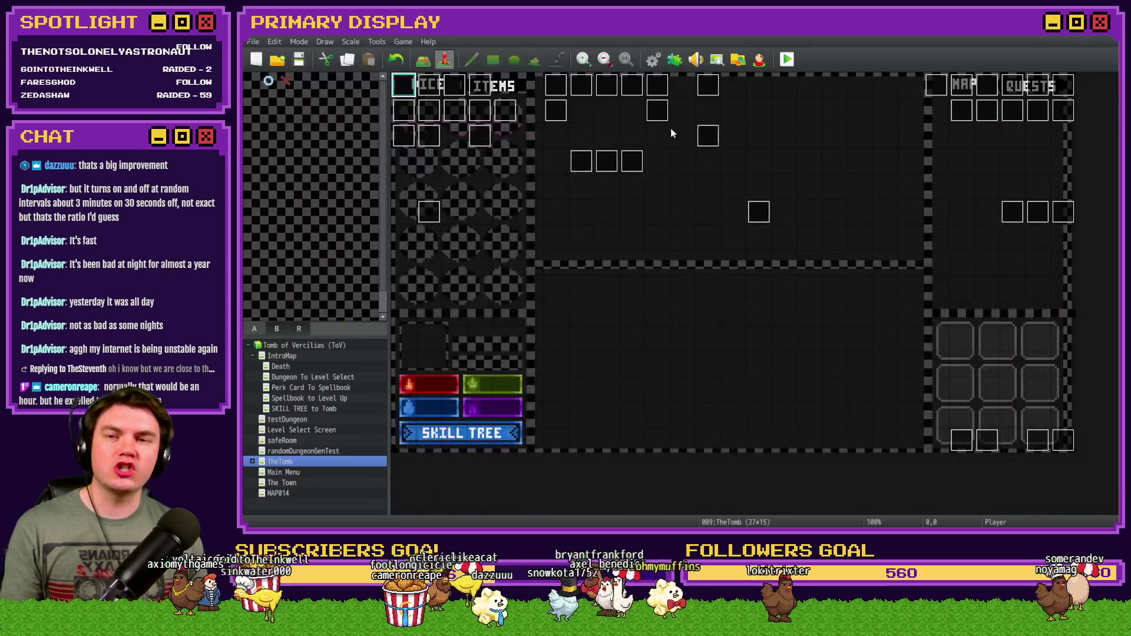
Switch the Int/Movement event's Common Event call from RTG v2.0 to RTG v1.0, then save and playtest.
double_click(409, 85)
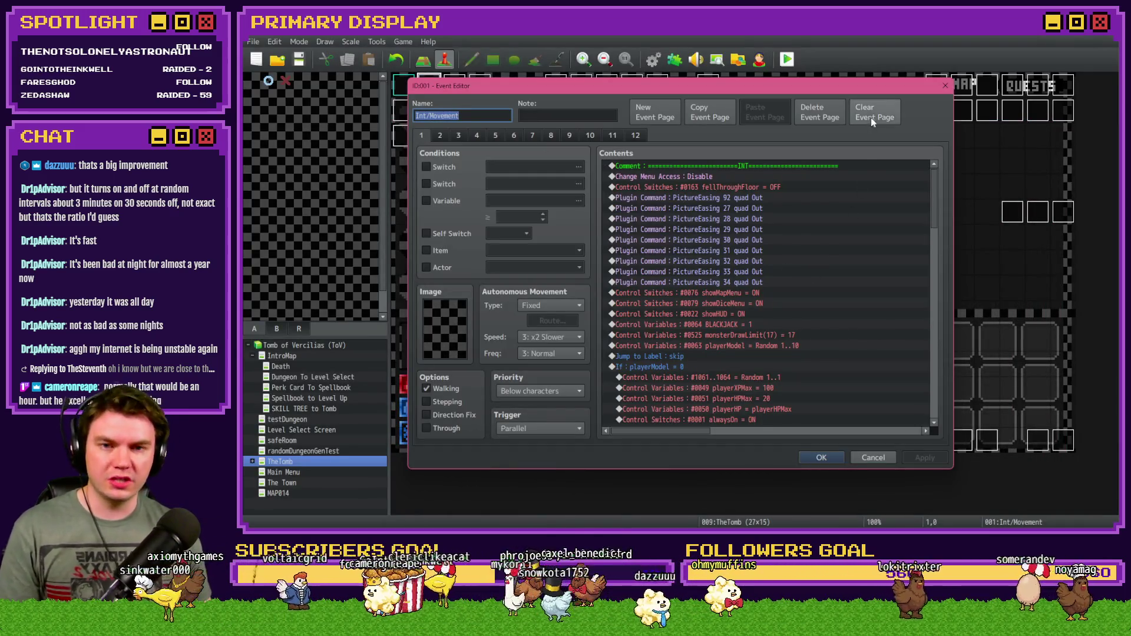
scroll(676, 341, "down", 3)
scroll(677, 339, "down", 10)
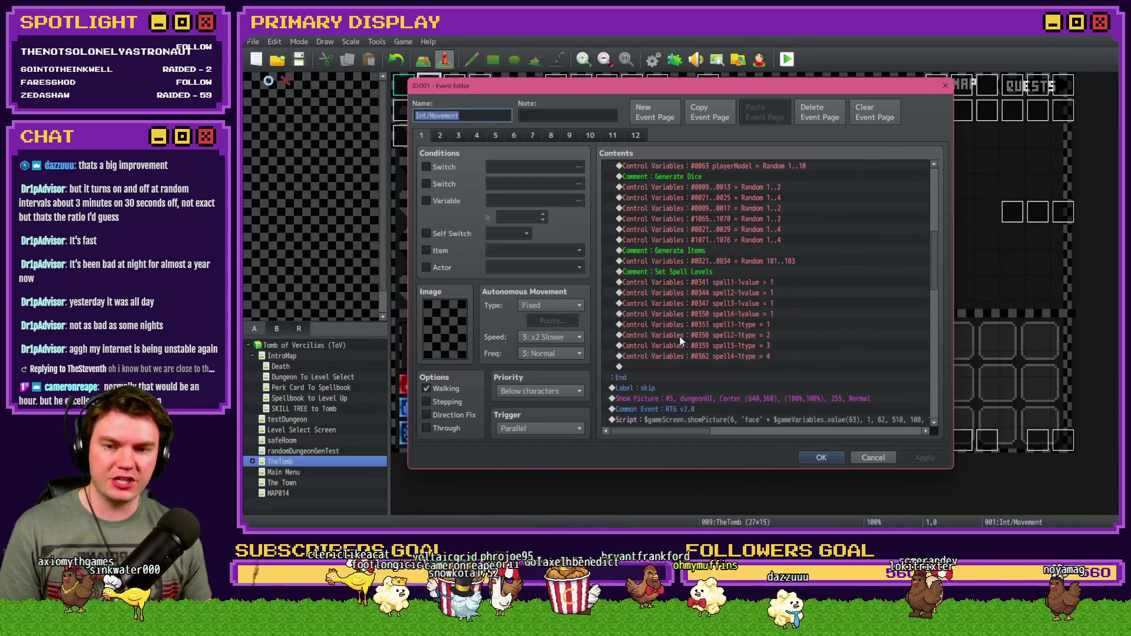
double_click(754, 325)
left_click(755, 292)
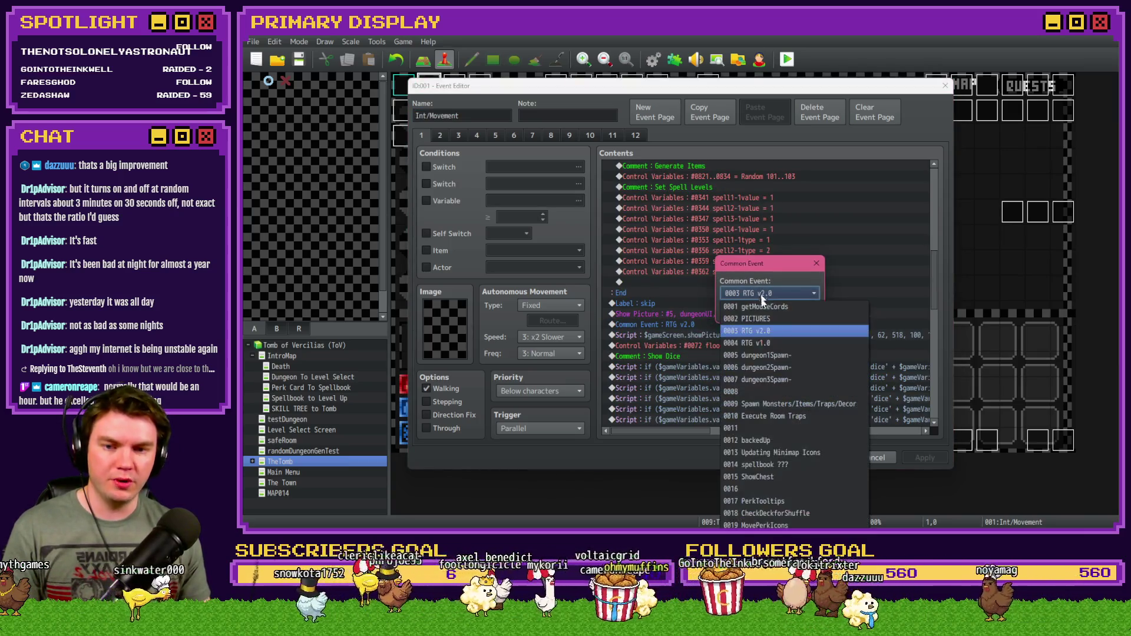
left_click(763, 336)
left_click(744, 312)
left_click(821, 457)
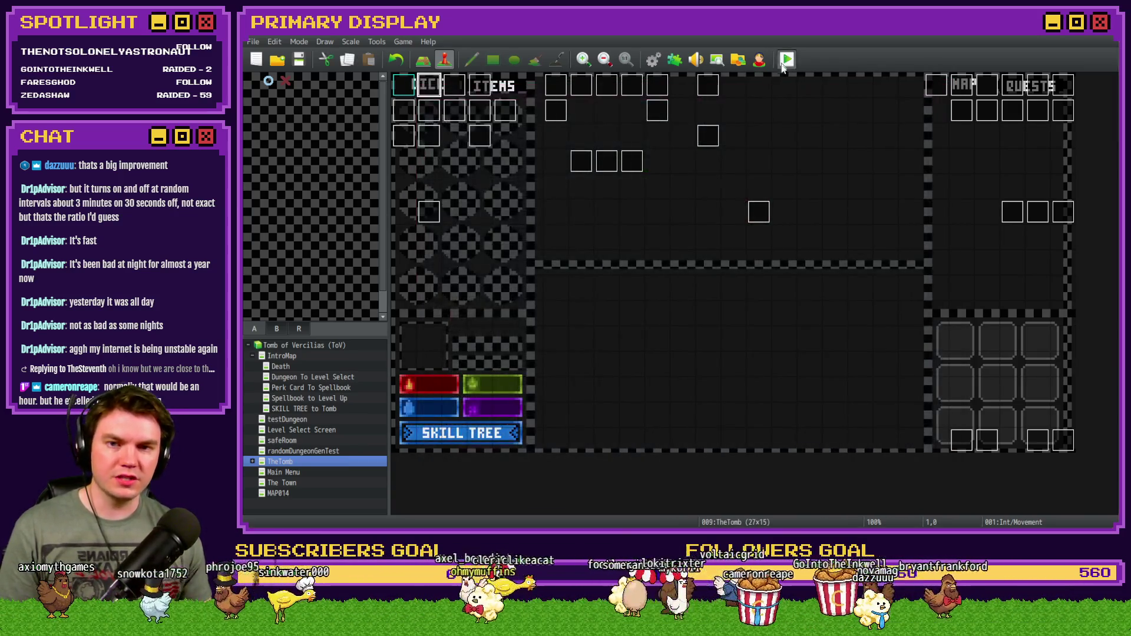
left_click(787, 59)
left_click(627, 295)
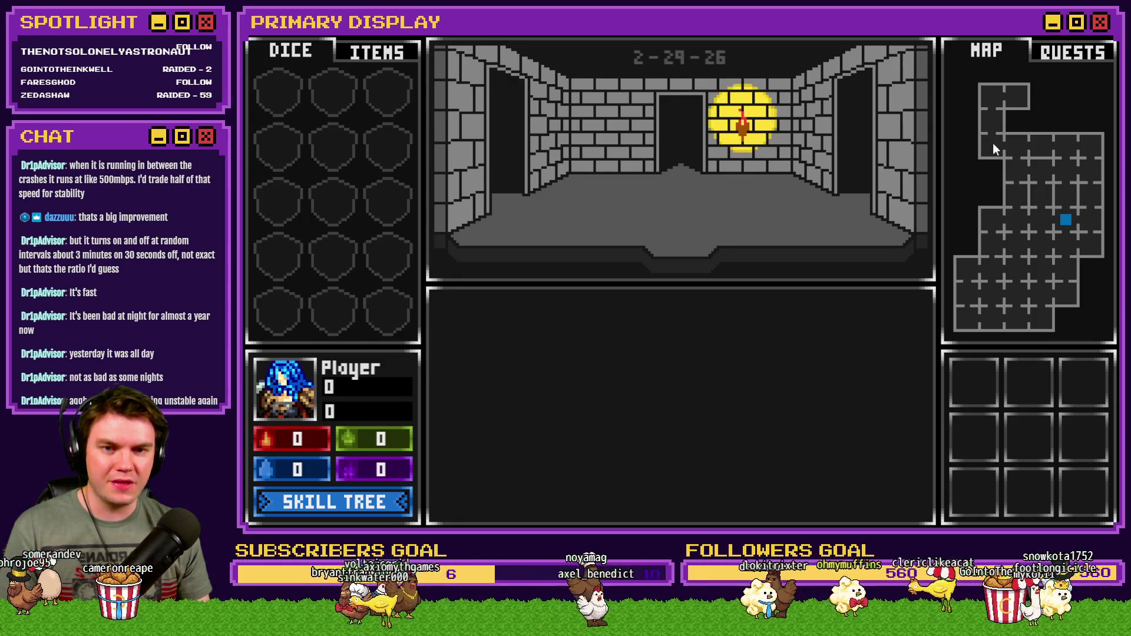
Generate four more dungeon layouts in the running playtest.
left_click(1008, 102)
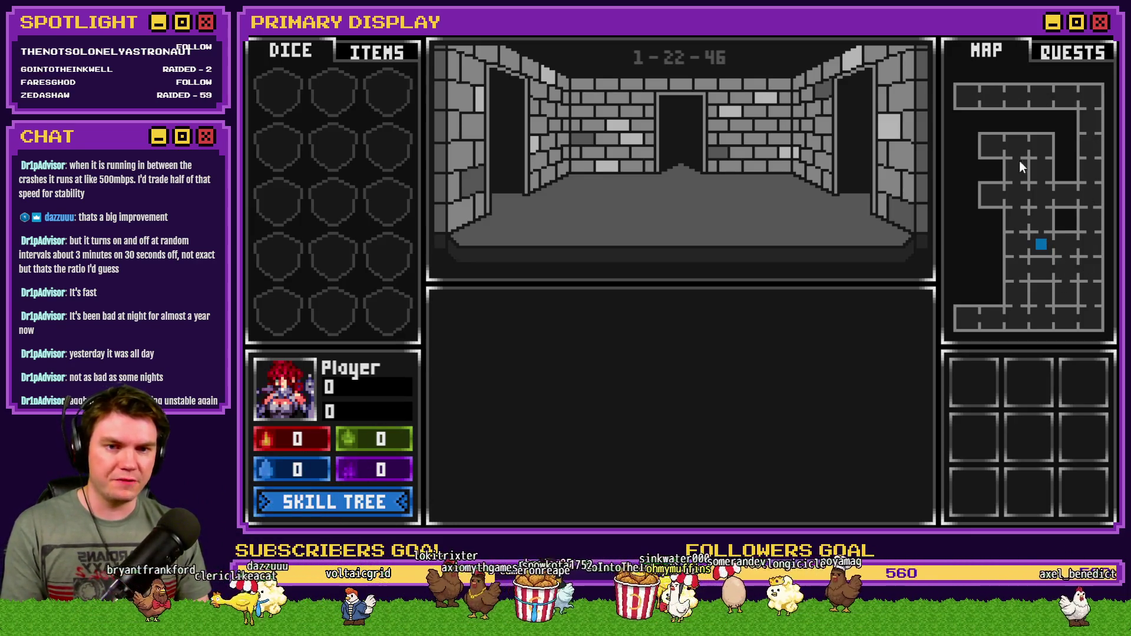
key("r")
key("r")
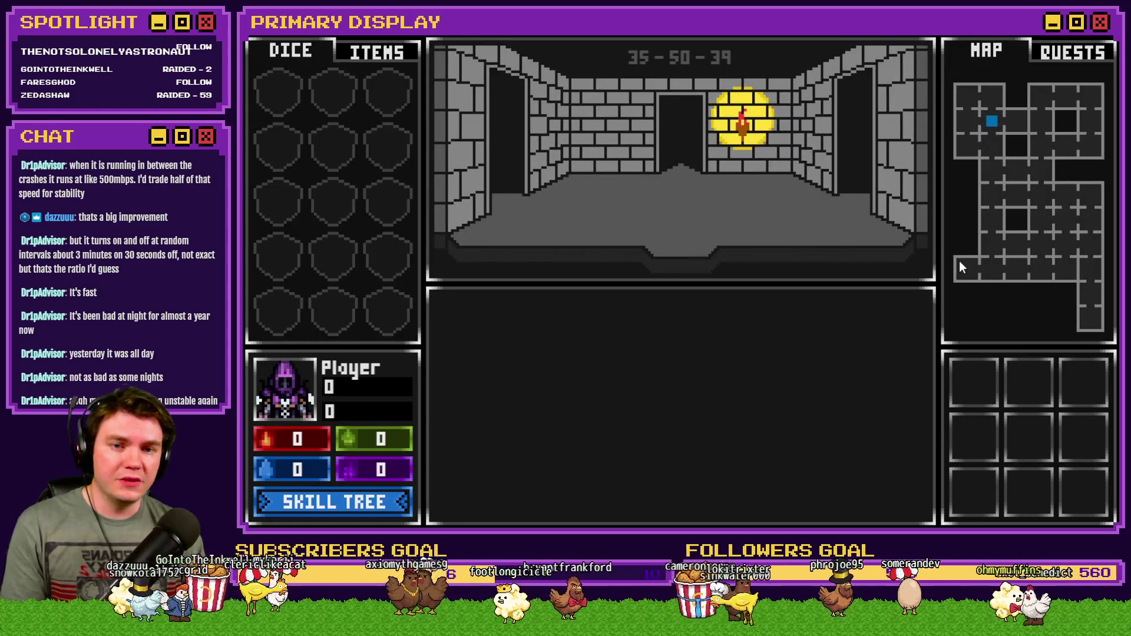
key("r")
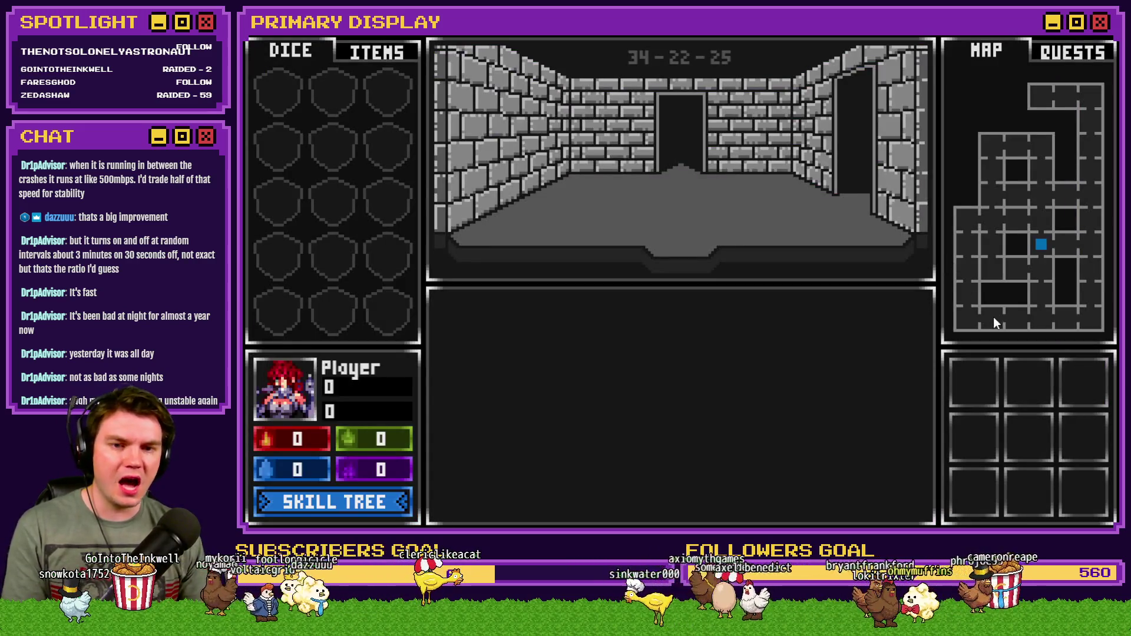
key("r")
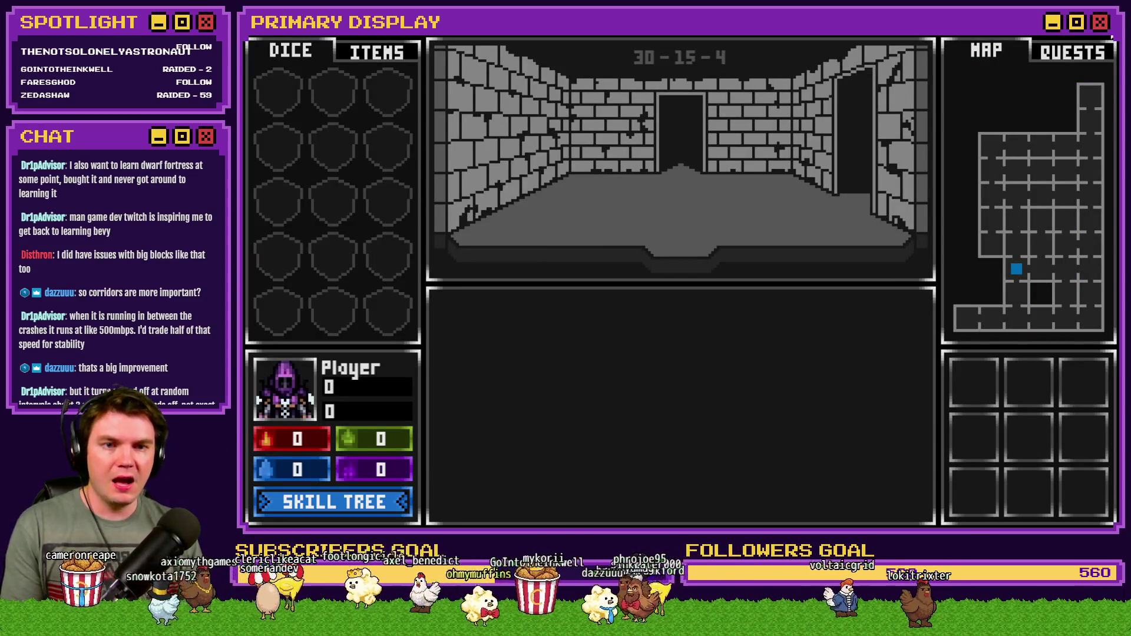
Close the playtest and open the Database with F9.
key("alt+F4")
key("F9")
Leave the Database without edits and return to TheTomb map in the editor.
left_click_drag(960, 186, 963, 224)
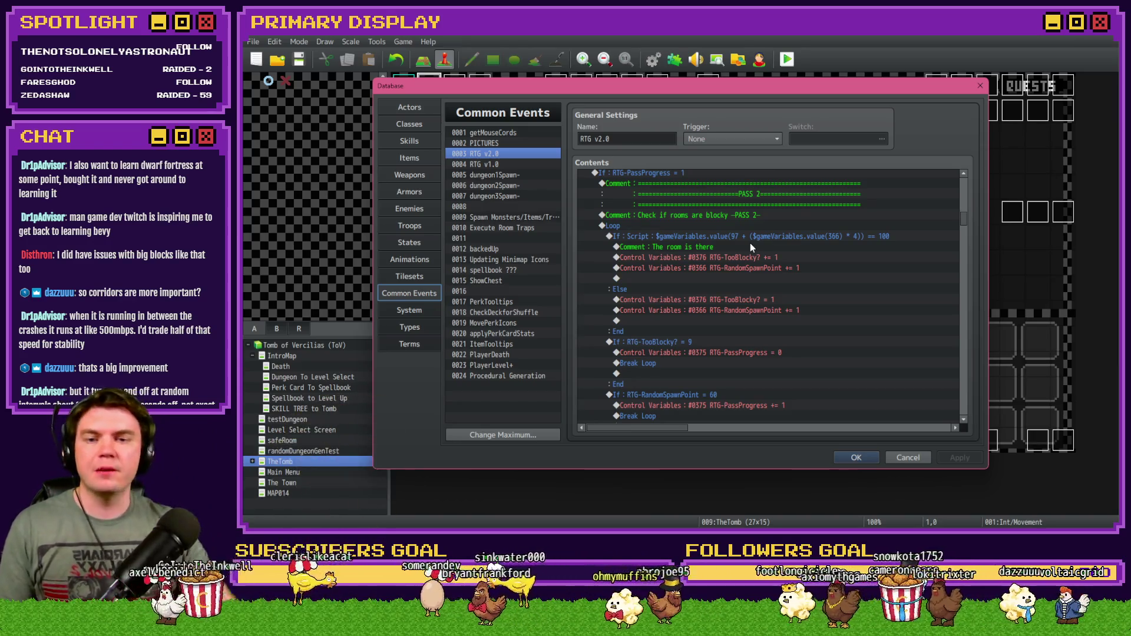
scroll(760, 277, "down", 2)
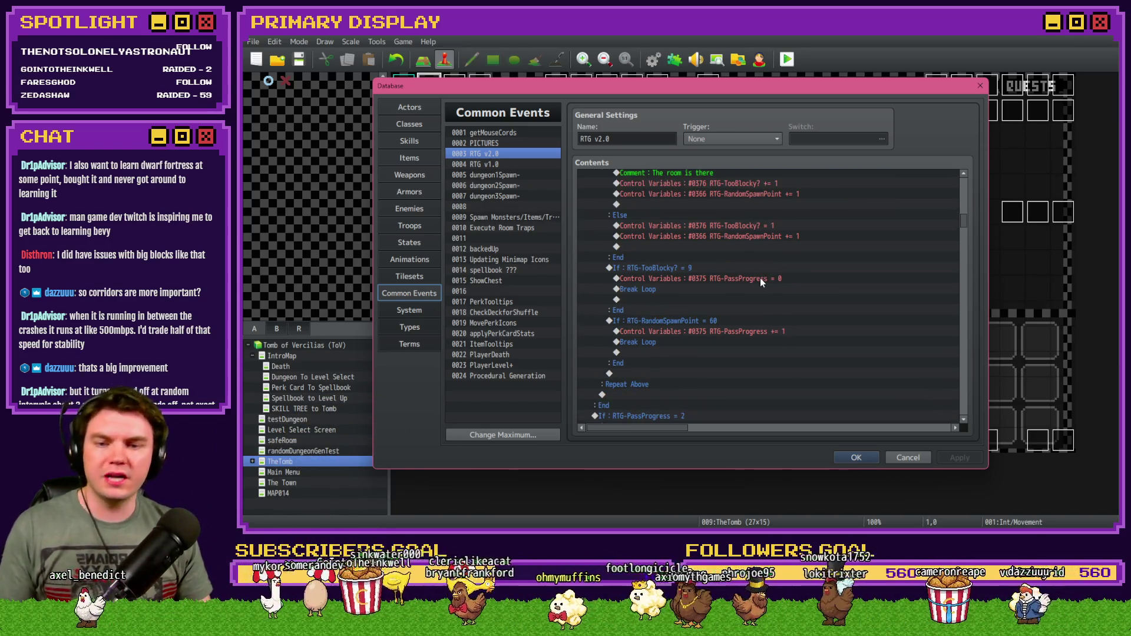
key("Escape")
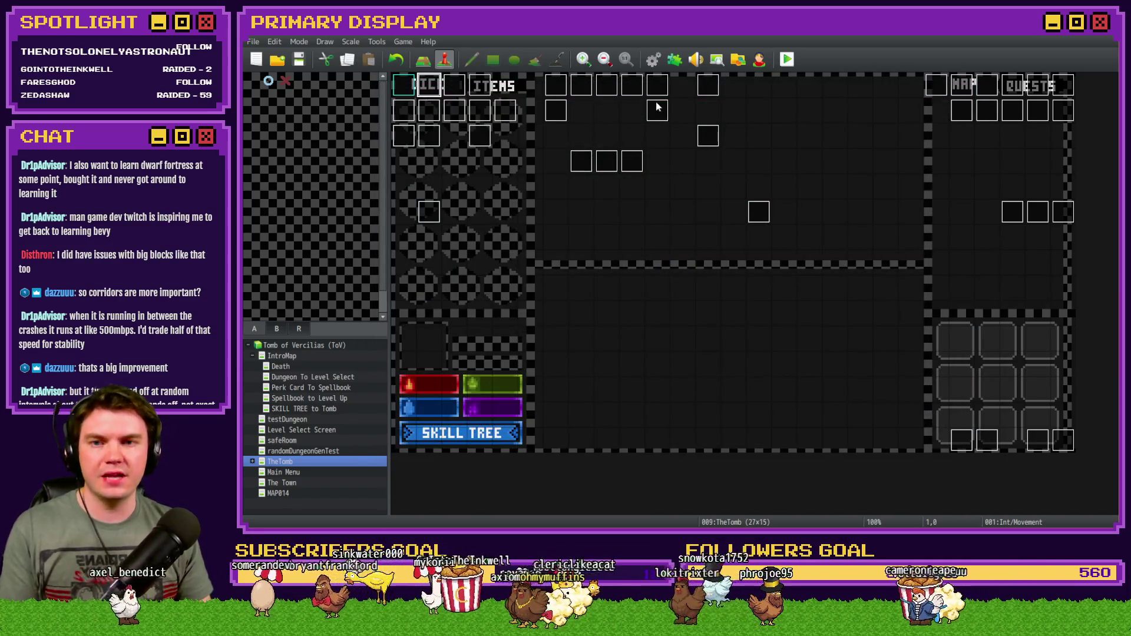
Glance at the map's movement event, then launch a first playtest.
double_click(428, 88)
key("Escape")
left_click(787, 59)
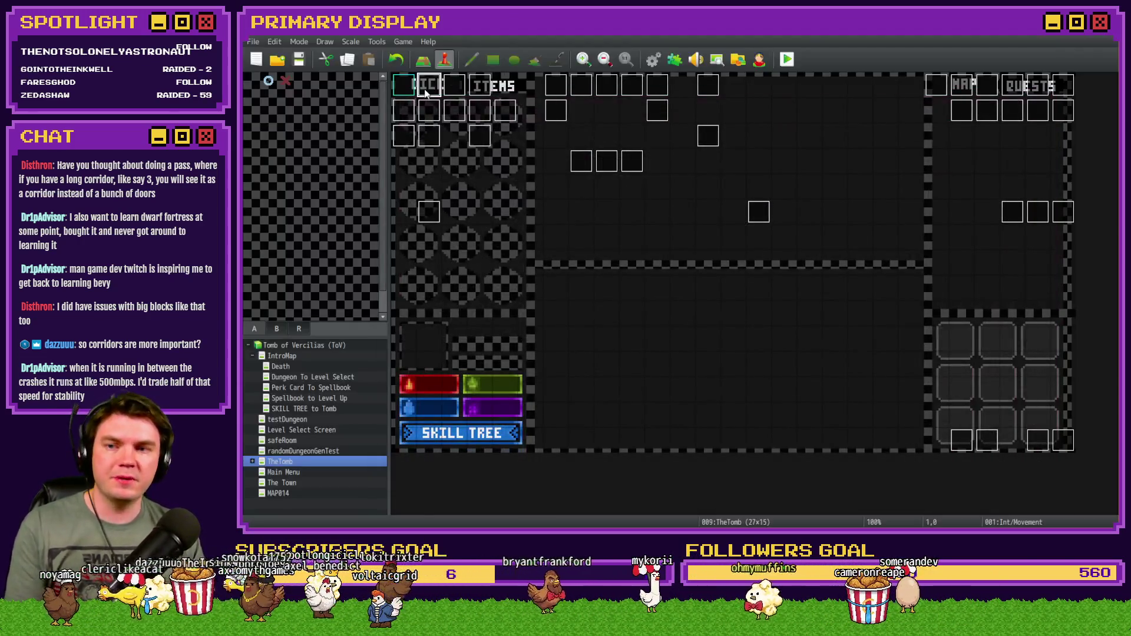
Change the Int/Movement event's common event call to RTG v2.0, then save and playtest.
double_click(428, 95)
scroll(739, 369, "down", 12)
double_click(704, 314)
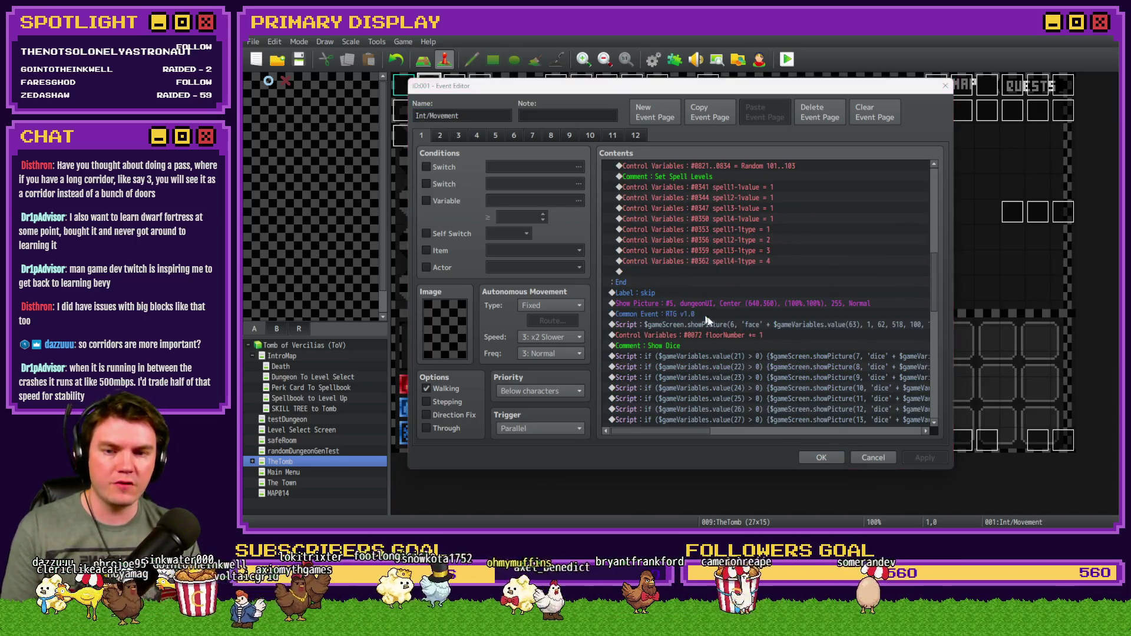
left_click(813, 294)
left_click(766, 312)
left_click(766, 327)
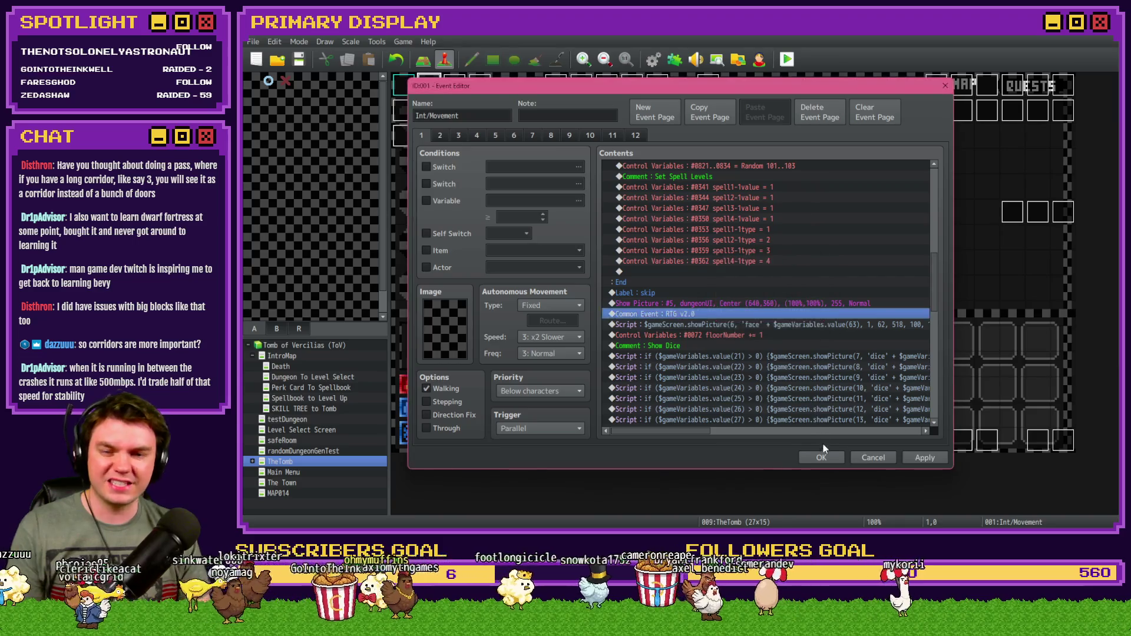
left_click(821, 455)
left_click(787, 61)
left_click(634, 294)
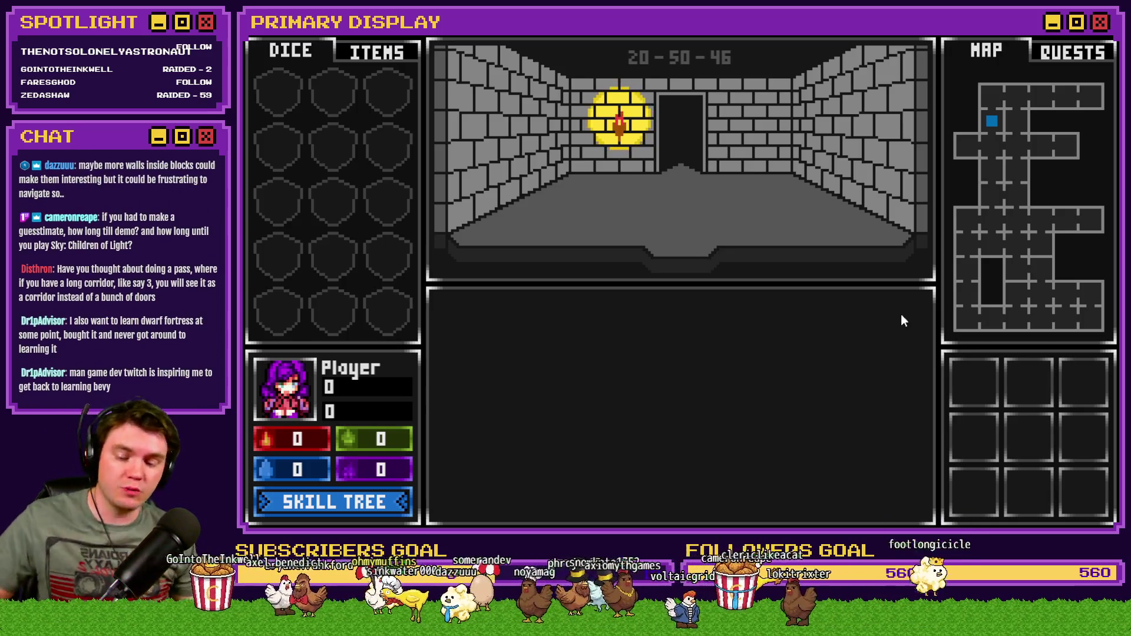
Regenerate the dungeon with a new seed, producing layout 44-53-7.
key("r")
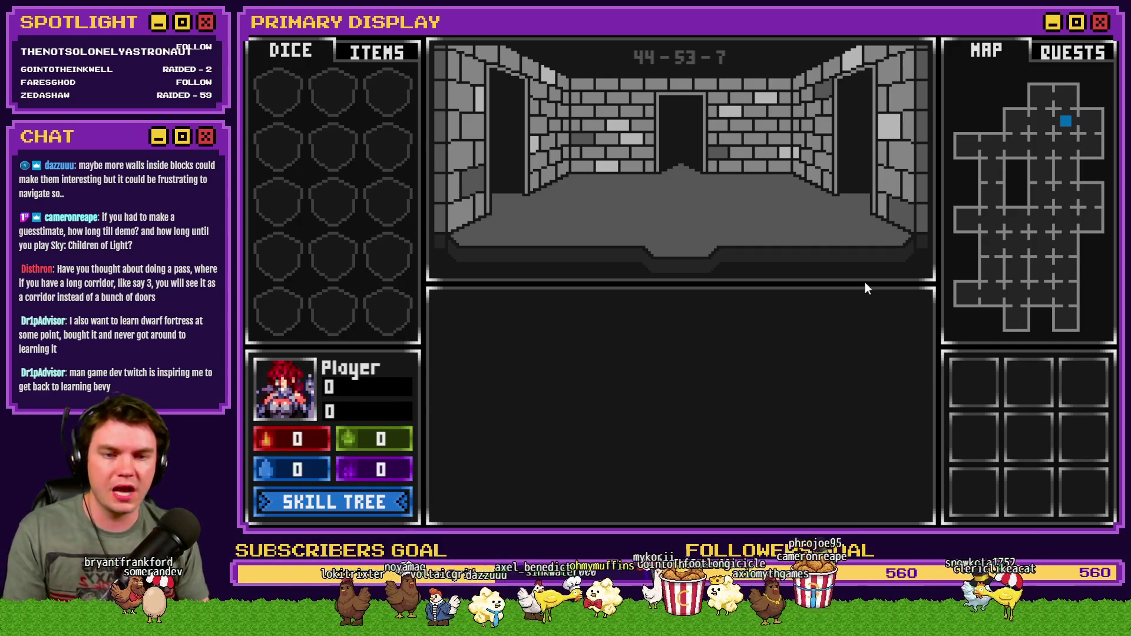
Reroll the dungeon five more times to seed 53-56-18, then exit fullscreen and close the game.
key("r")
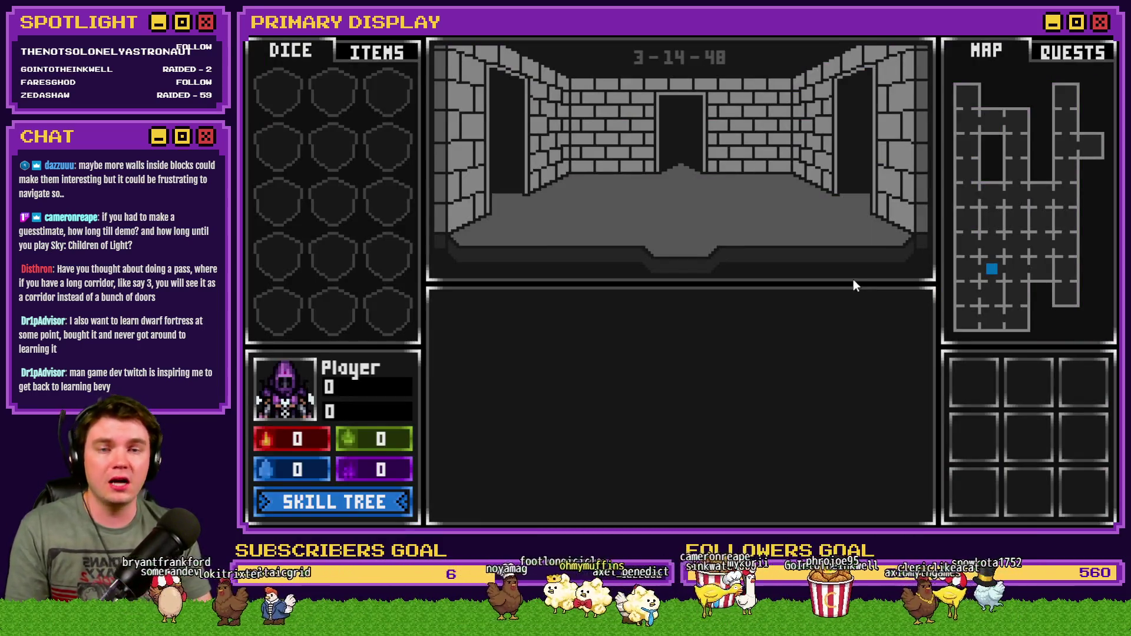
key("r")
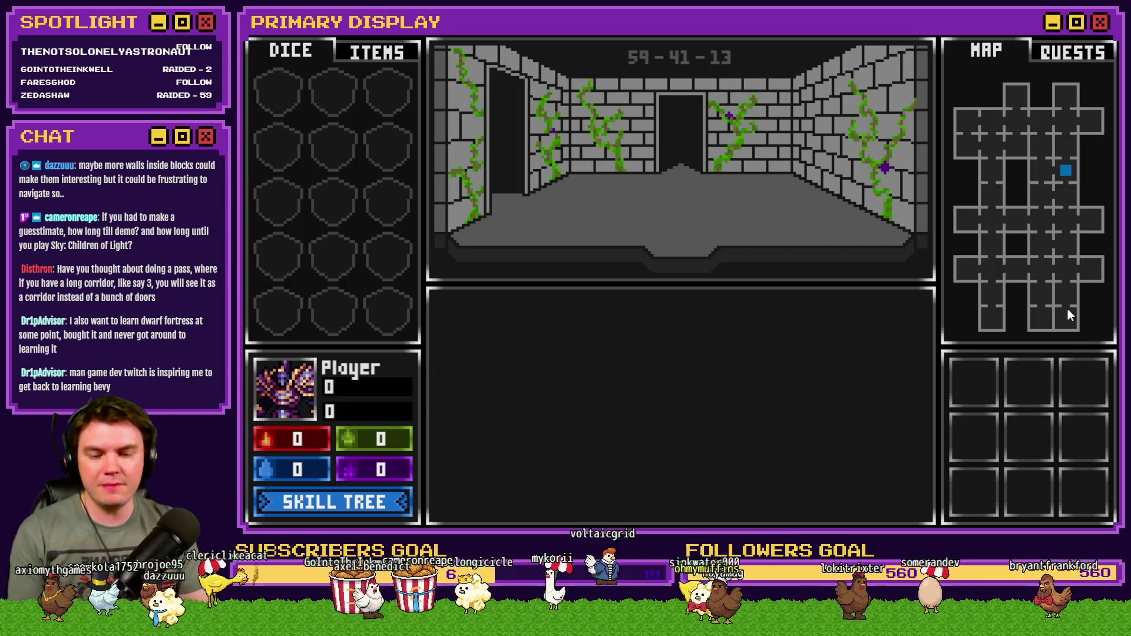
key("r")
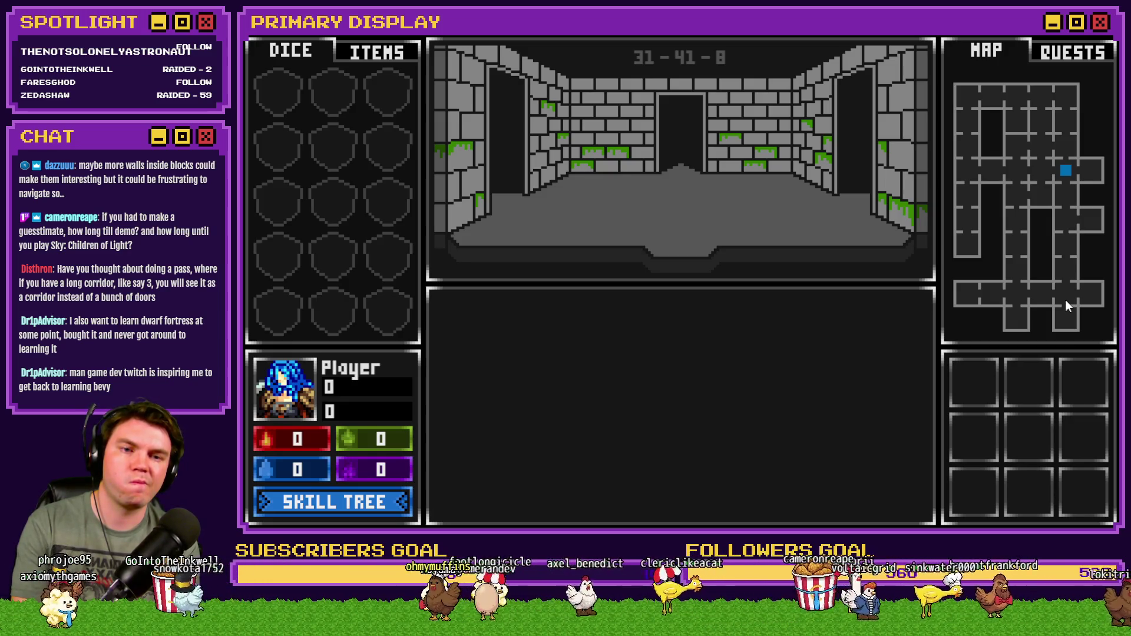
key("r")
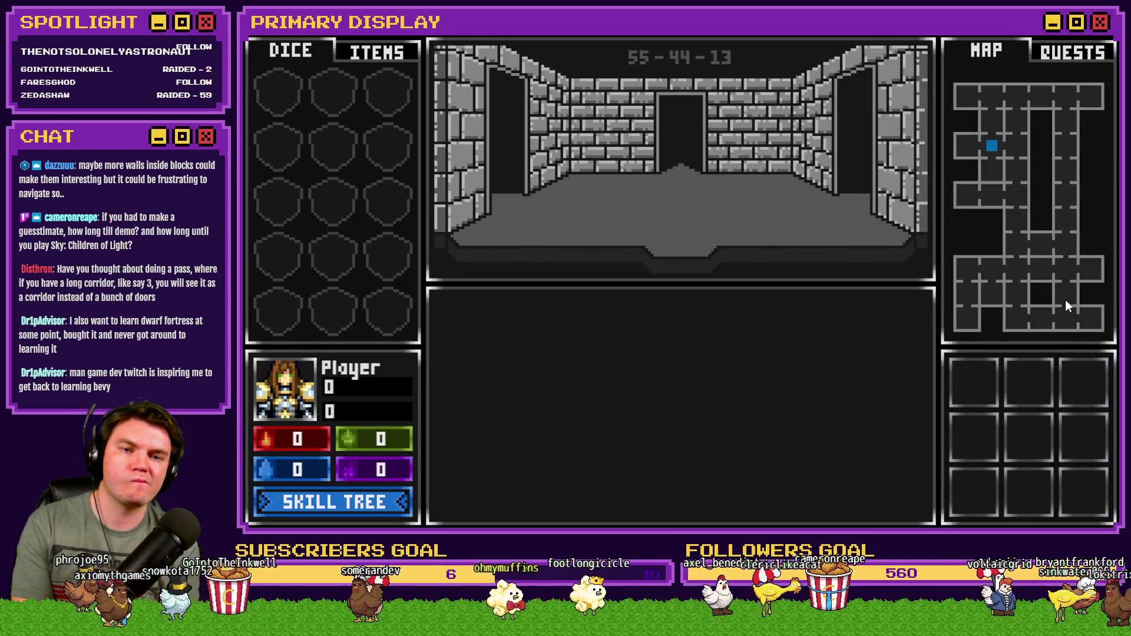
key("r")
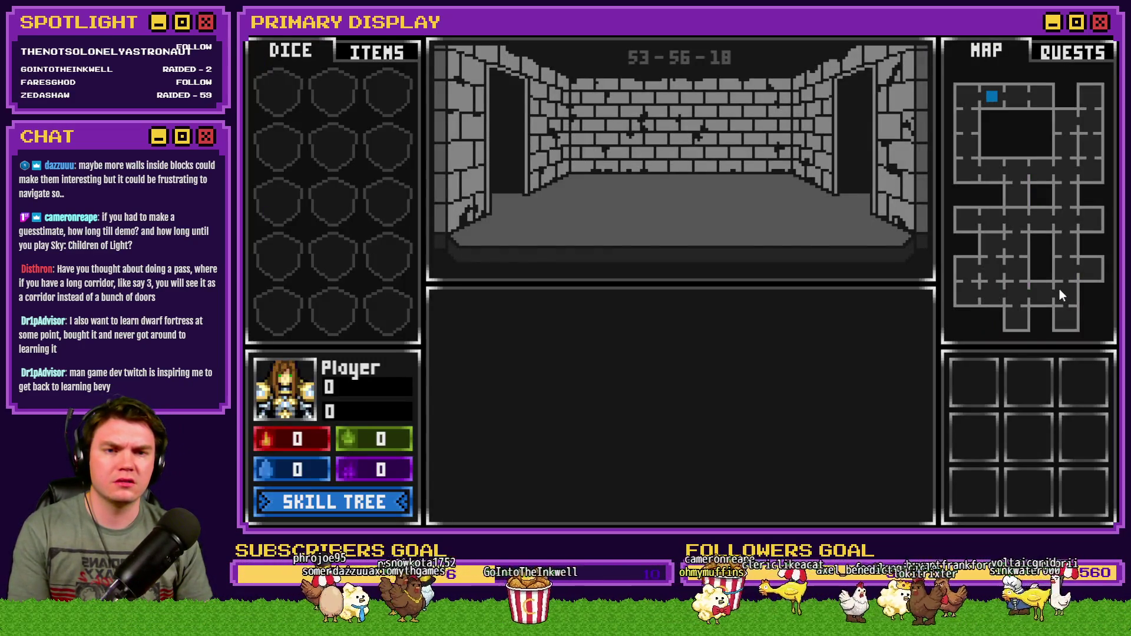
key("F4")
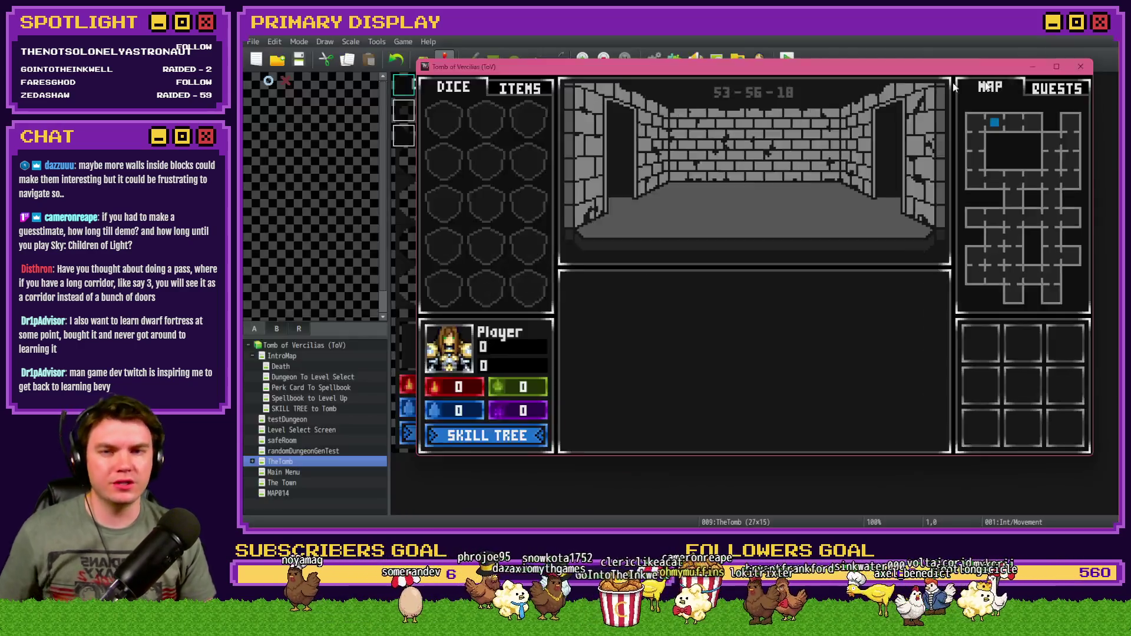
key("alt+F4")
Set RTG-SnakeMovementRemaining in RTG v2.0 to Random 5..10, then save and playtest.
left_click(654, 59)
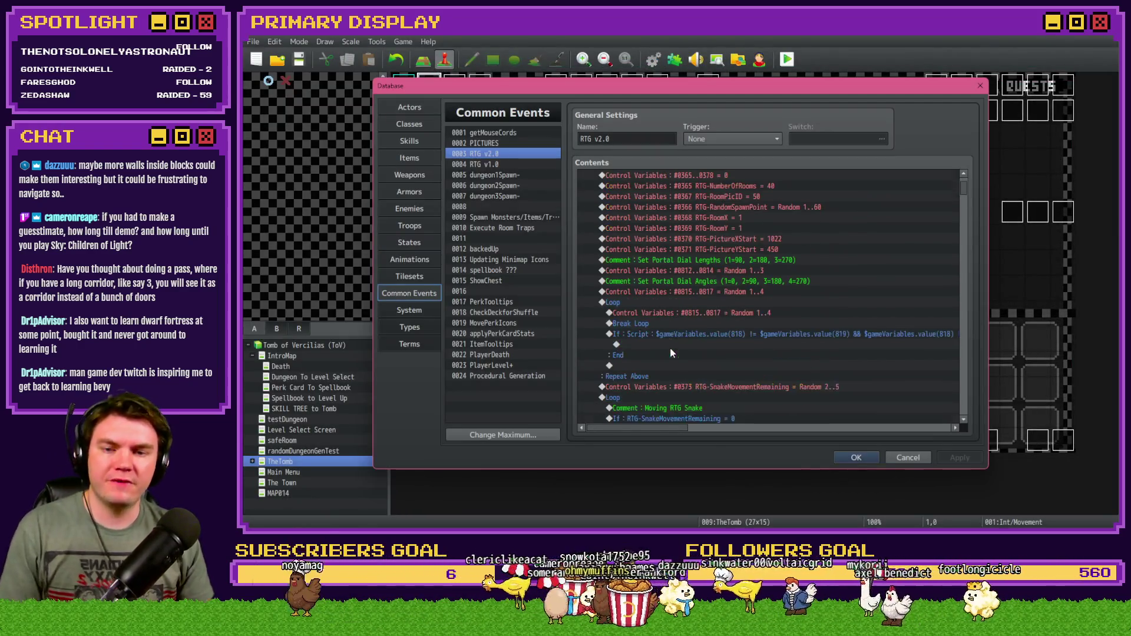
scroll(671, 347, "down", 10)
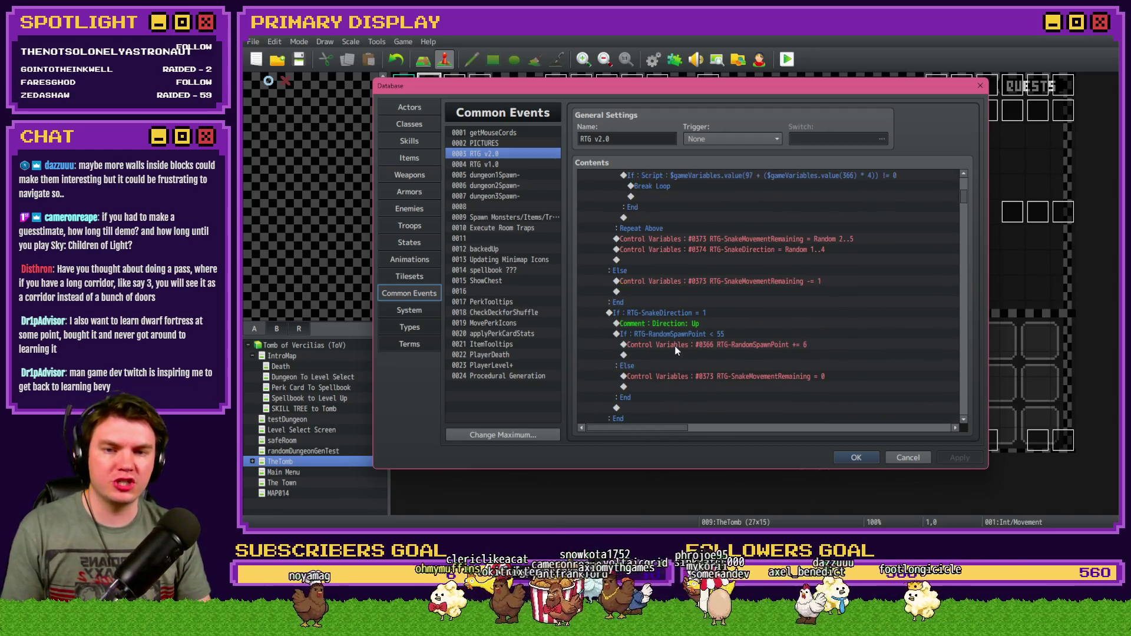
double_click(821, 240)
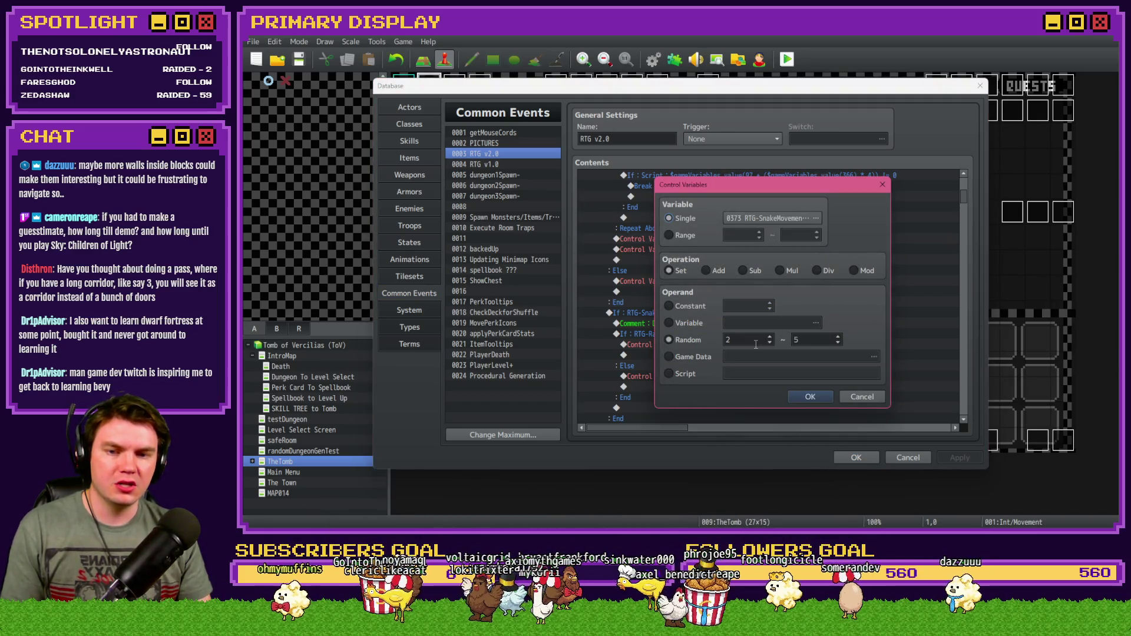
type("10")
left_click(816, 398)
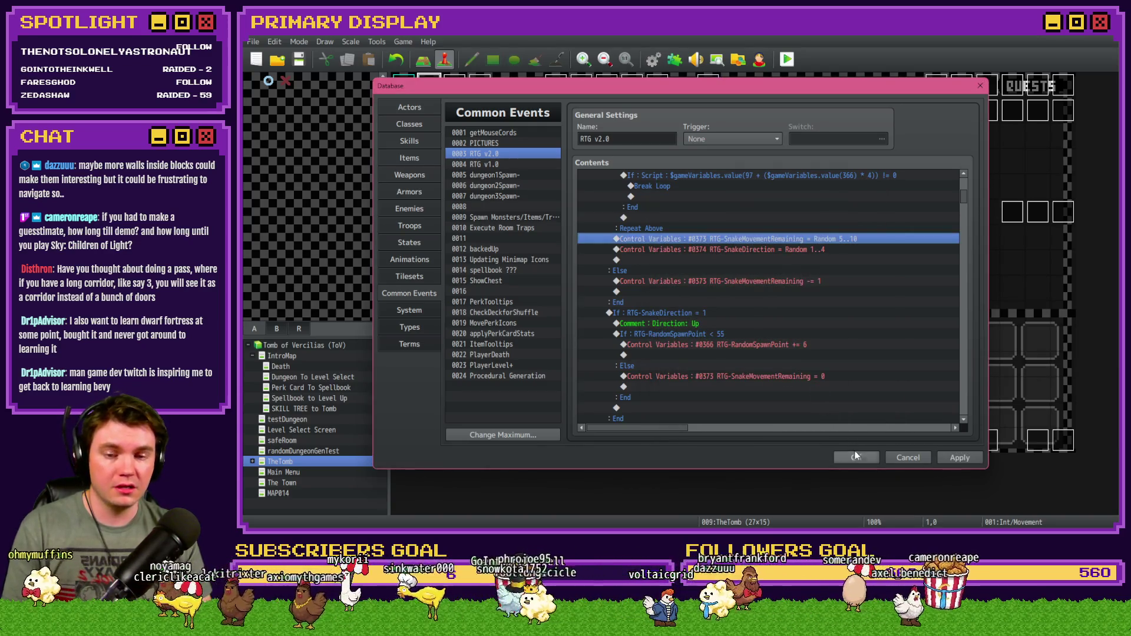
left_click(856, 457)
left_click(786, 59)
left_click(711, 295)
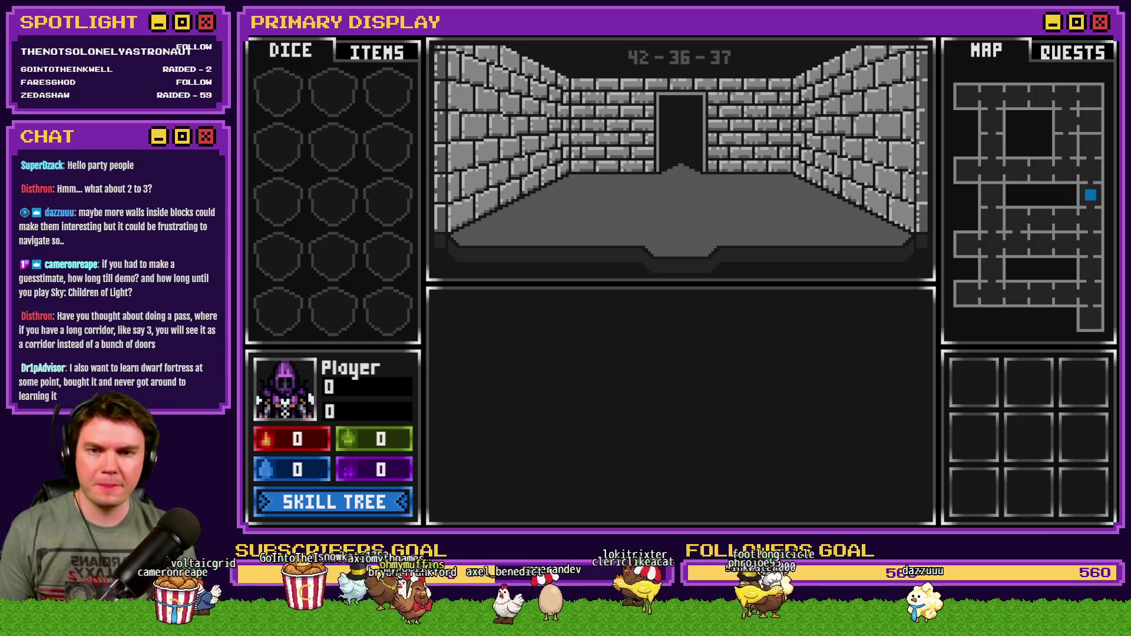
Switch from the playtest to ToV_Rooms_New.psd in Photoshop.
key("alt+Tab")
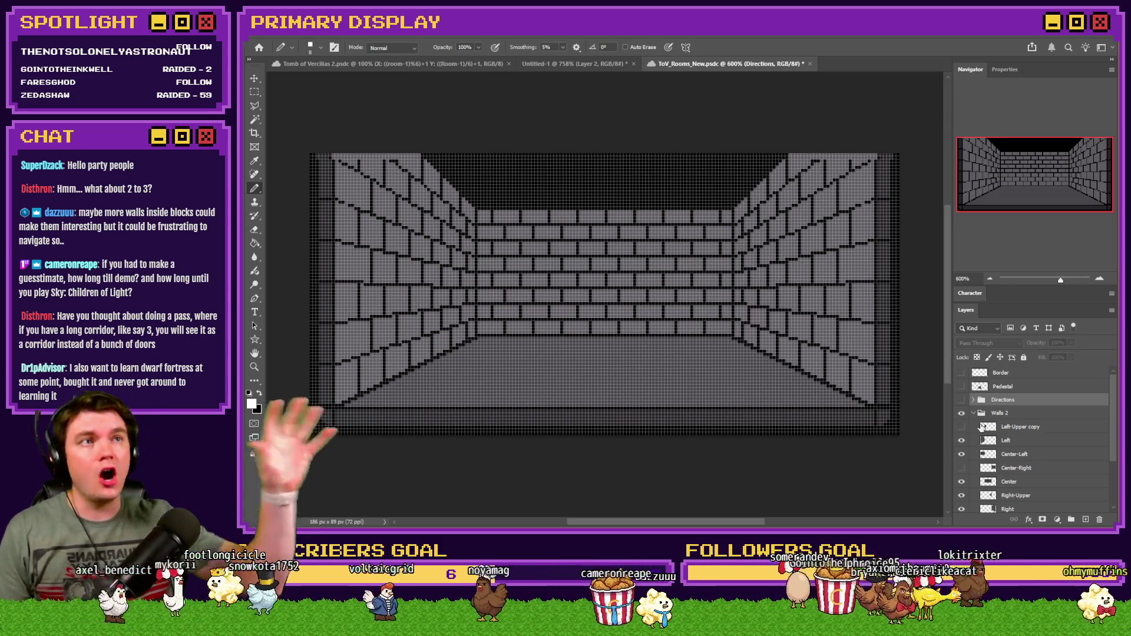
Hide the pixel grid, preview the Left-Upper copy wall, and enlarge the layer list.
key("ctrl+h")
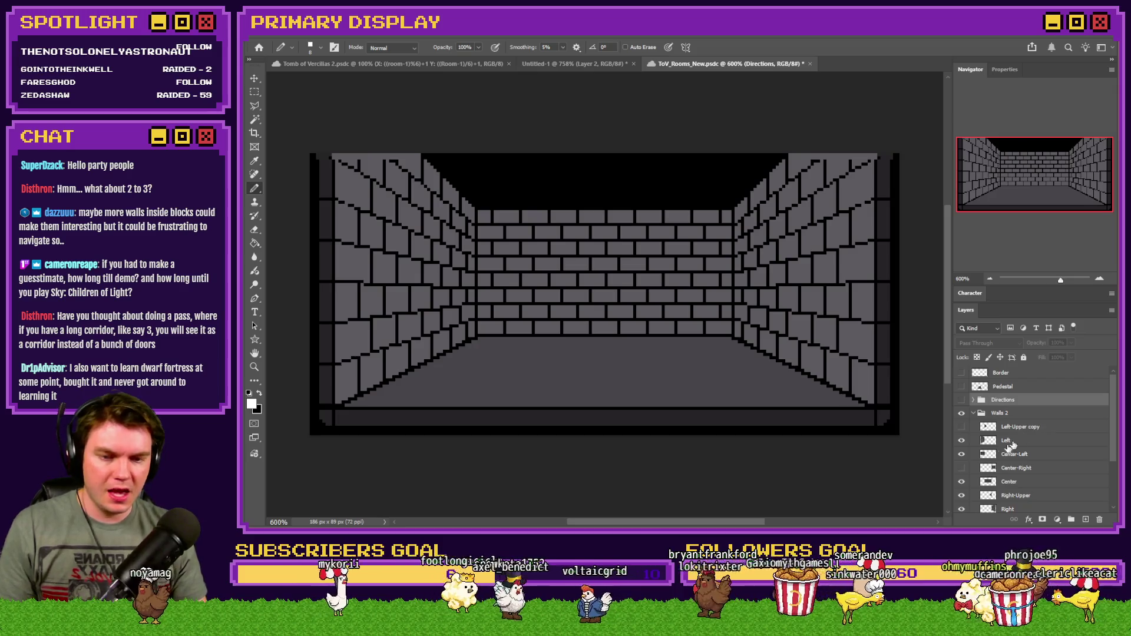
left_click(961, 428)
left_click(961, 429)
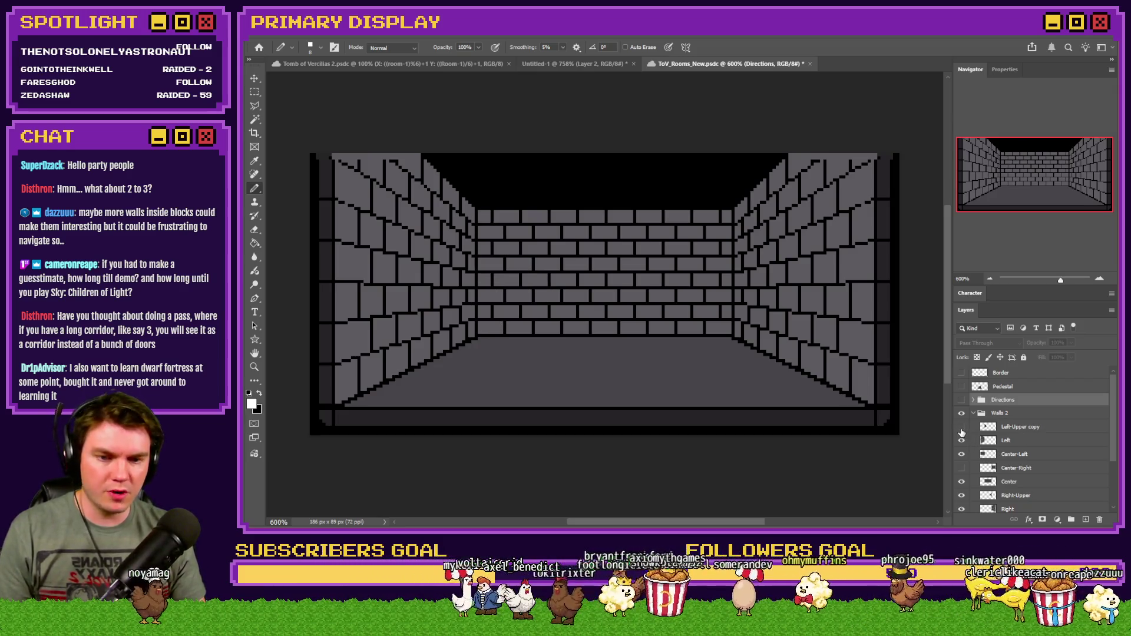
scroll(981, 453, "down", 1)
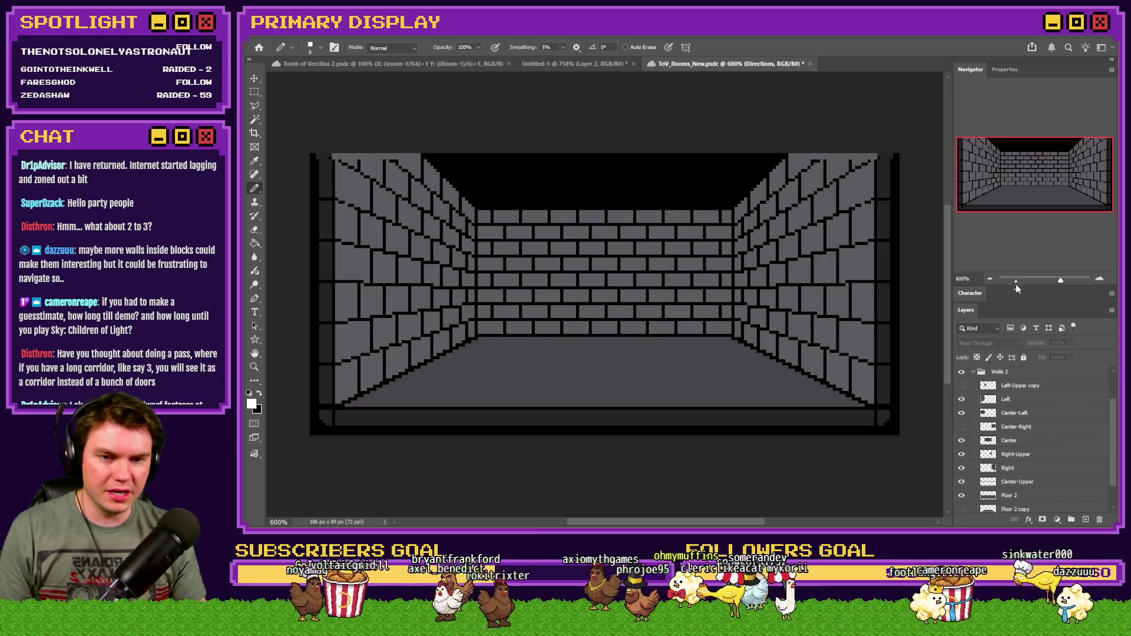
left_click_drag(1019, 286, 1019, 203)
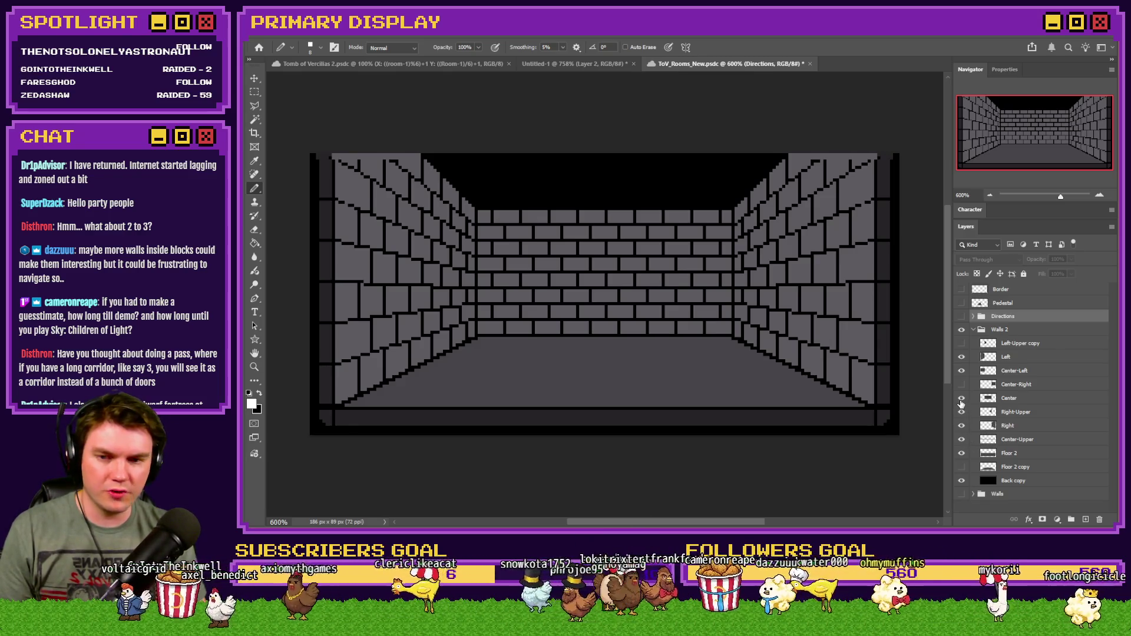
Hide the Center, Right-Upper and Right walls, keep Floor 2, and show the extended upper-left wall.
left_click(961, 399)
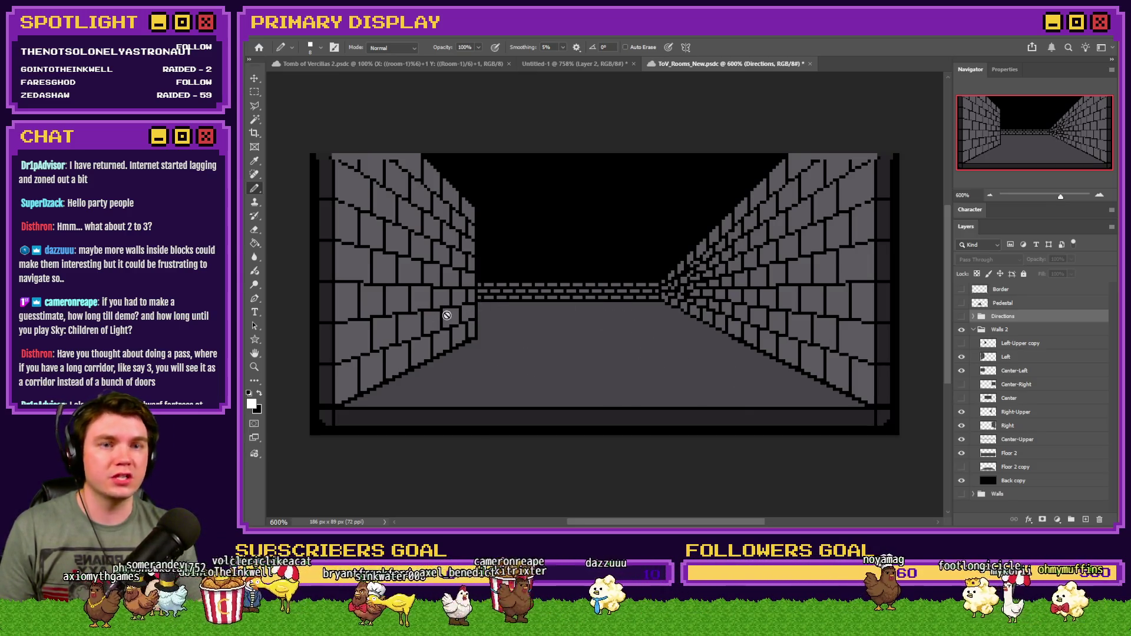
left_click(962, 386)
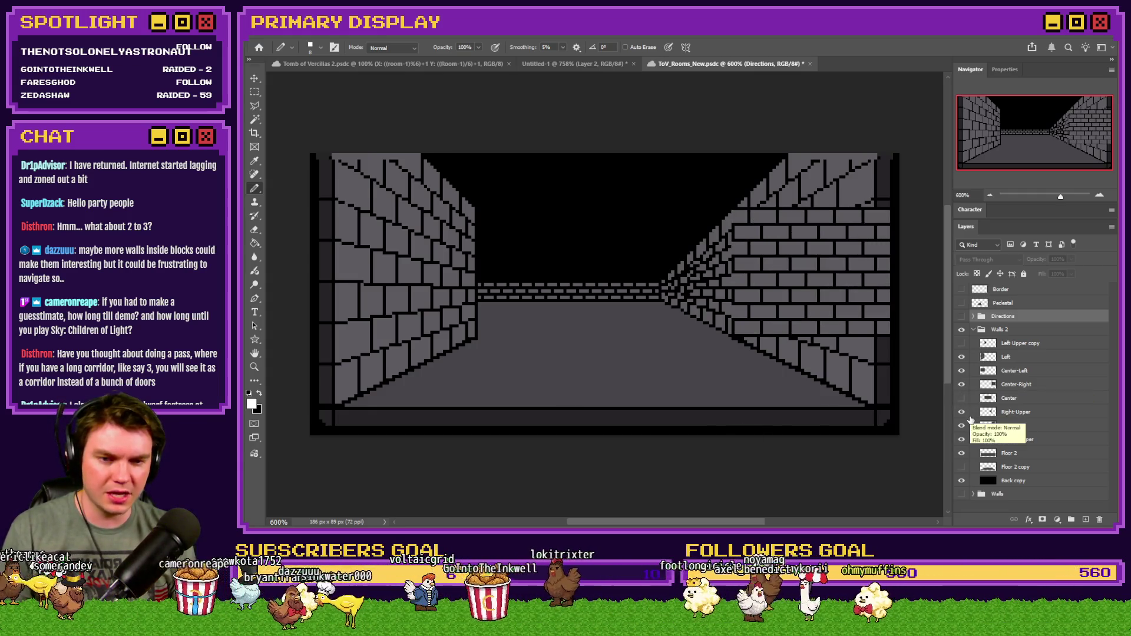
left_click(962, 413)
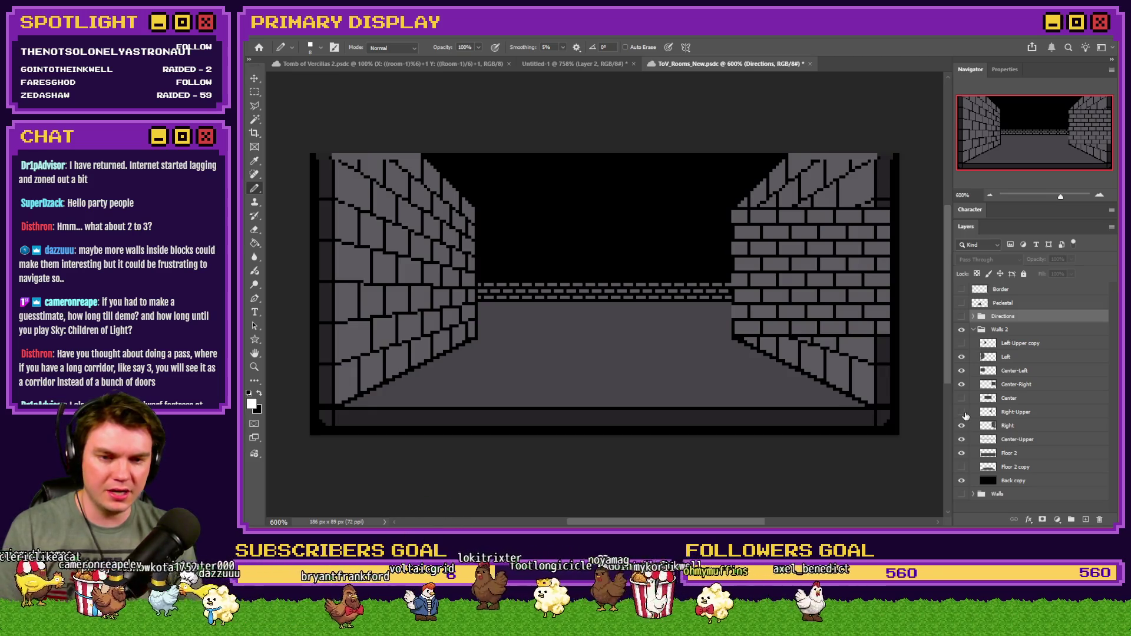
left_click(963, 386)
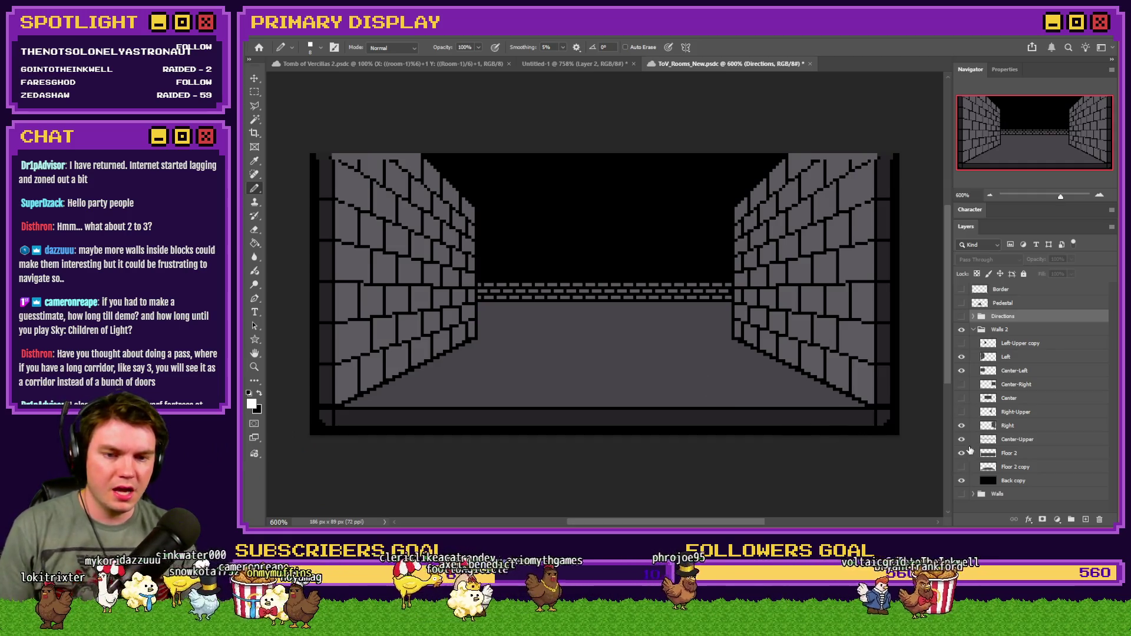
left_click(961, 454)
left_click(962, 454)
left_click(961, 454)
left_click(962, 454)
left_click(962, 441)
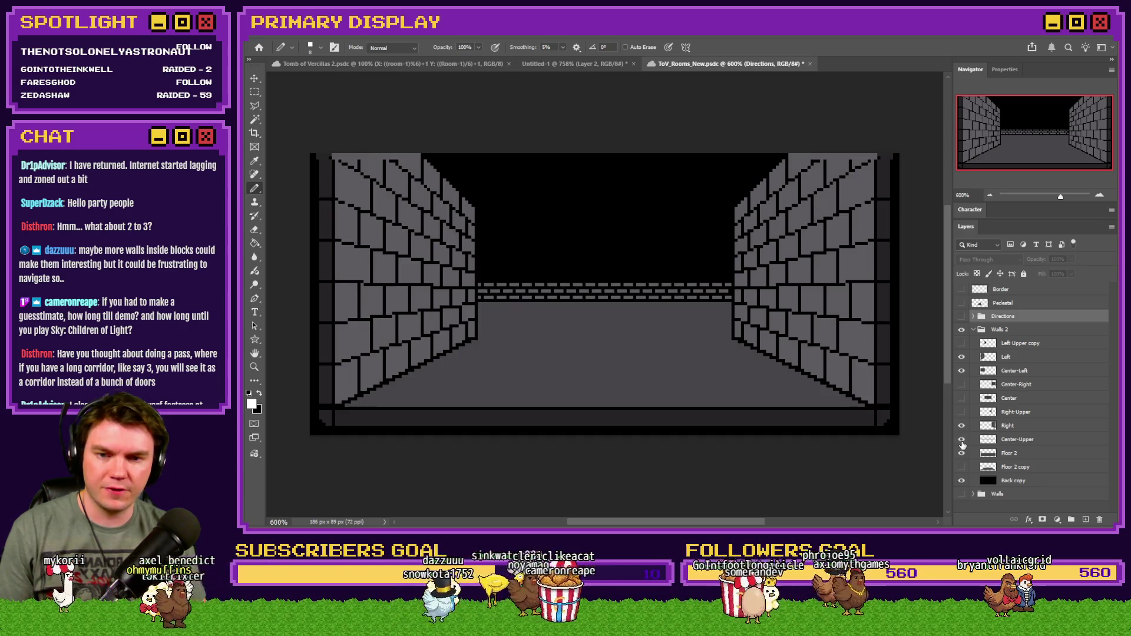
left_click(962, 426)
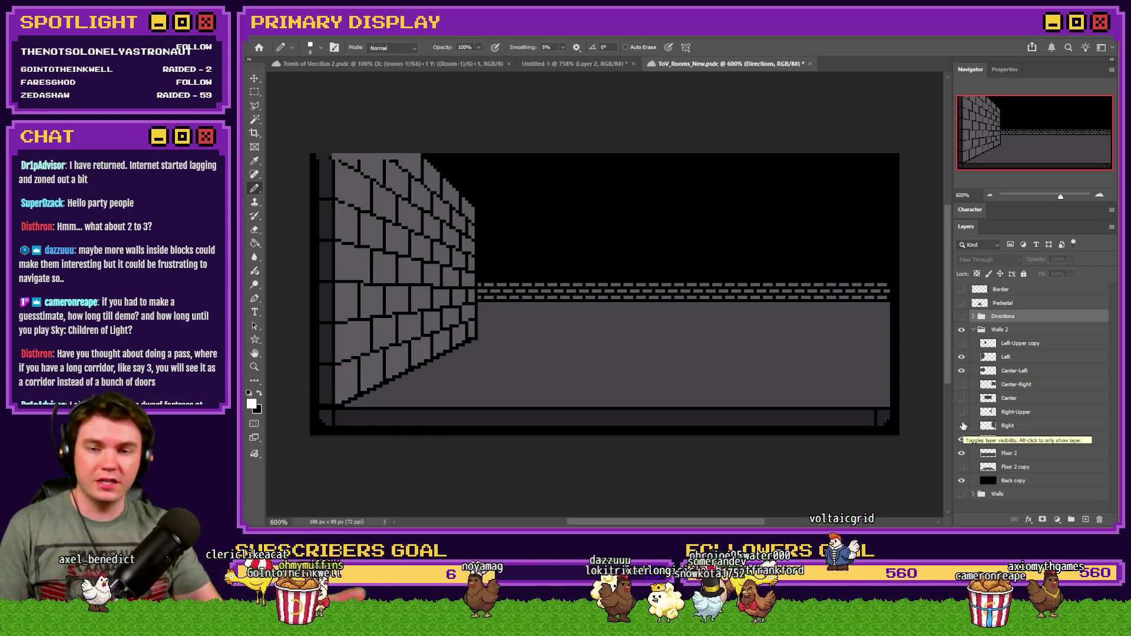
left_click(961, 344)
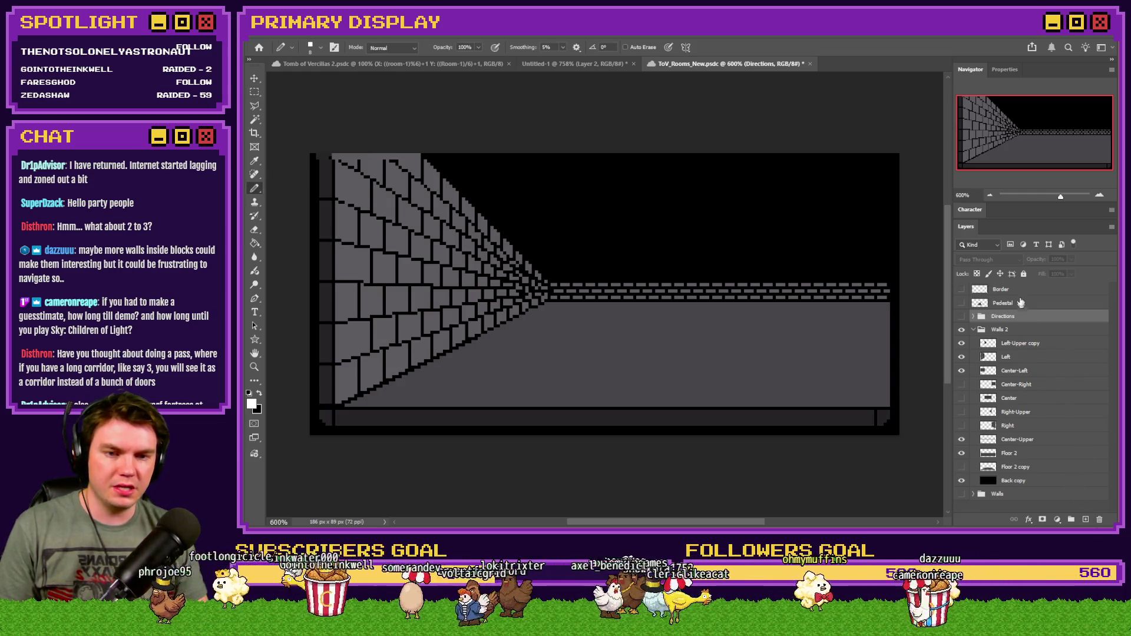
Add a new layer above Pedestal and paint white over the corridor floor.
left_click(1021, 303)
left_click(1085, 519)
mouse_move(381, 394)
left_mouse_down()
mouse_move(671, 356)
mouse_move(448, 359)
mouse_move(607, 323)
mouse_move(555, 322)
mouse_move(662, 316)
mouse_move(557, 313)
left_mouse_up()
Sketch white blobs across the corridor floor on Layer 2, then undo them all.
mouse_move(866, 306)
left_mouse_down()
mouse_move(888, 320)
mouse_move(866, 318)
mouse_move(868, 361)
mouse_move(740, 379)
mouse_move(844, 369)
left_mouse_up()
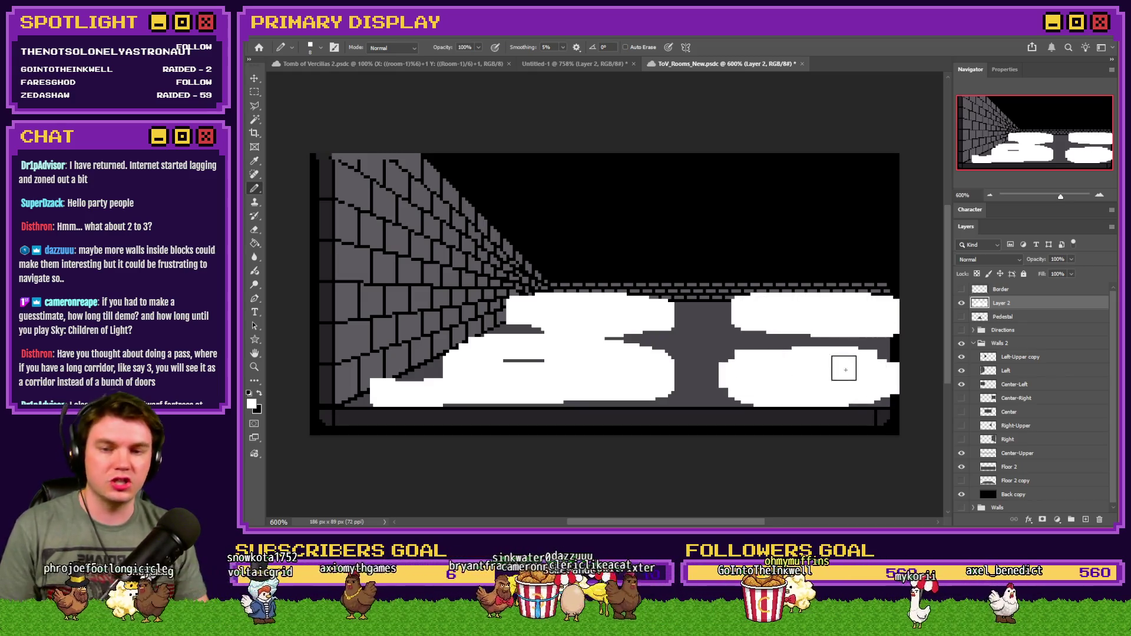
key("ctrl+z")
key("ctrl+z")
key("ctrl+z")
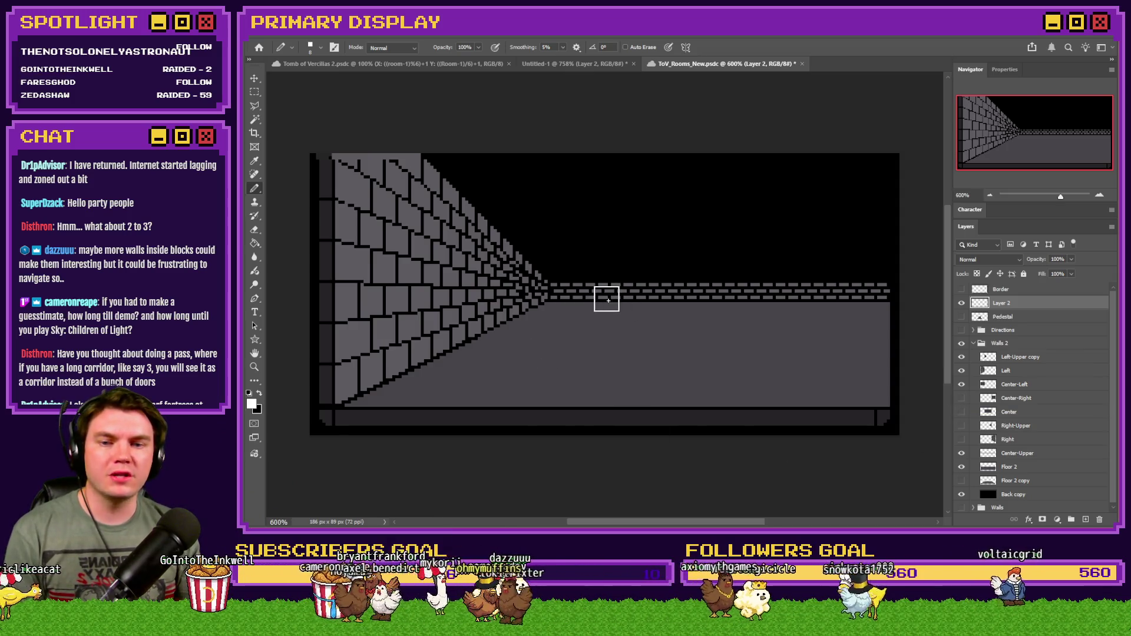
mouse_move(613, 286)
left_mouse_down()
mouse_move(578, 306)
mouse_move(653, 305)
left_mouse_up()
mouse_move(845, 288)
left_mouse_down()
mouse_move(724, 300)
mouse_move(831, 306)
left_mouse_up()
mouse_move(889, 364)
left_mouse_down()
mouse_move(858, 391)
mouse_move(841, 370)
left_mouse_up()
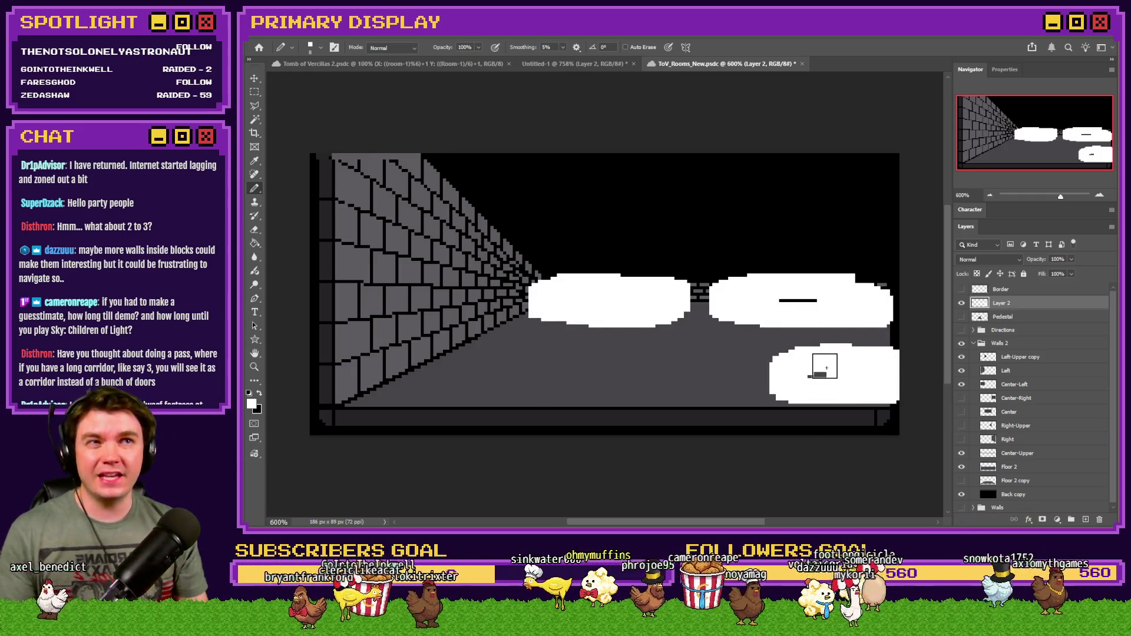
mouse_move(701, 364)
left_mouse_down()
mouse_move(487, 383)
mouse_move(589, 354)
mouse_move(542, 388)
mouse_move(474, 371)
left_mouse_up()
key("ctrl+z")
key("ctrl+z")
key("ctrl+z")
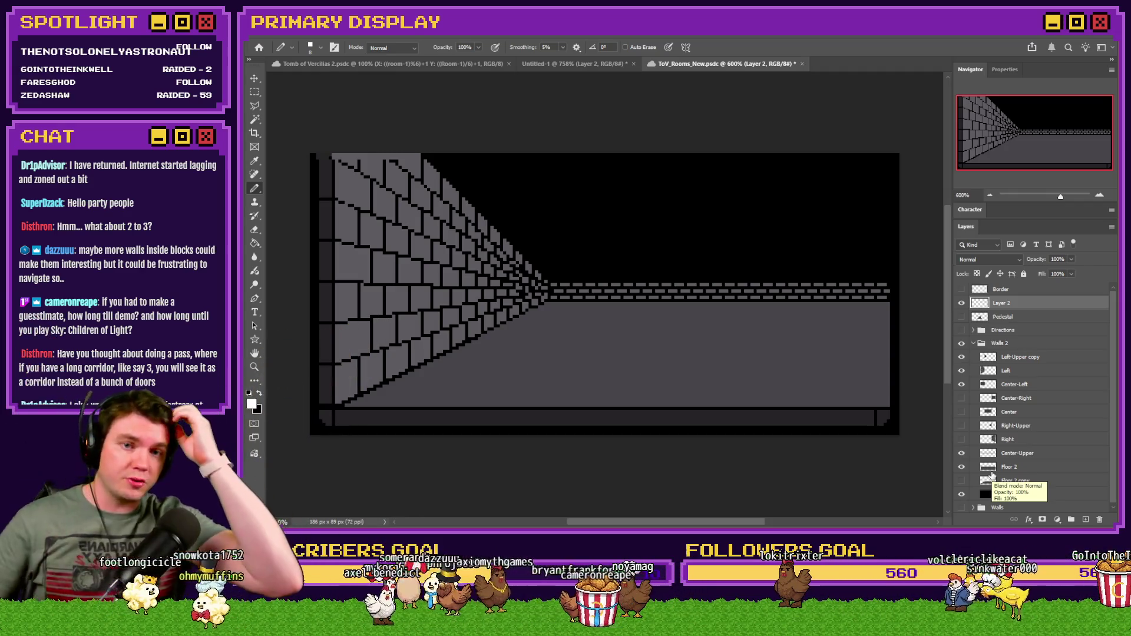
Show the Right and Right-Upper walls, hide Center-Upper, then try and undo a white floor blob.
left_click(961, 439)
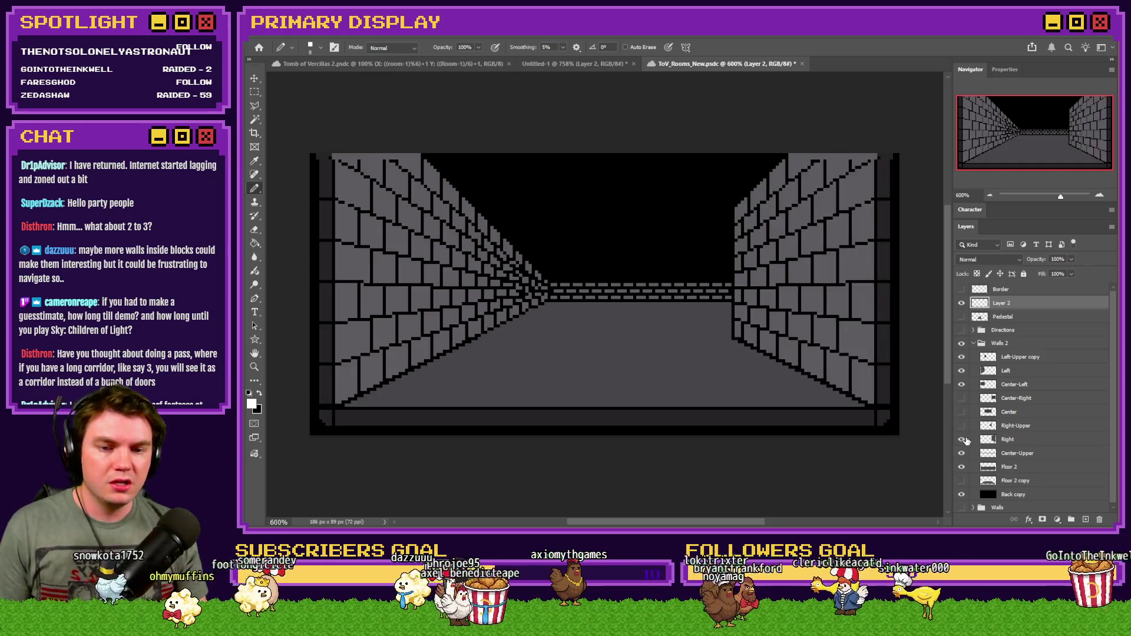
left_click(962, 426)
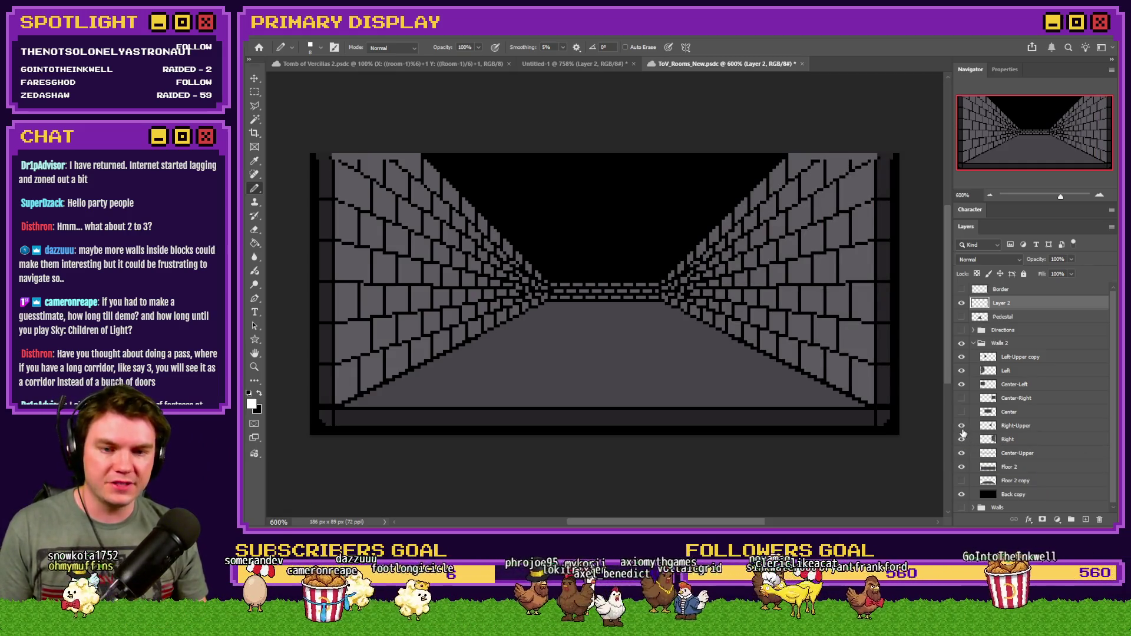
left_click(962, 453)
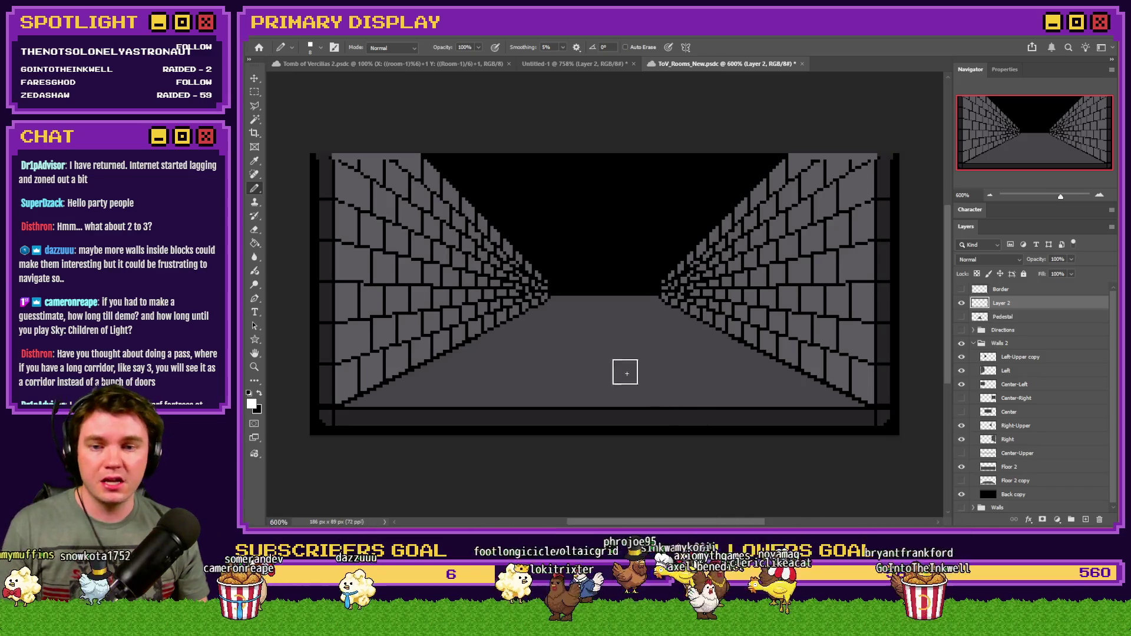
mouse_move(742, 378)
left_mouse_down()
mouse_move(650, 358)
mouse_move(651, 333)
mouse_move(618, 315)
left_mouse_up()
key("ctrl+z")
key("ctrl+z")
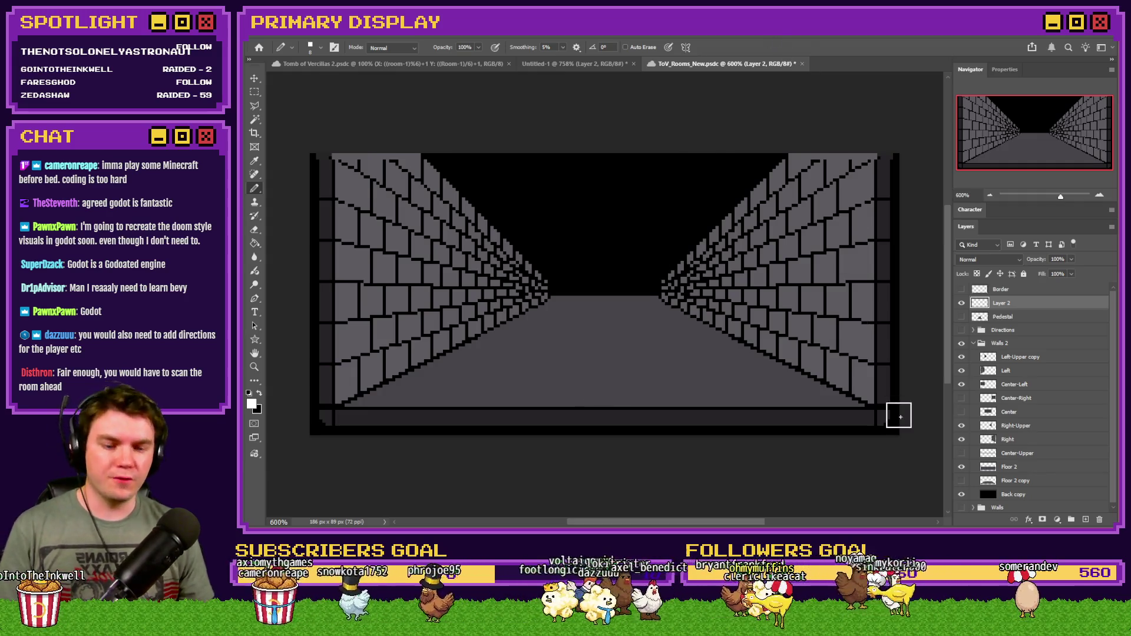
Switch from Photoshop back to the RPG Maker editor showing TheTomb map.
key("alt+Tab")
In RTG v2.0, change the Random 2..5 and Random 5..10 snake-movement rolls to Random 2..3.
left_click(653, 59)
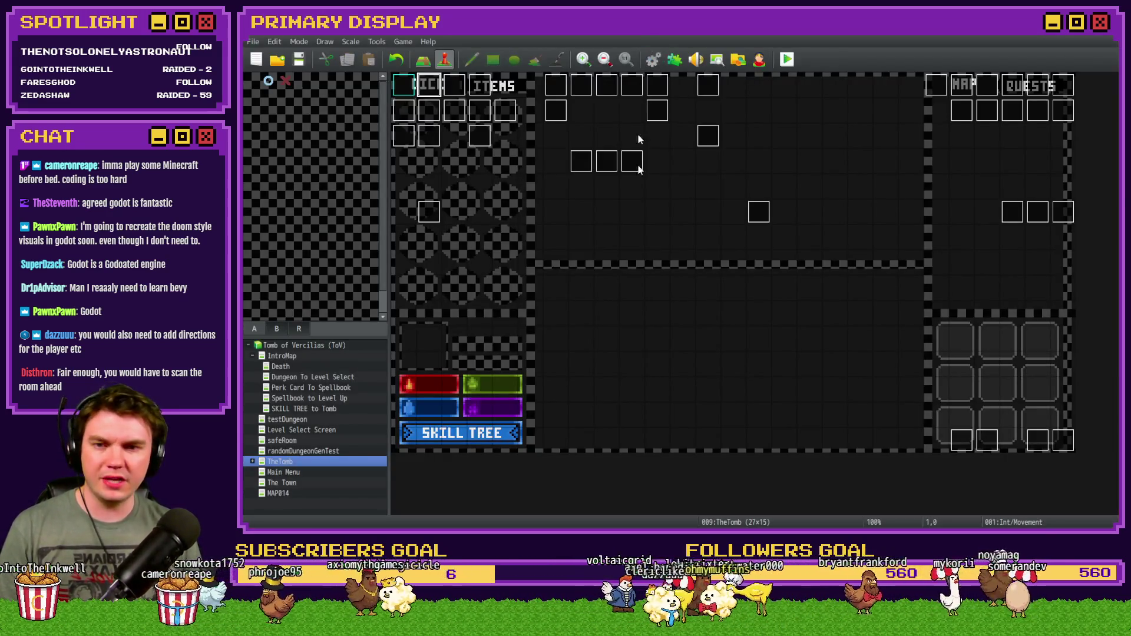
scroll(732, 358, "down", 5)
scroll(734, 359, "down", 2)
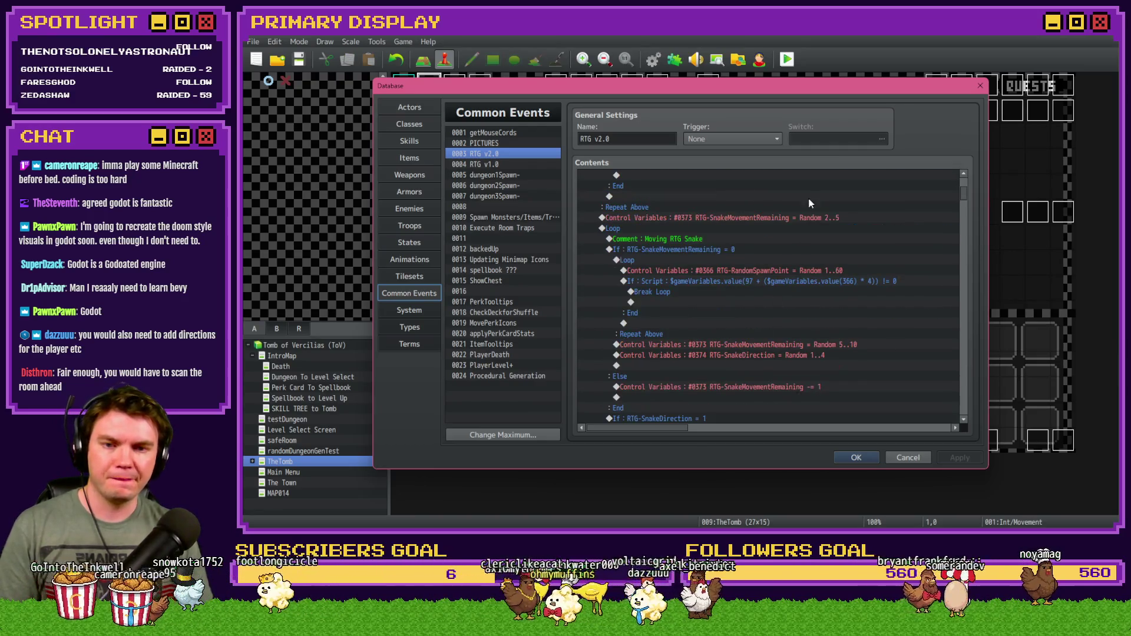
left_click(810, 218)
left_click(804, 242)
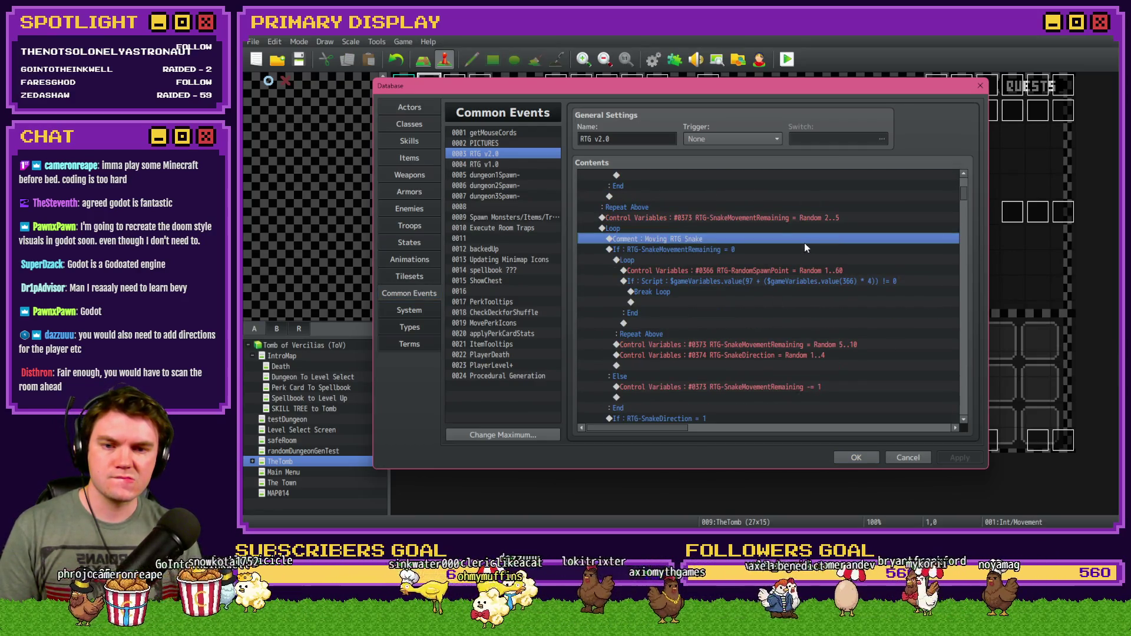
scroll(824, 281, "down", 2)
left_click(826, 273)
scroll(801, 313, "up", 2)
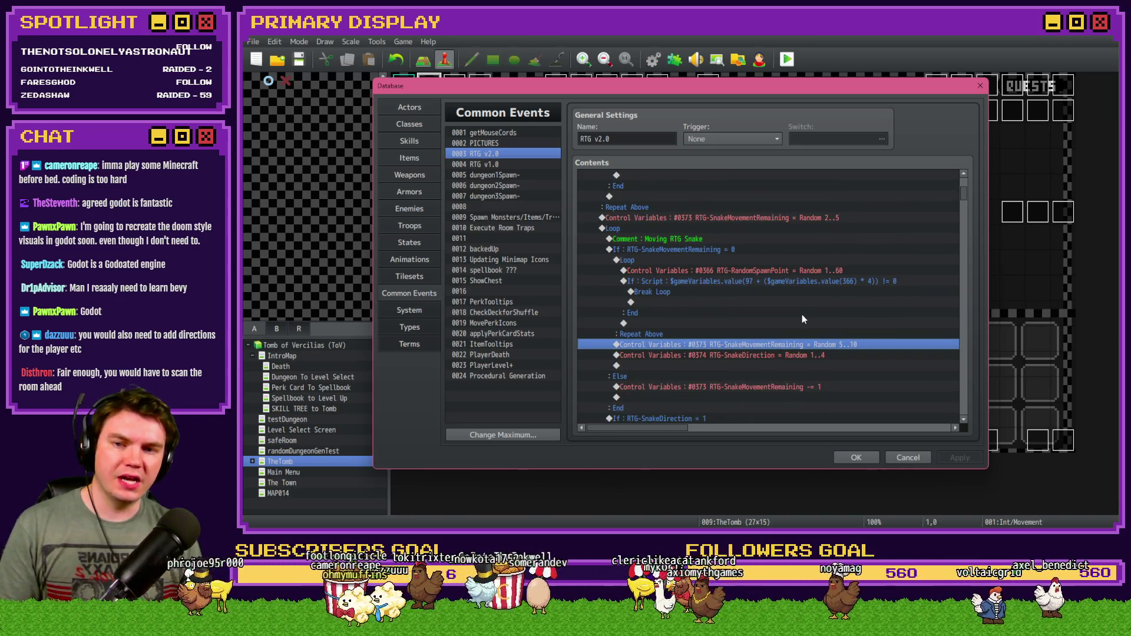
double_click(801, 218)
type("3")
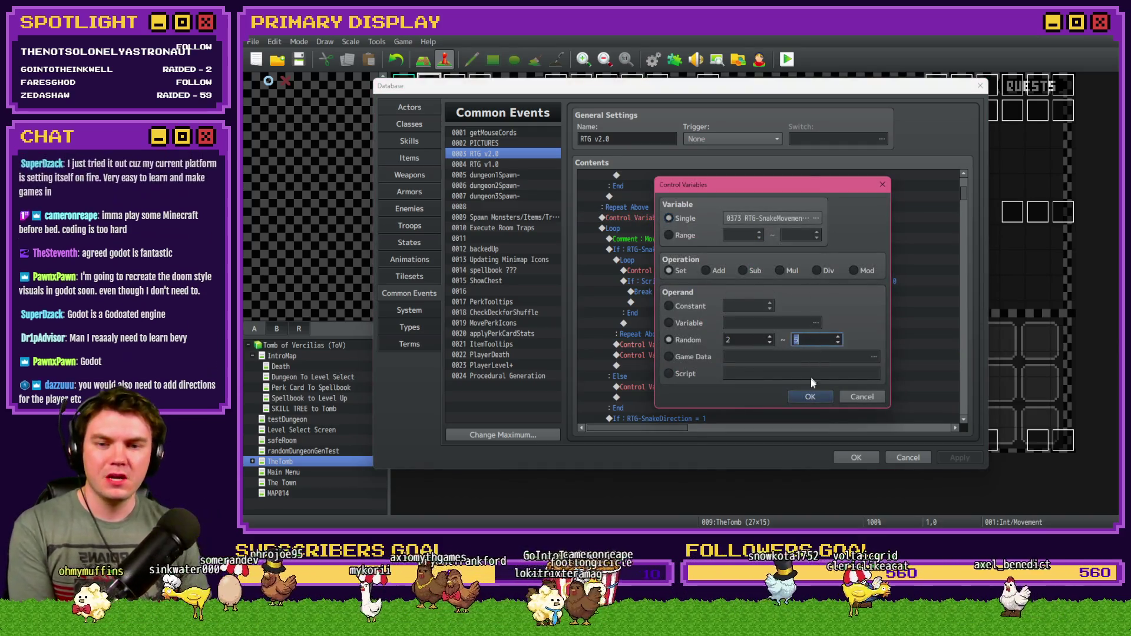
left_click(810, 396)
double_click(799, 332)
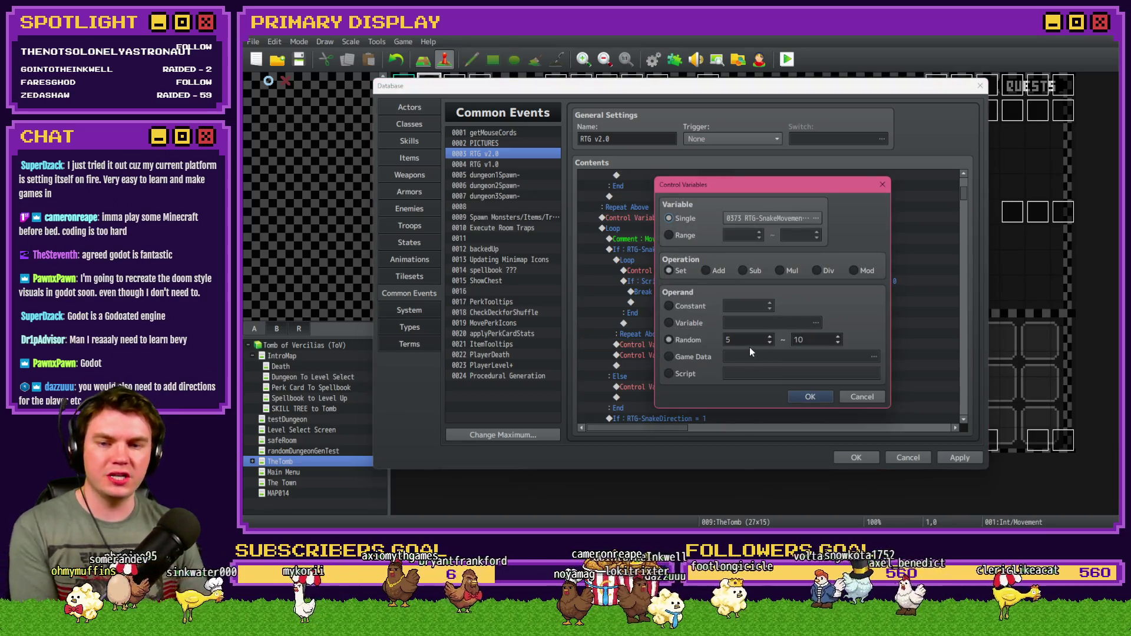
type("2")
key("Tab")
type("3")
left_click(824, 397)
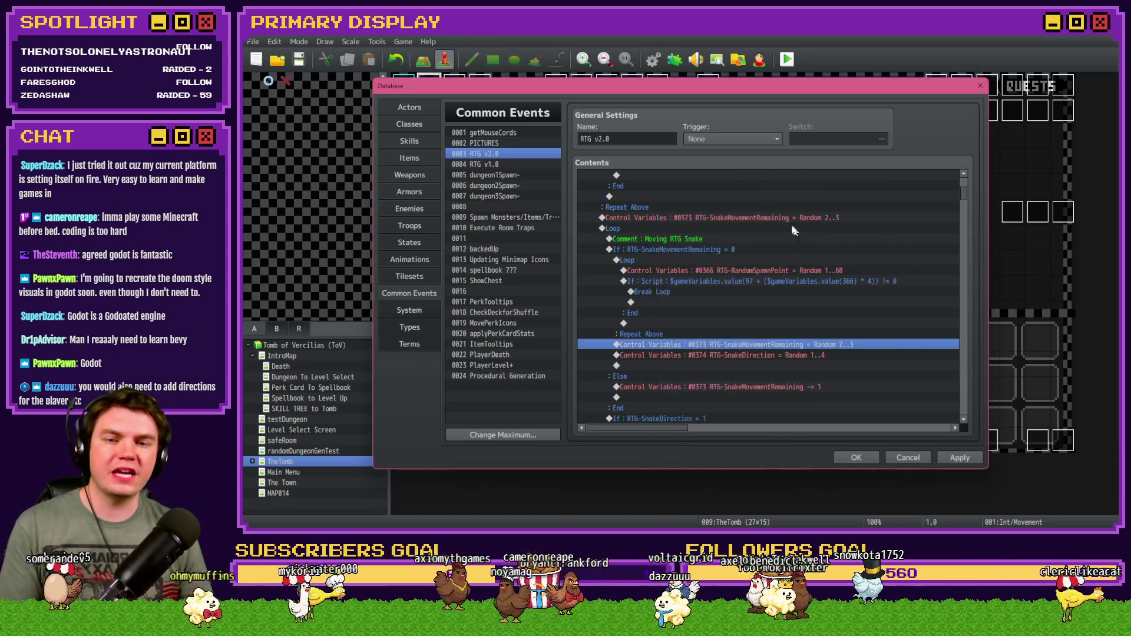
Save the project, playtest it full-screen, then close the game window.
left_click(856, 457)
left_click(787, 60)
left_click(663, 299)
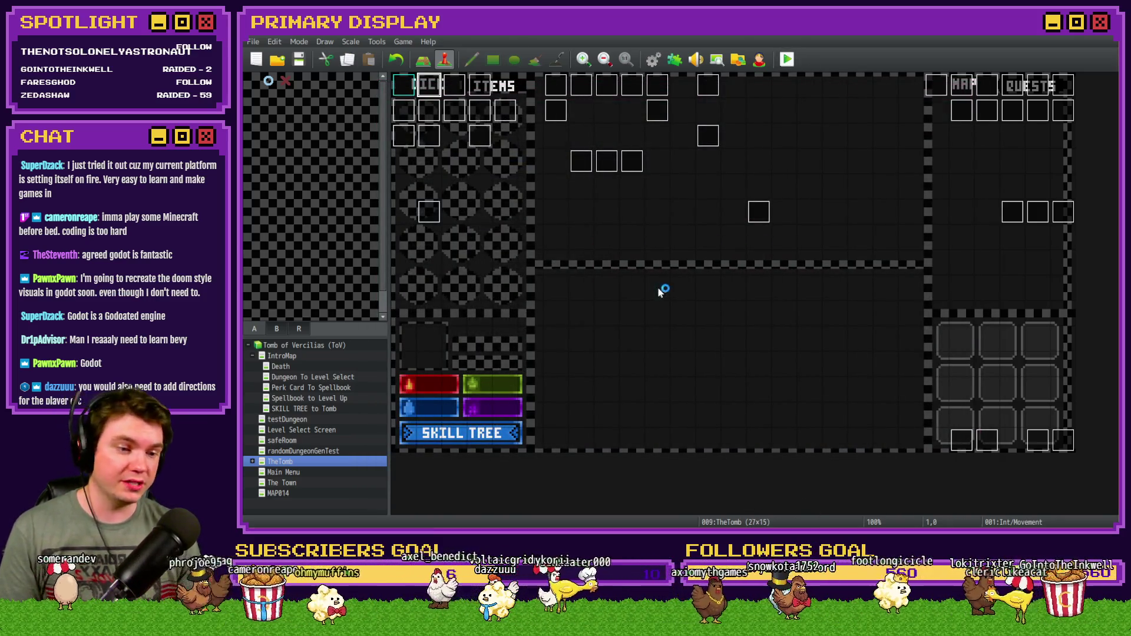
key("F4")
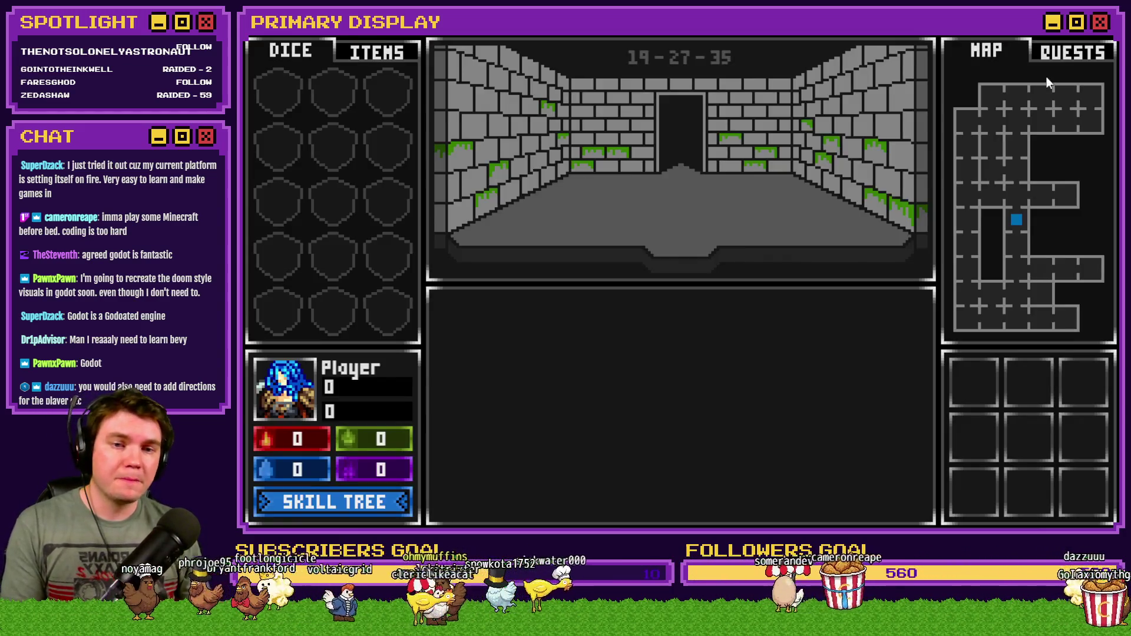
left_click(1098, 35)
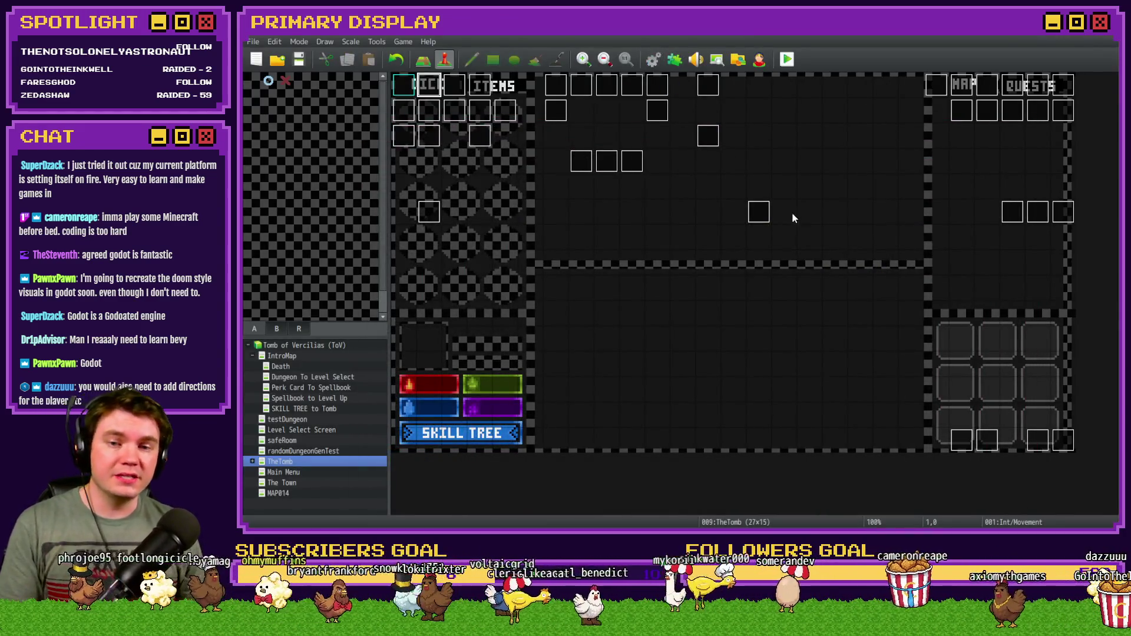
Change the first RTG-SnakeMovementRemaining roll in RTG v2.0 to Random 10..10.
key("F9")
scroll(787, 335, "down", 10)
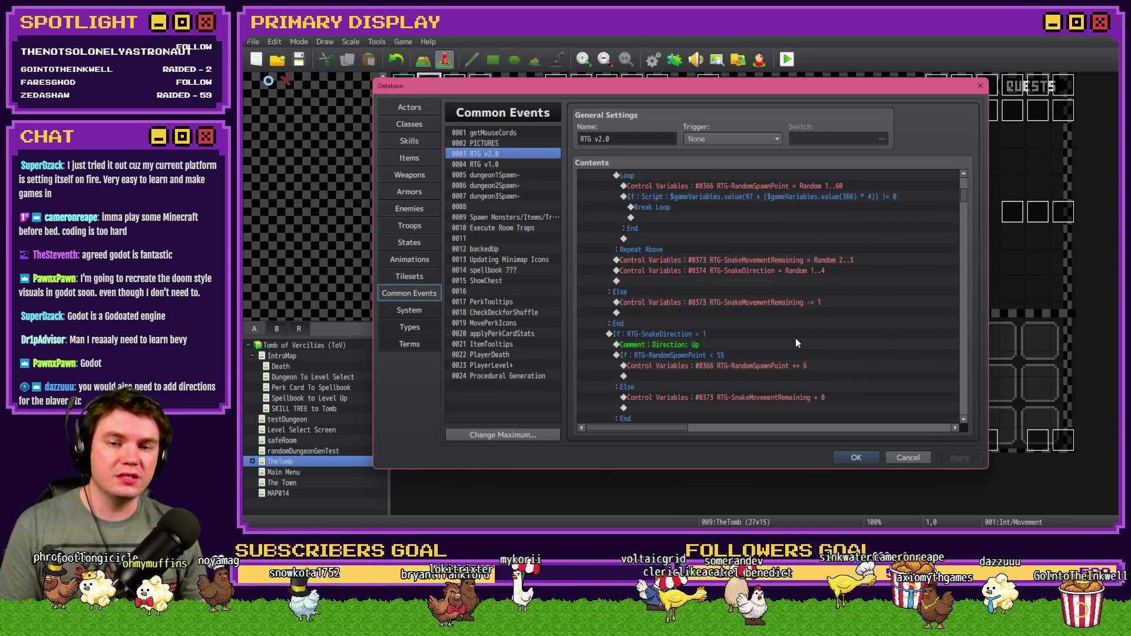
scroll(831, 288, "up", 2)
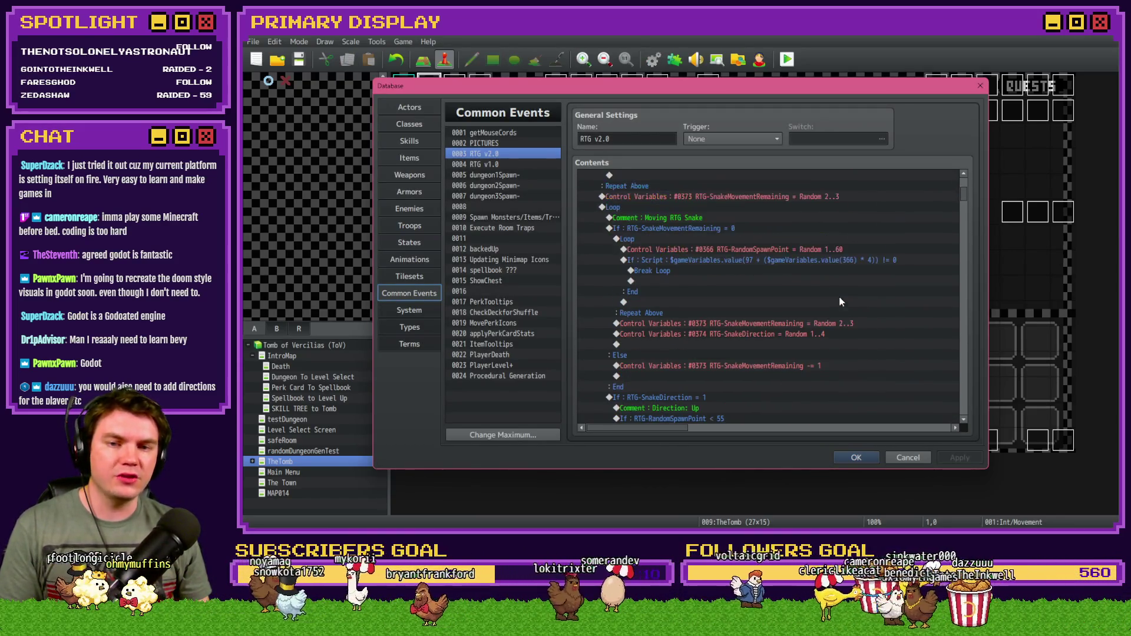
double_click(833, 196)
double_click(751, 340)
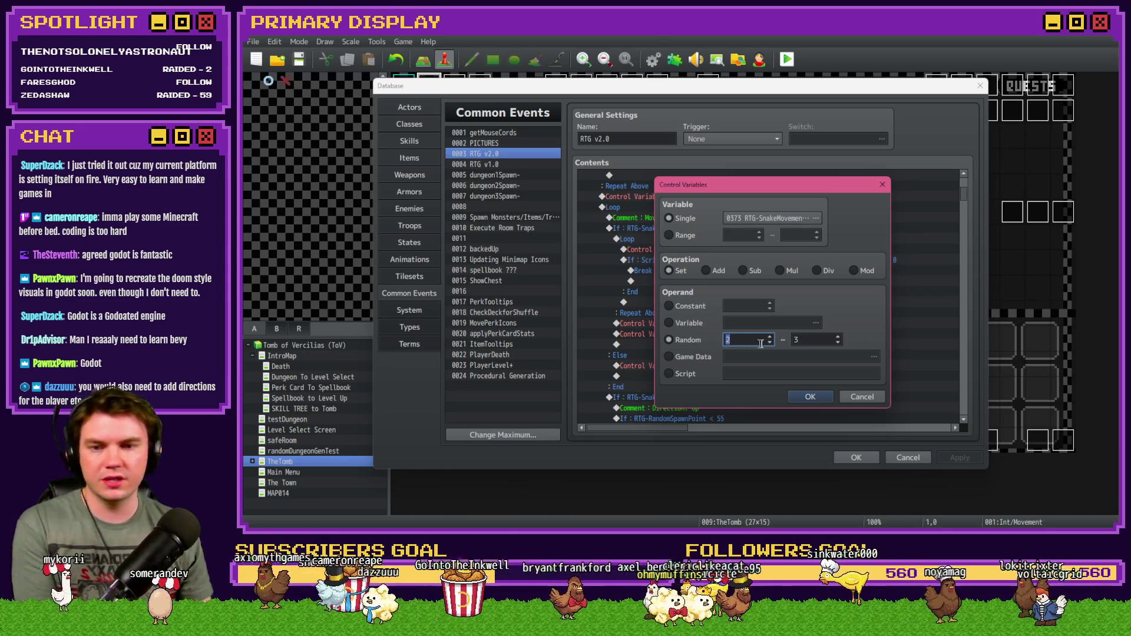
key("BackSpace")
key("BackSpace")
type("2")
left_click(810, 397)
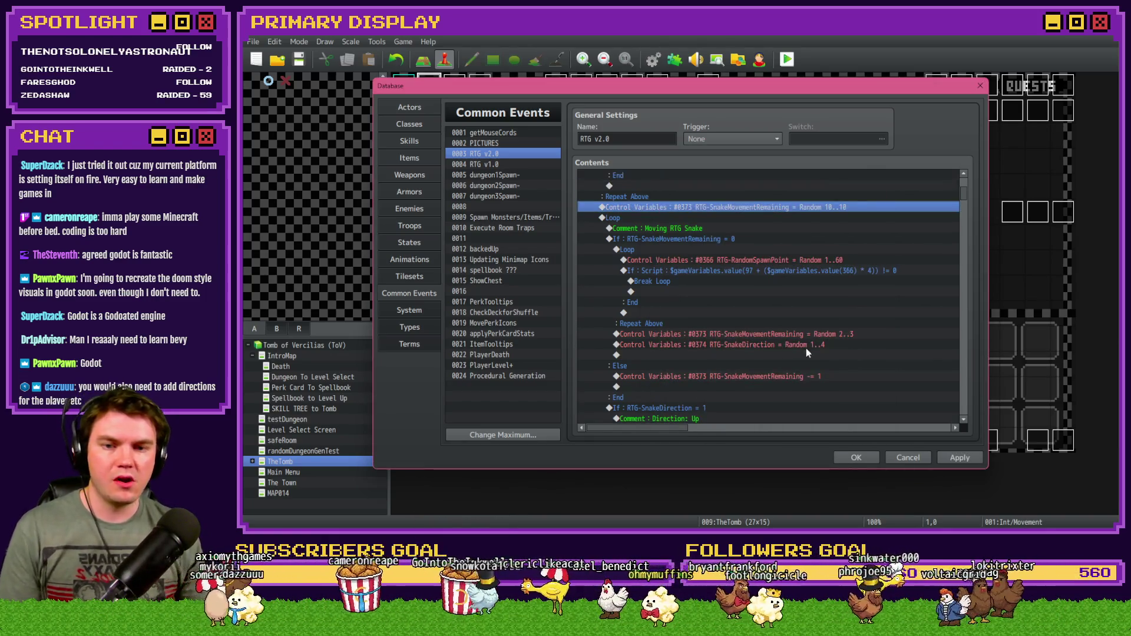
double_click(765, 344)
left_click(810, 396)
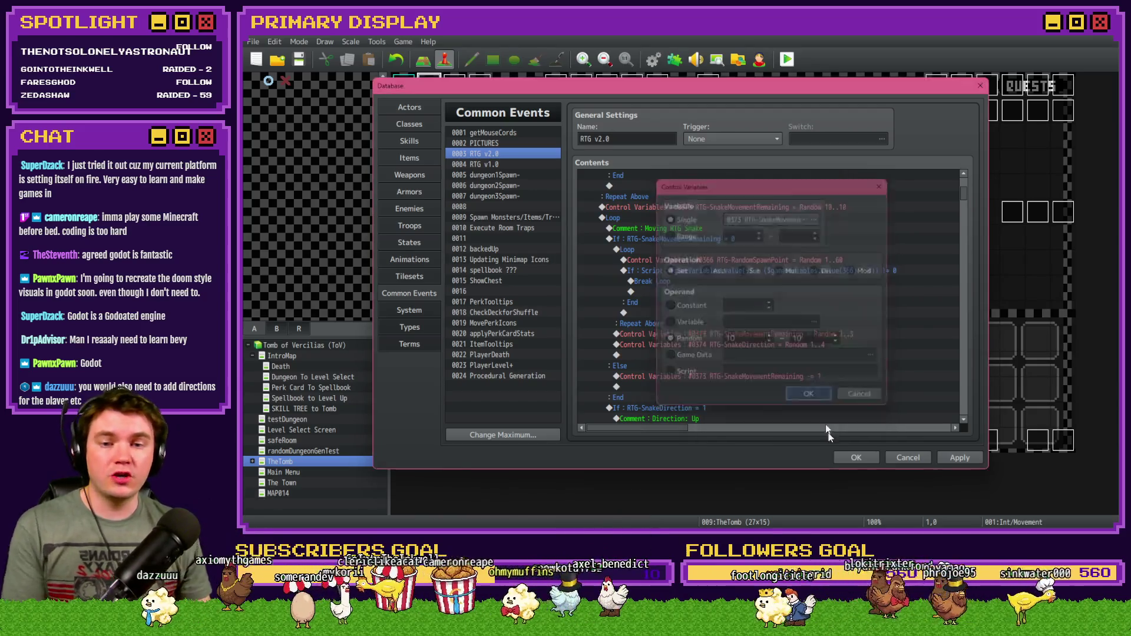
Save and playtest, generating dungeons 2-54-10 and 21-35-44, then return to the Database.
left_click(856, 458)
left_click(787, 59)
left_click(641, 296)
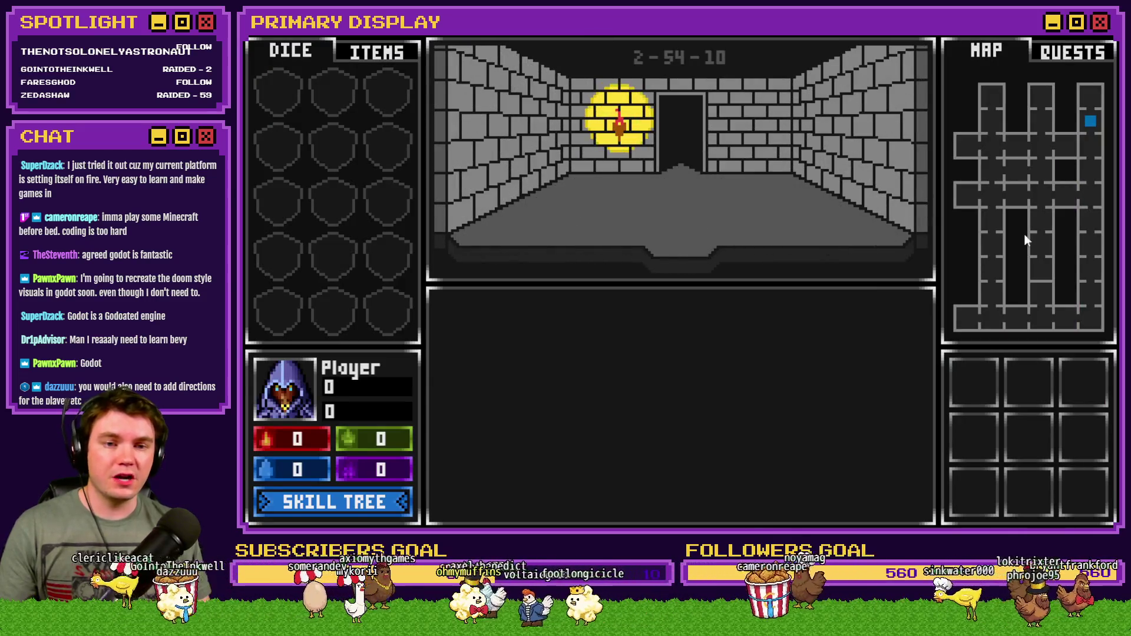
left_click(744, 180)
left_click(743, 180)
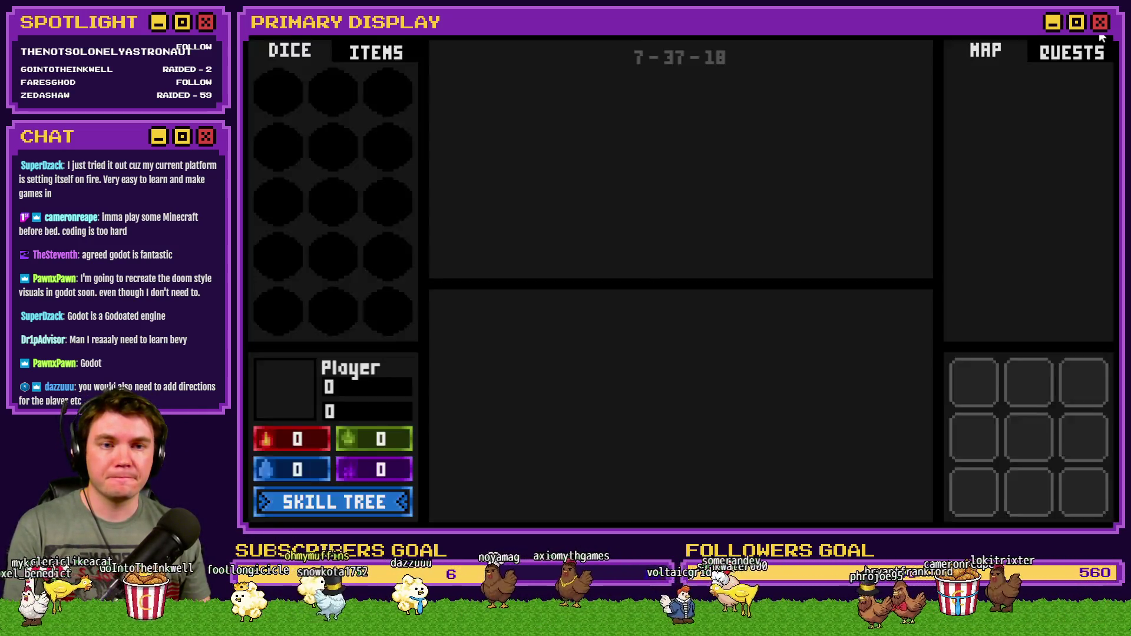
left_click(1102, 36)
key("F9")
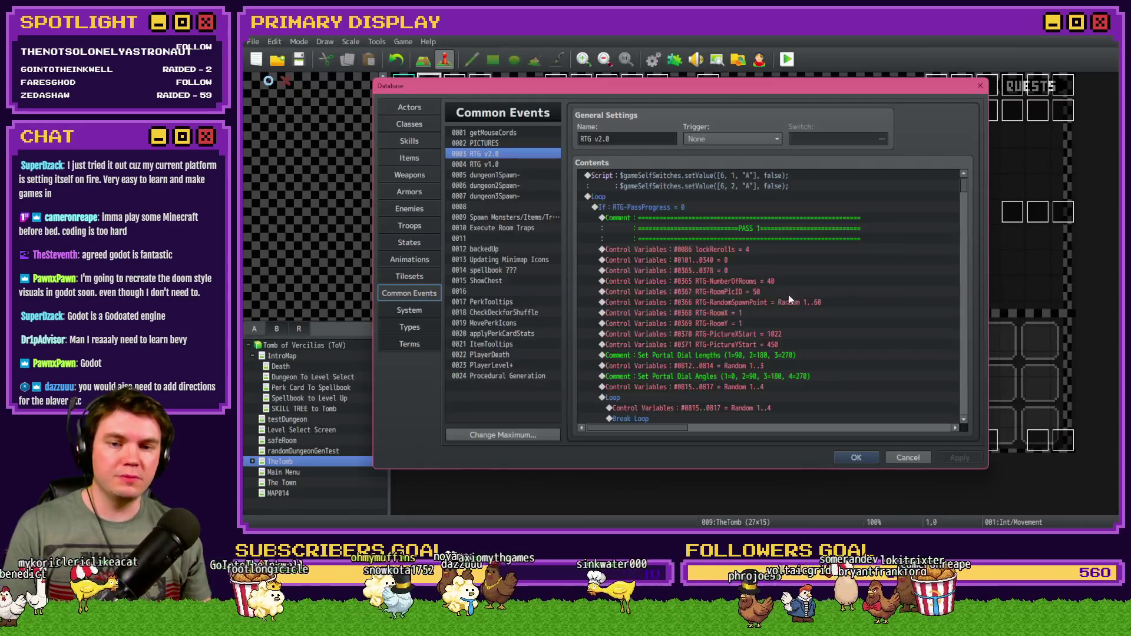
Set both RTG-SnakeMovementRemaining Control Variables rolls to Random 1..1.
scroll(797, 345, "down", 5)
double_click(815, 189)
key("Return")
key("Escape")
key("Escape")
double_click(819, 201)
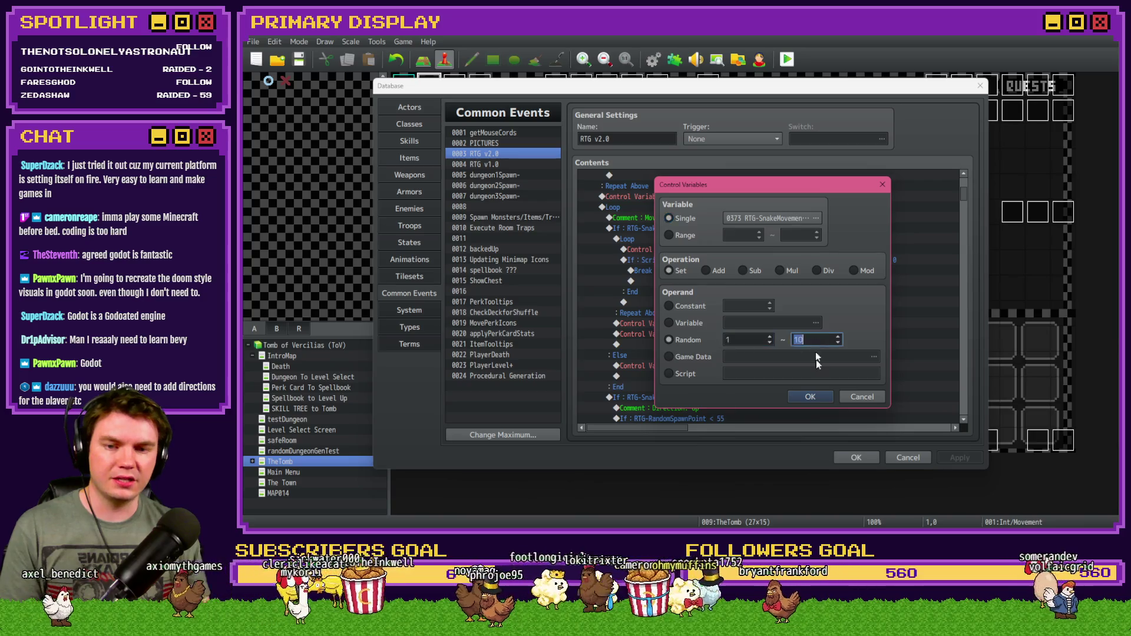
left_click(810, 397)
double_click(830, 323)
double_click(742, 338)
type("1")
left_click(810, 396)
Save and playtest, regenerating dungeons several times until 47-4-44, then close the game.
left_click(856, 457)
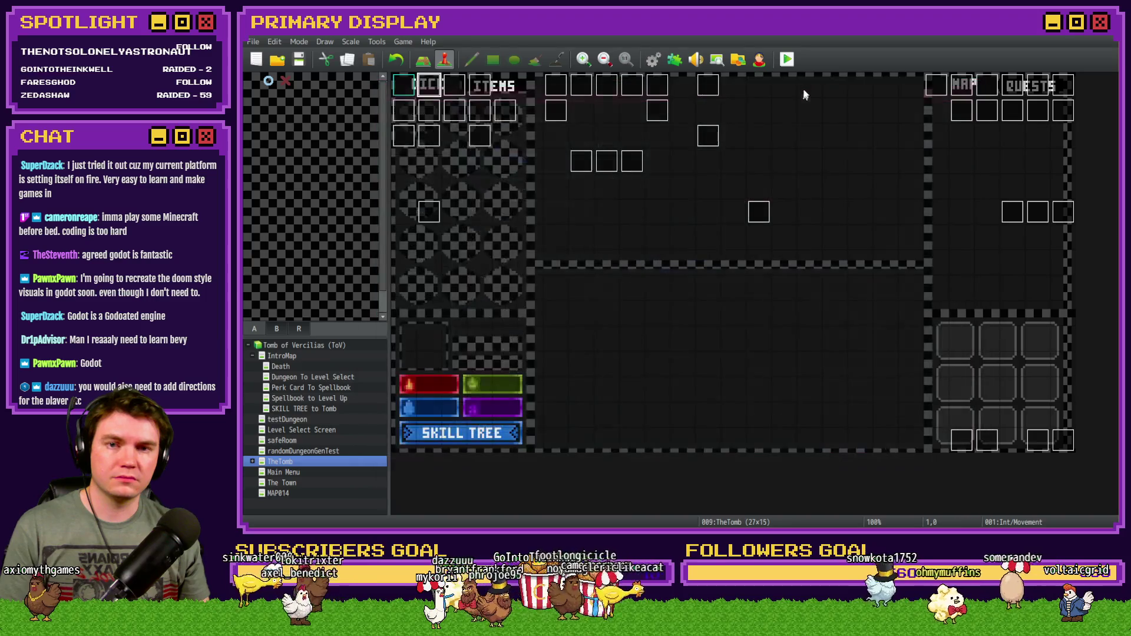
left_click(787, 59)
key("Return")
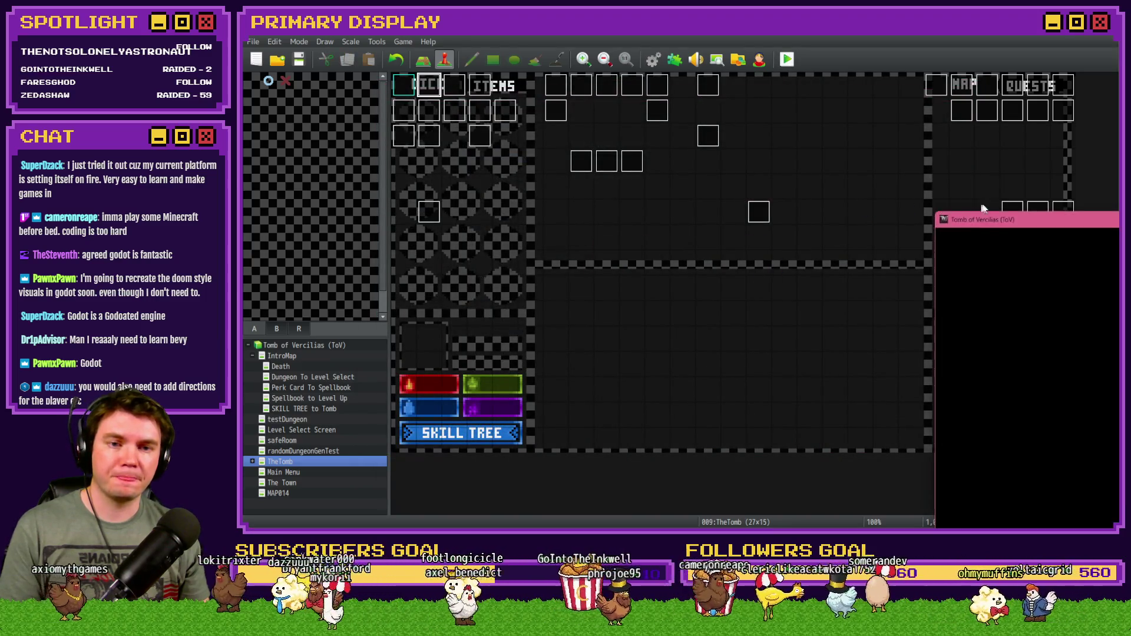
key("F5")
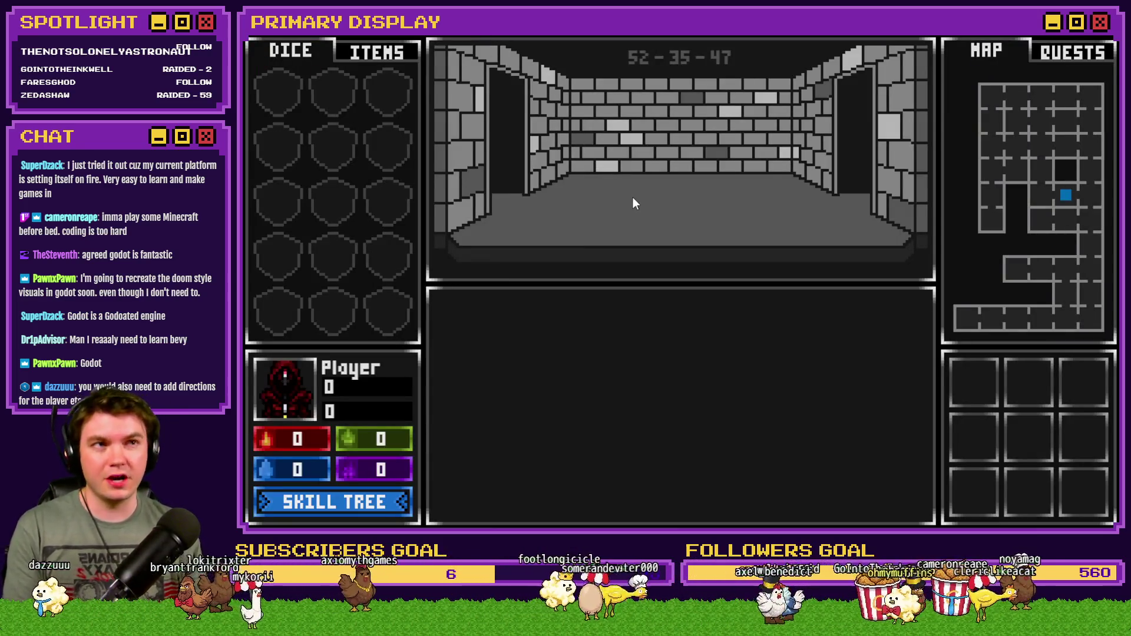
key("F5")
key("F5")
key("F5")
key("F5")
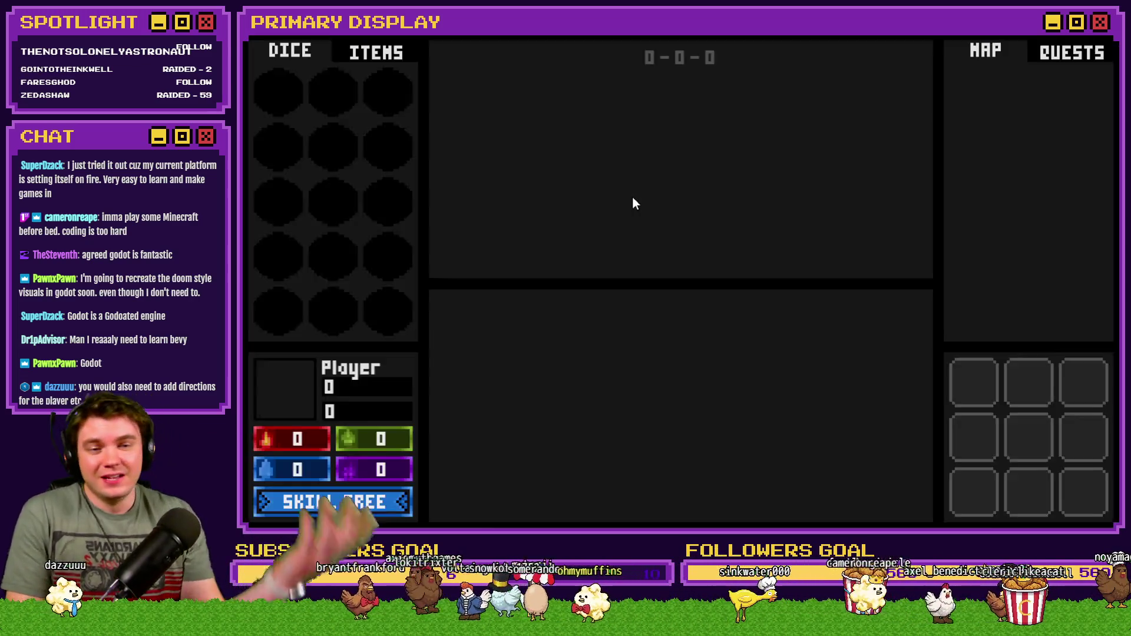
key("F5")
key("F5")
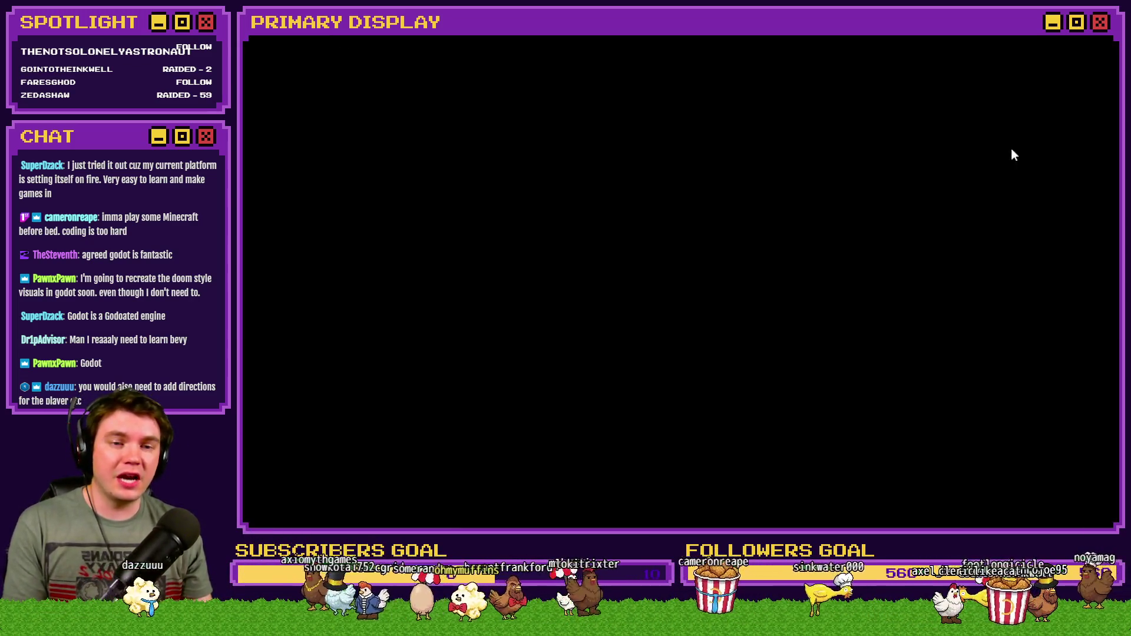
key("F5")
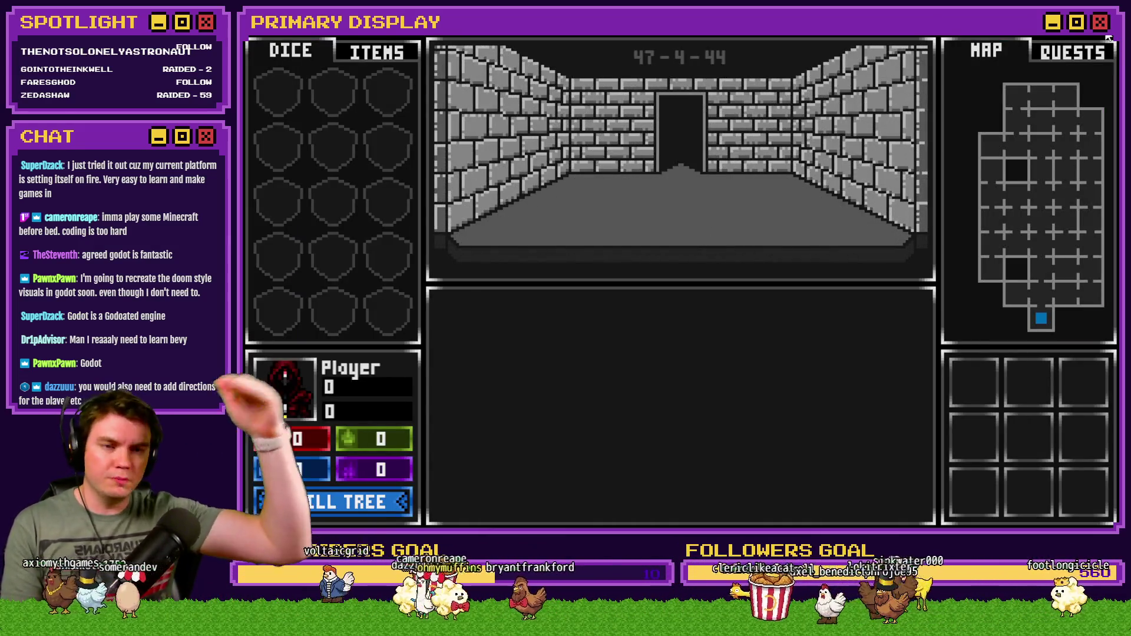
key("alt+F4")
Change the first RTG-SnakeMovementRemaining Random 1..1 row in RTG v2.0 to Random 4..7.
left_click(653, 59)
scroll(766, 384, "down", 3)
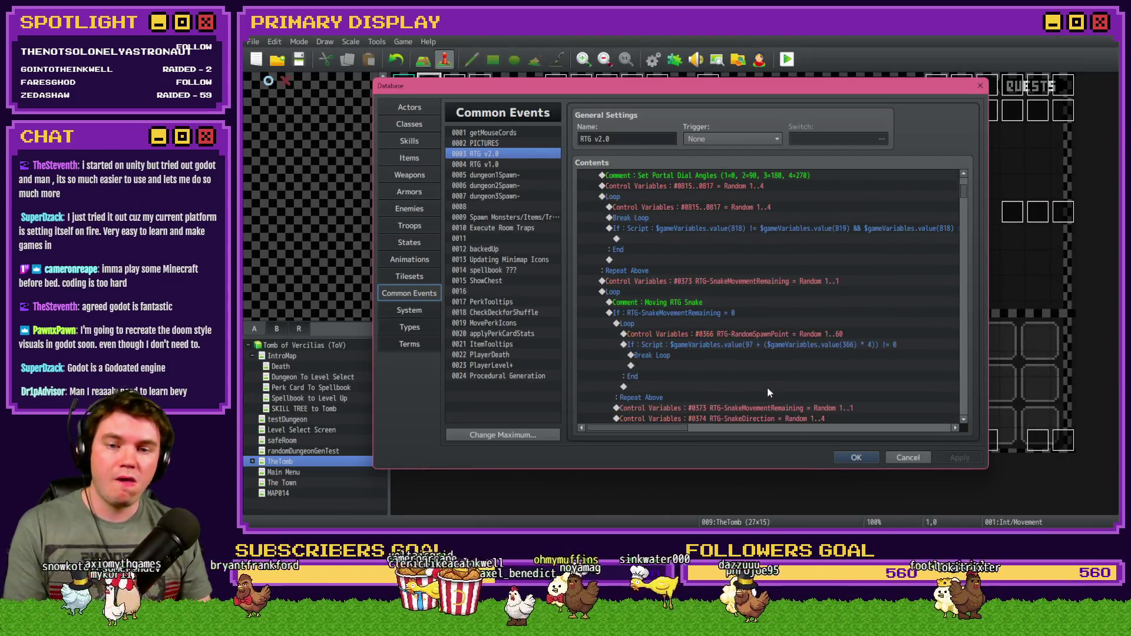
scroll(768, 390, "down", 3)
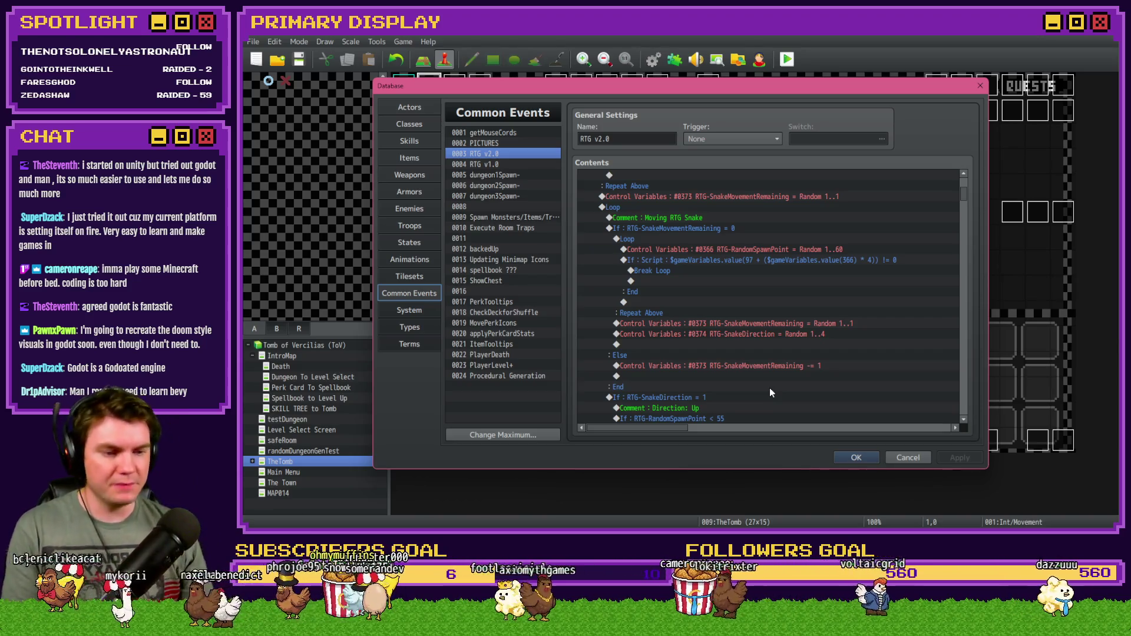
scroll(826, 344, "down", 2)
scroll(826, 344, "down", 4)
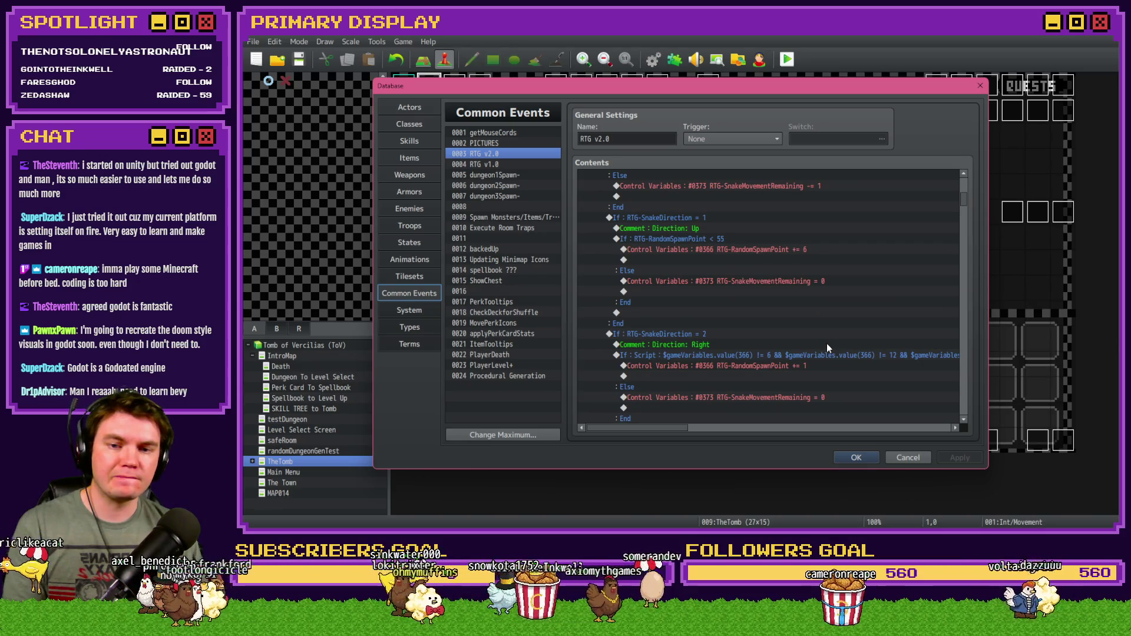
scroll(826, 346, "up", 4)
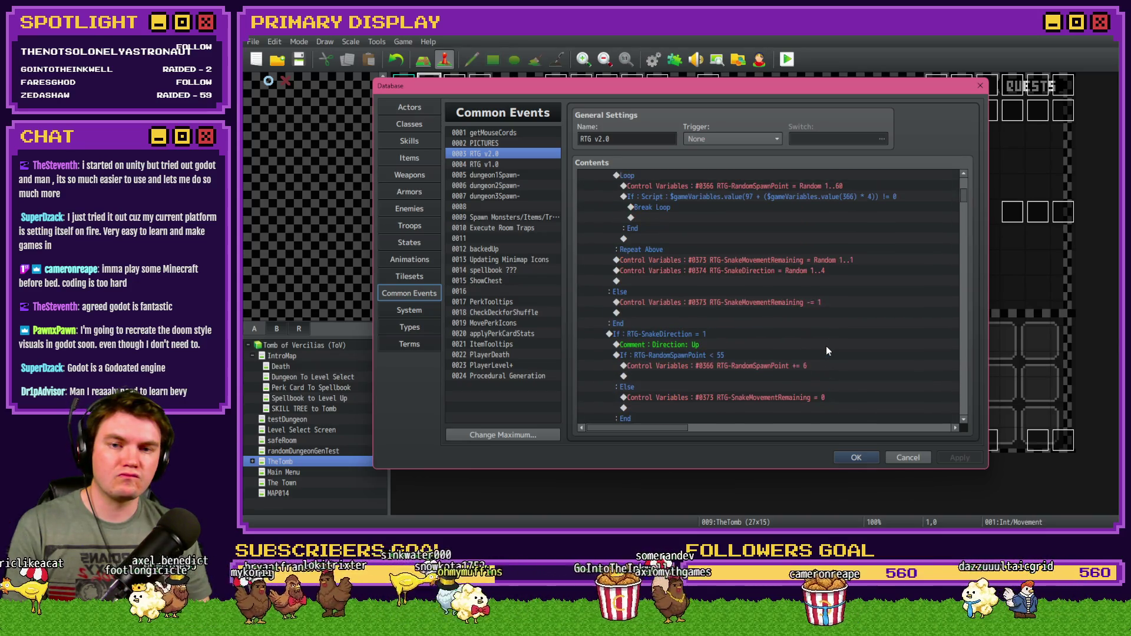
left_click(837, 272)
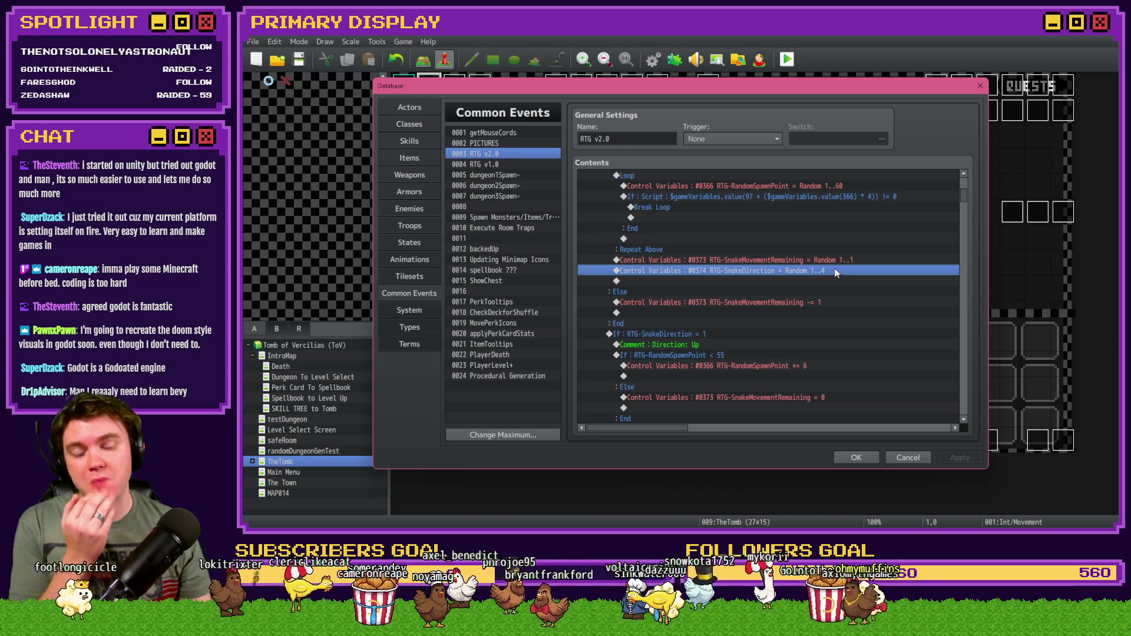
scroll(833, 275, "up", 2)
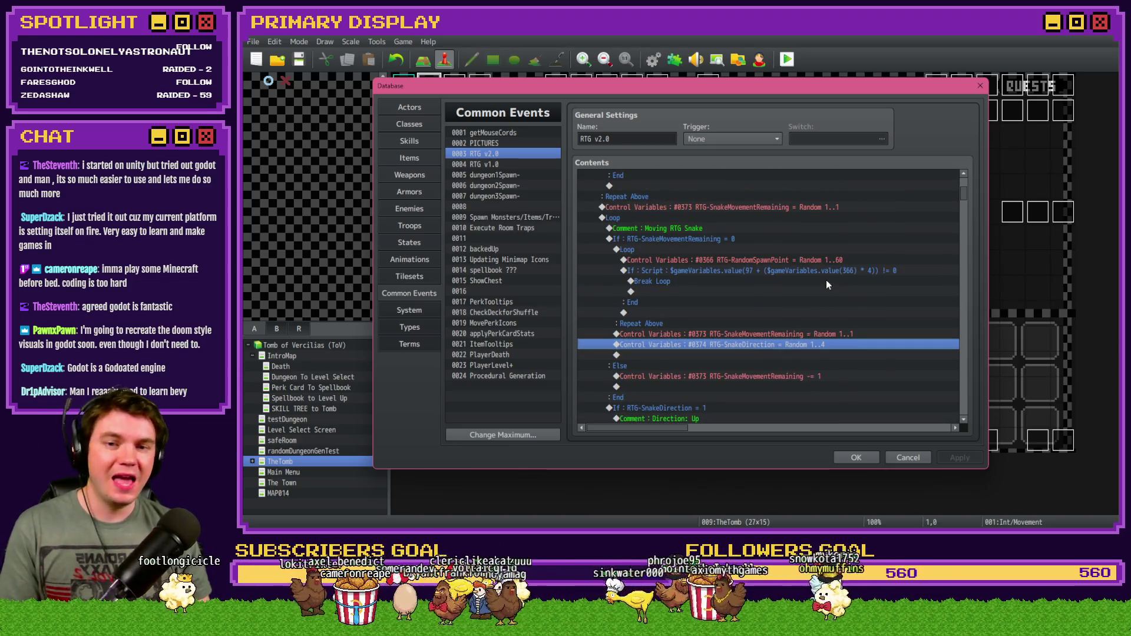
scroll(825, 282, "up", 2)
double_click(825, 260)
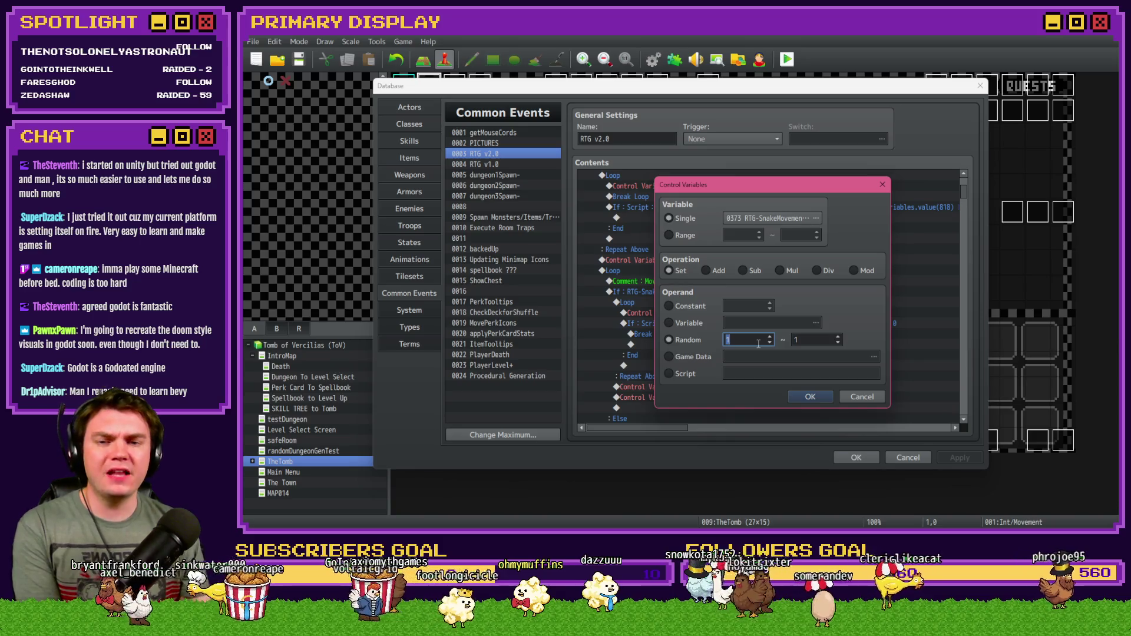
type("4")
key("Tab")
type("7")
left_click(810, 396)
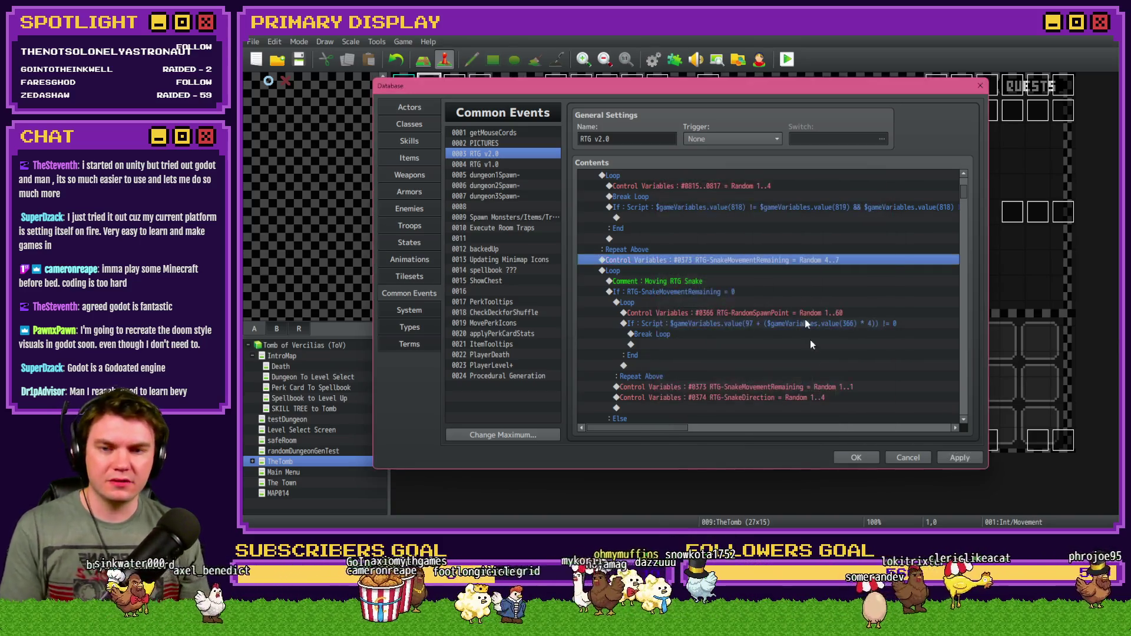
Set the second snake-movement row to Random 4..7, close the Database and start a playtest.
double_click(815, 345)
type("4")
key("Tab")
type("7")
left_click(810, 396)
left_click(856, 457)
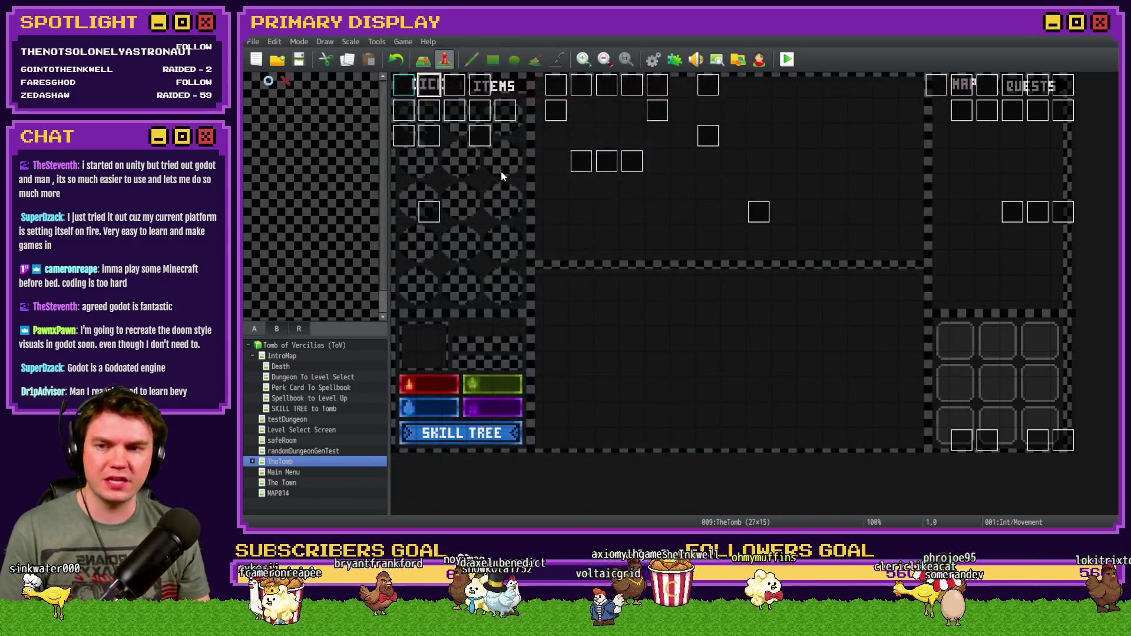
left_click(787, 59)
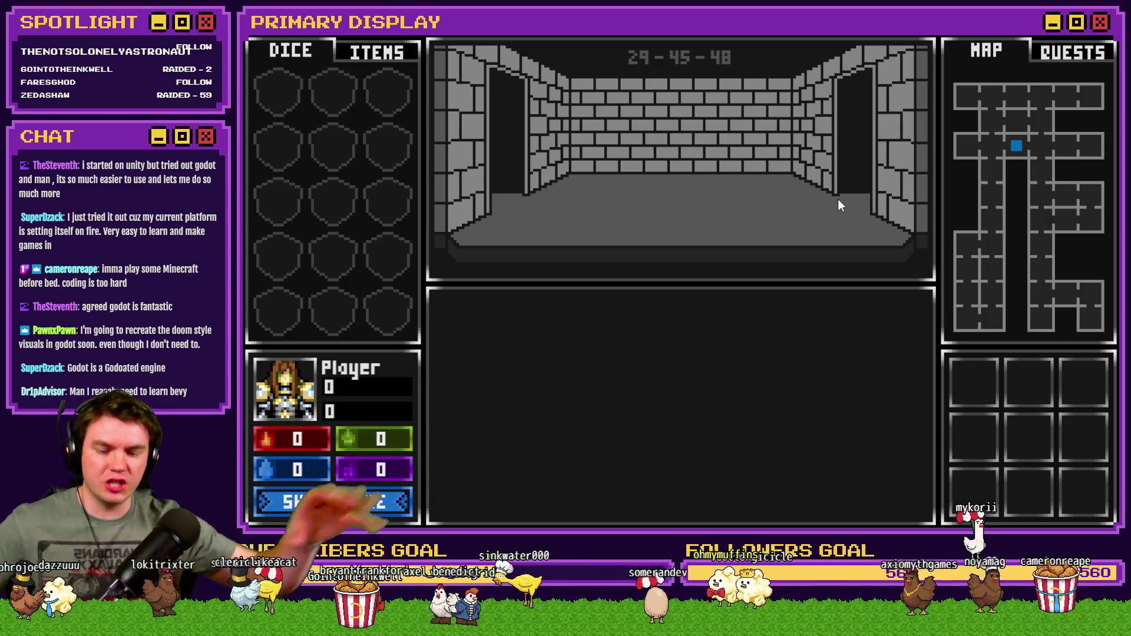
key("F9")
key("Escape")
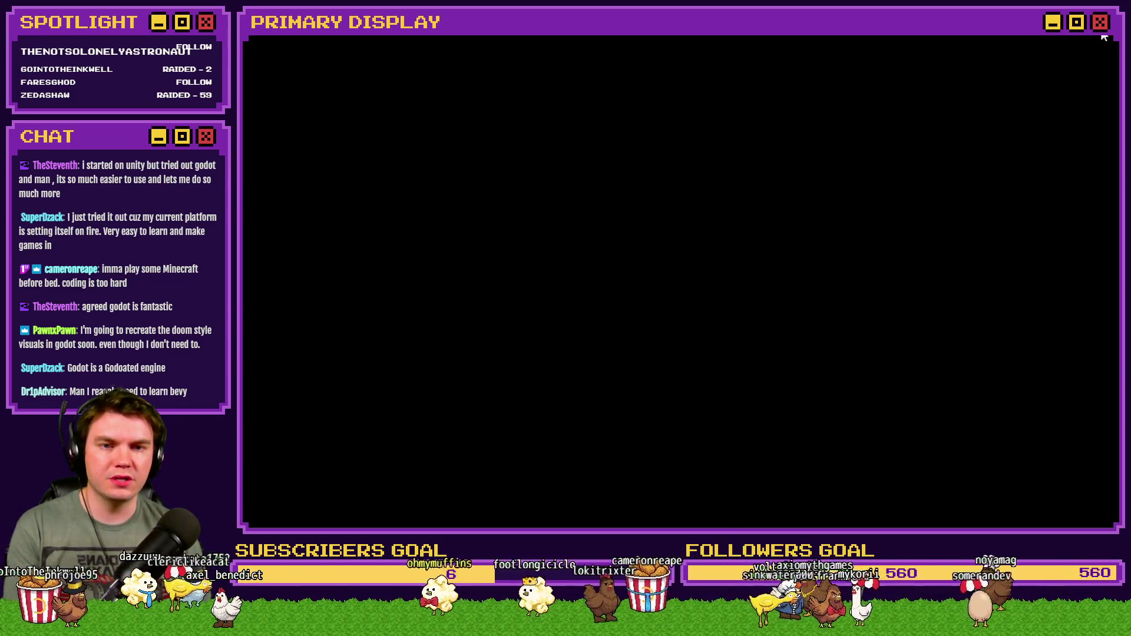
key("alt+F4")
key("F9")
Paste the showPicture script, RTG-RoomPicID += 1 and Wait 30 frames above If RTG-NumberOfRooms = 0.
scroll(761, 361, "down", 5)
scroll(761, 359, "down", 5)
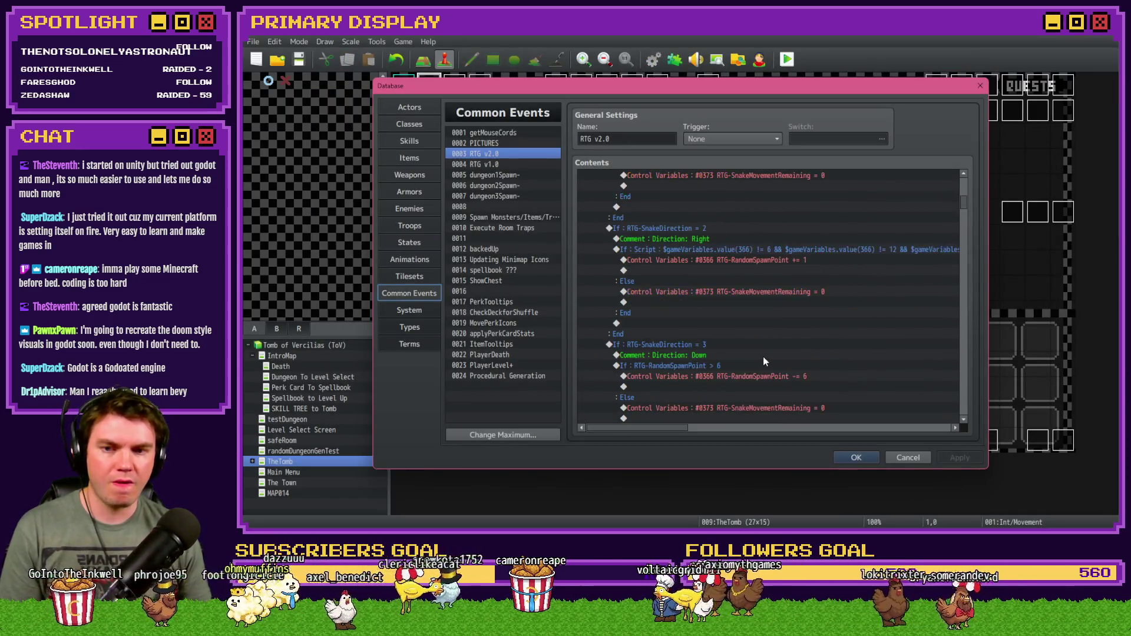
scroll(763, 355, "down", 5)
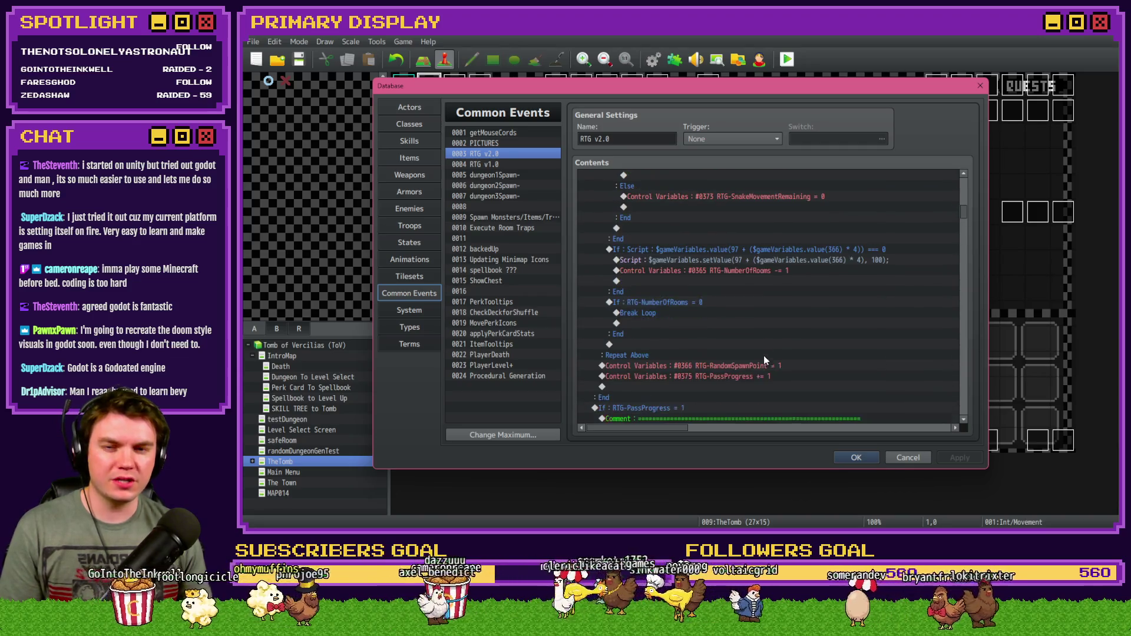
left_click(751, 250)
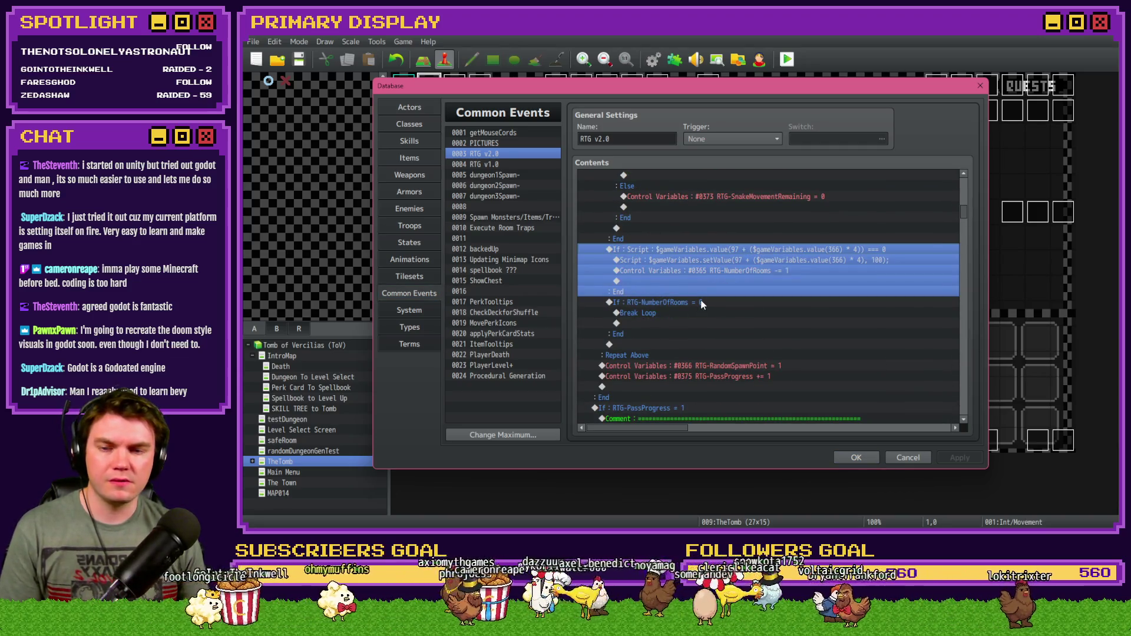
left_click(708, 304)
key("ctrl+v")
left_click(709, 323)
left_click(713, 311)
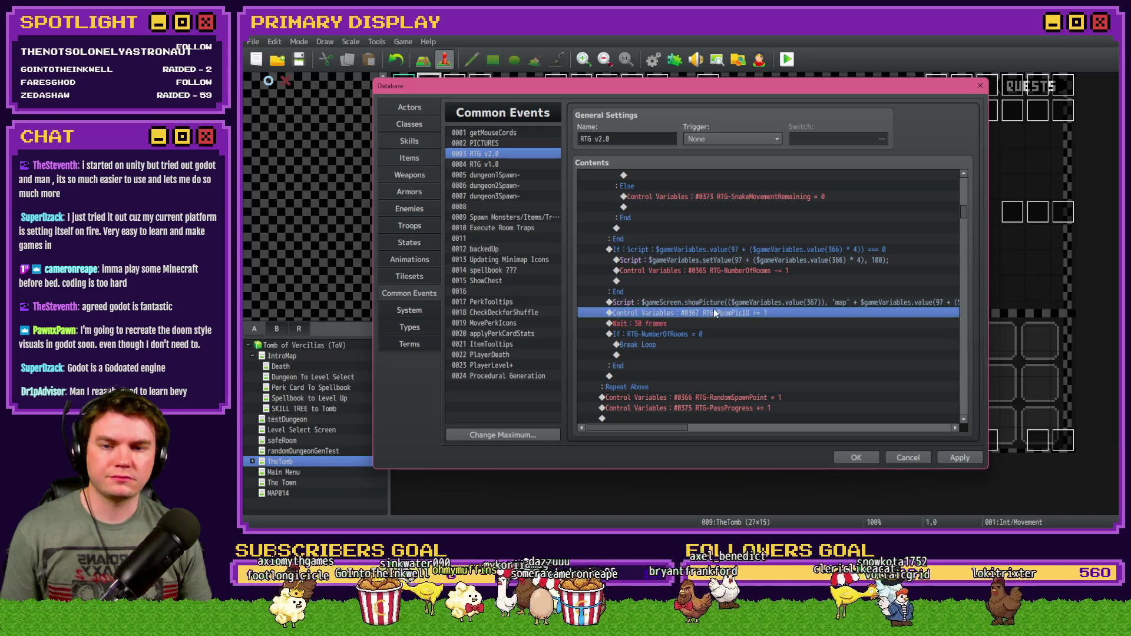
left_click(719, 303)
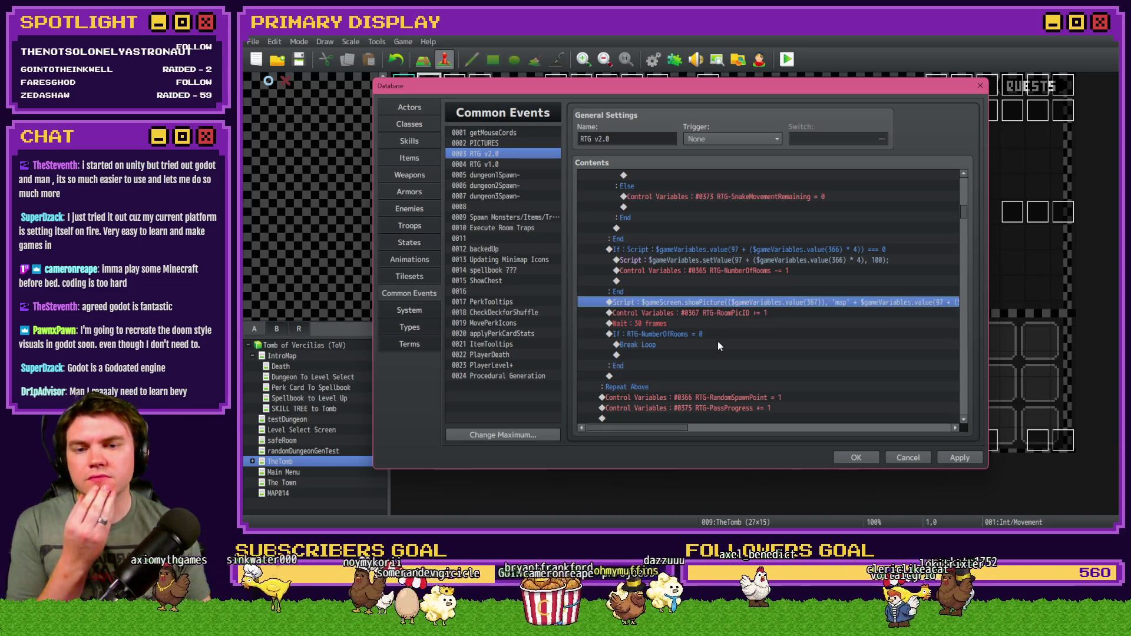
left_click_drag(683, 429, 781, 435)
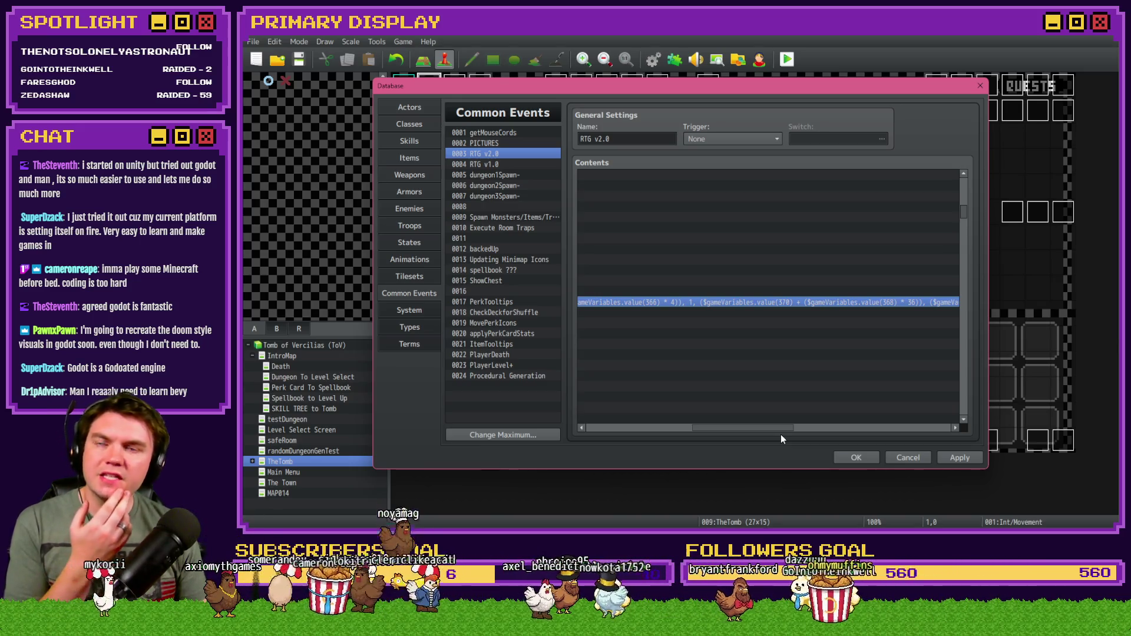
left_click_drag(761, 429, 657, 428)
Start a Control Variables command and choose RTG-PictureYStart from variables 0361-0380.
key("Insert")
left_click(647, 139)
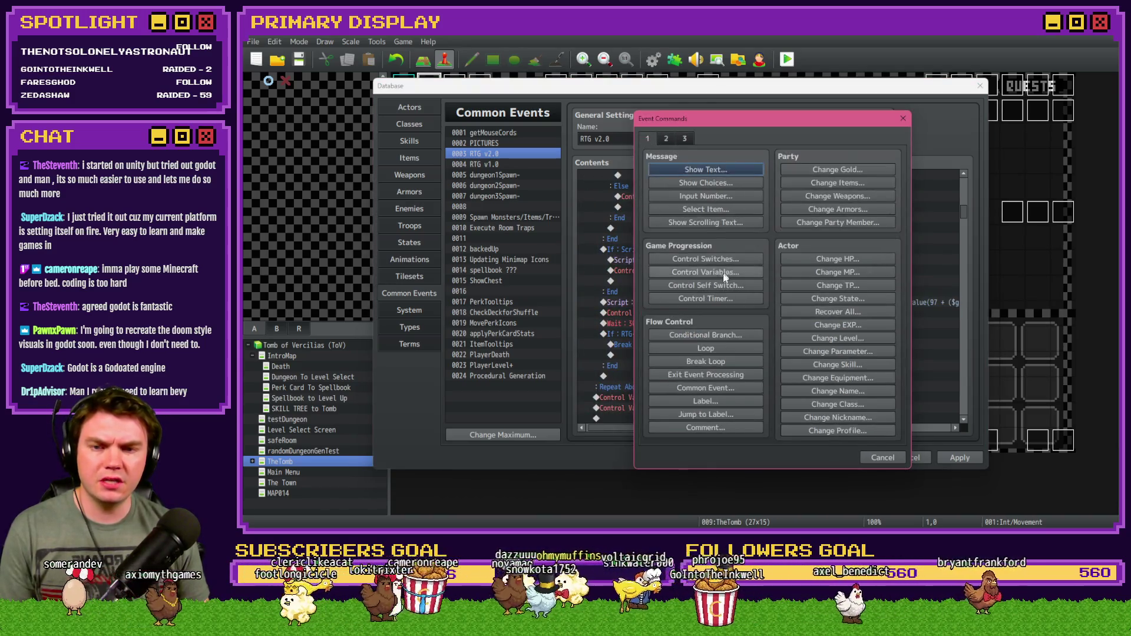
left_click(722, 274)
left_click(778, 217)
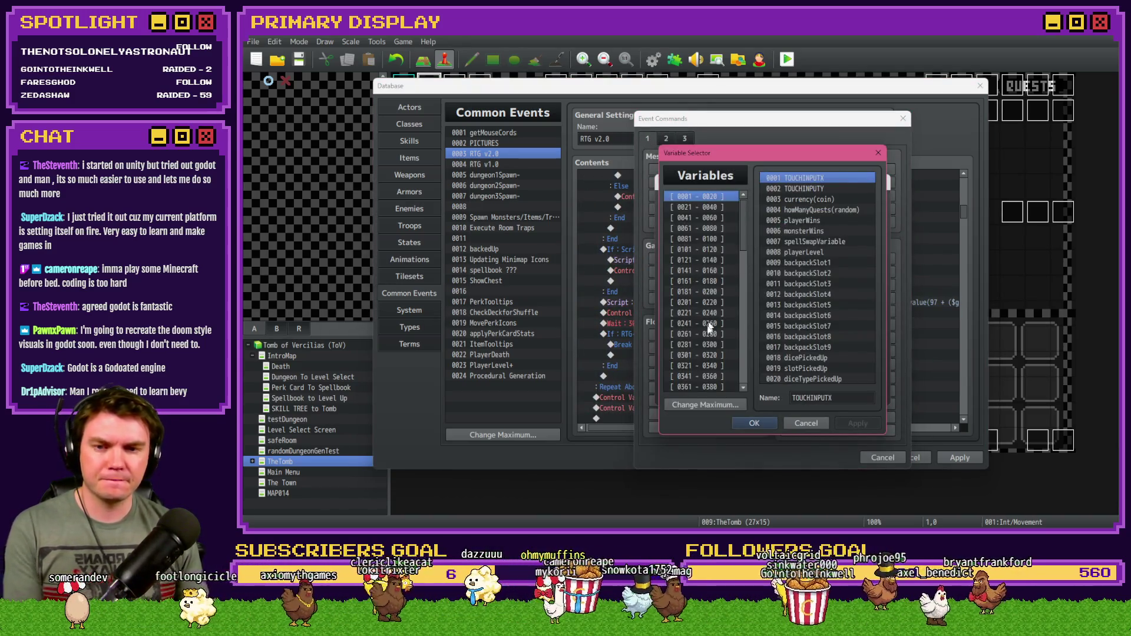
scroll(709, 328, "down", 3)
left_click(703, 280)
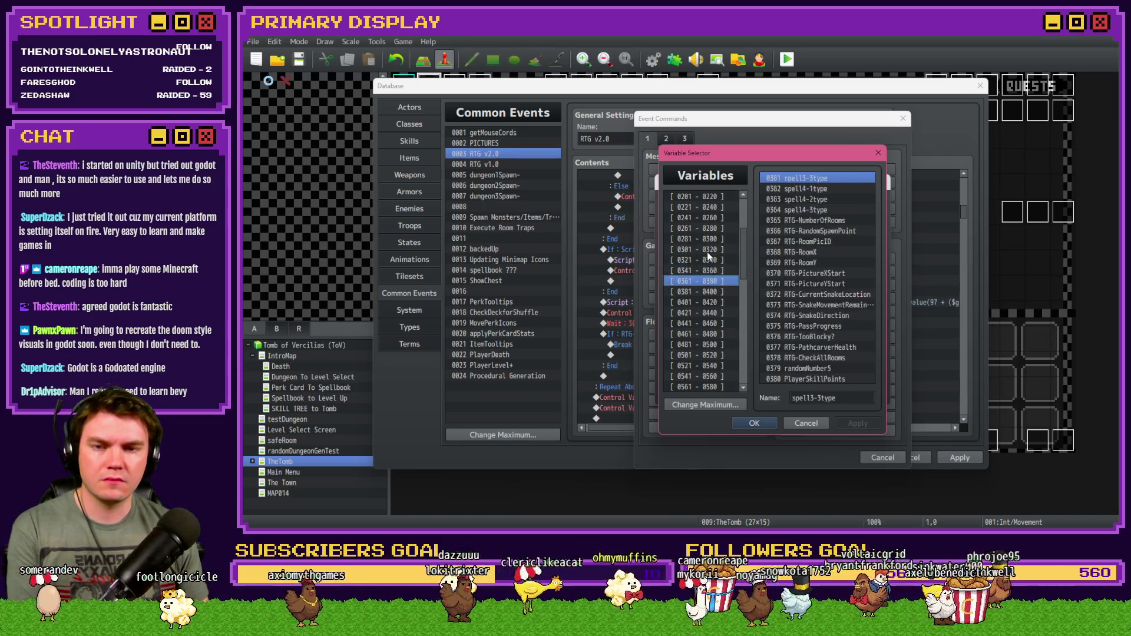
left_click(836, 274)
left_click(836, 284)
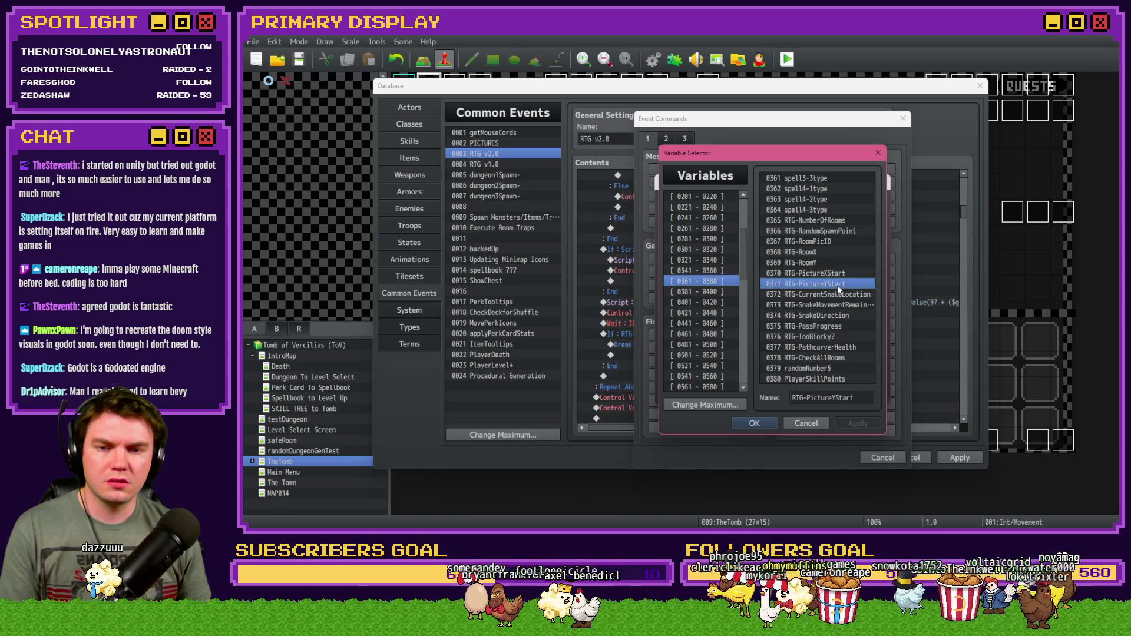
double_click(837, 287)
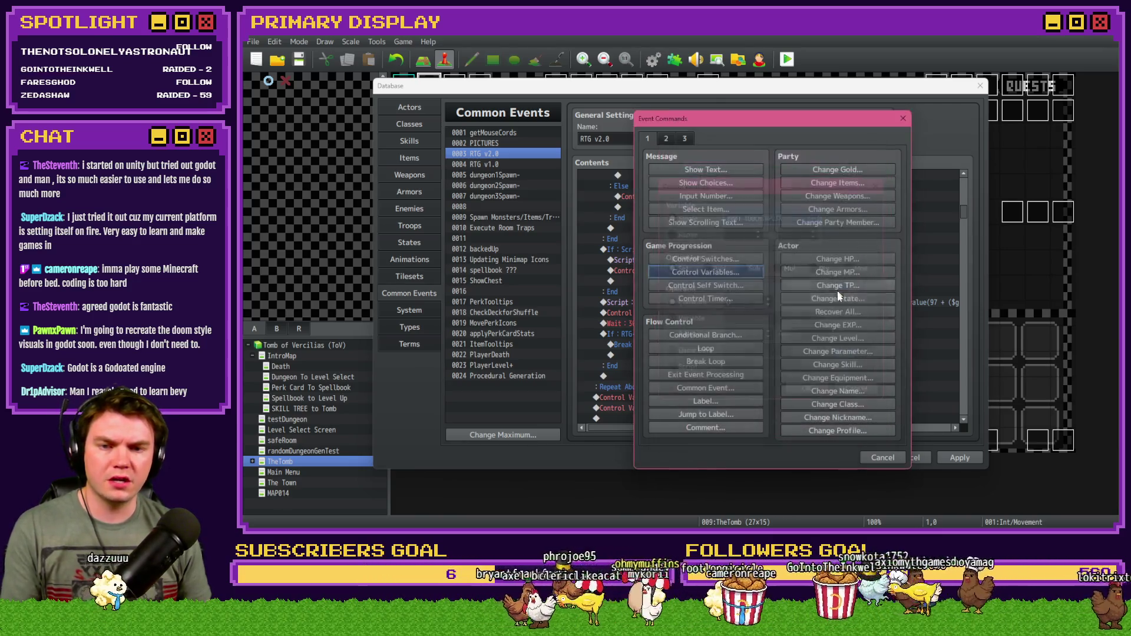
left_click_drag(684, 433, 782, 435)
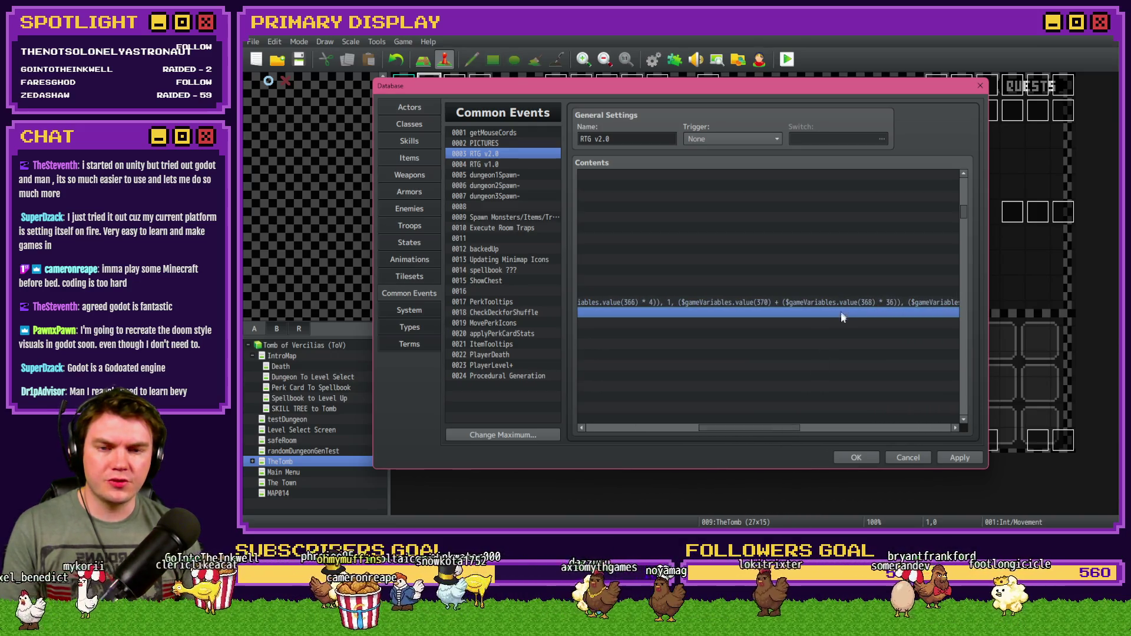
Begin another Control Variables command picking RTG-RoomY, then cancel all command dialogs.
double_click(839, 316)
left_click(731, 272)
left_click(770, 224)
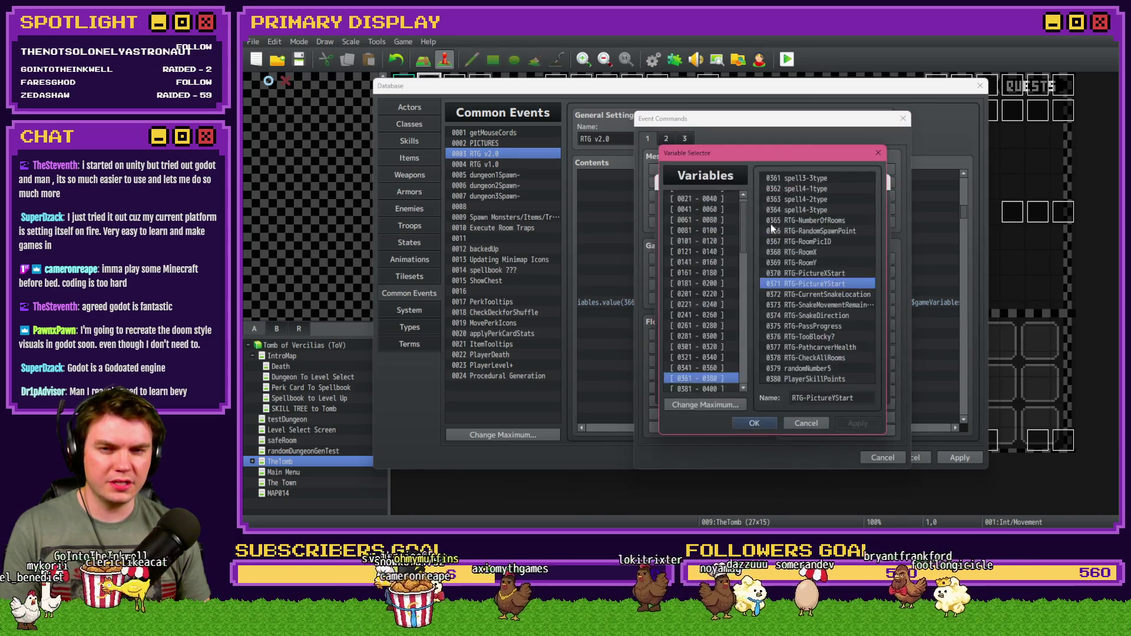
left_click(800, 264)
key("Escape")
key("Escape")
key("Escape")
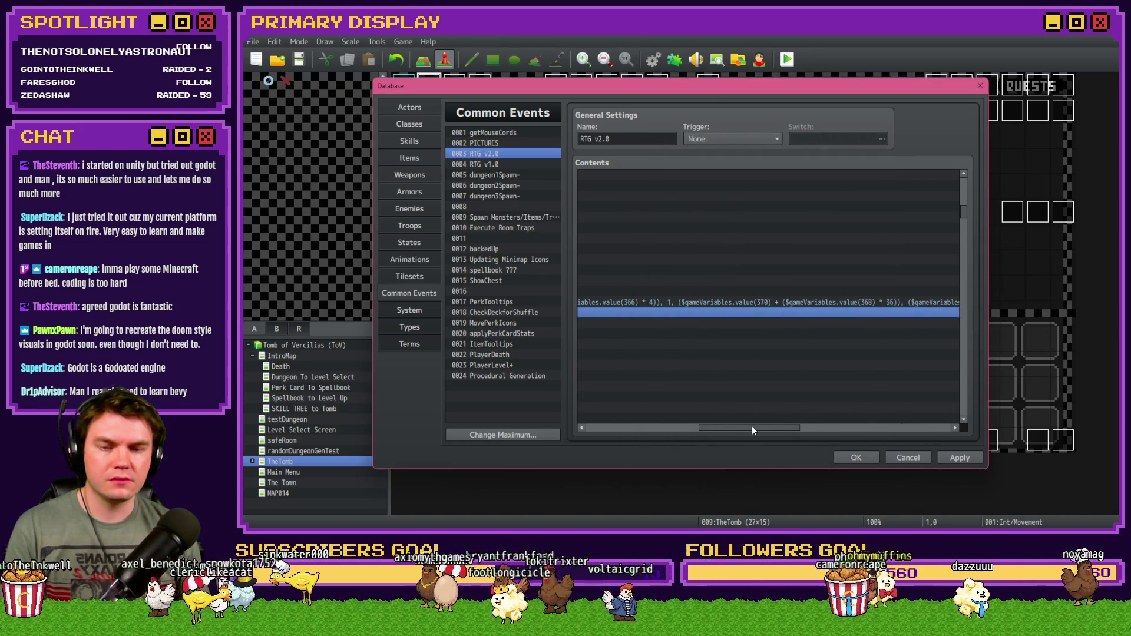
left_click_drag(752, 429, 786, 432)
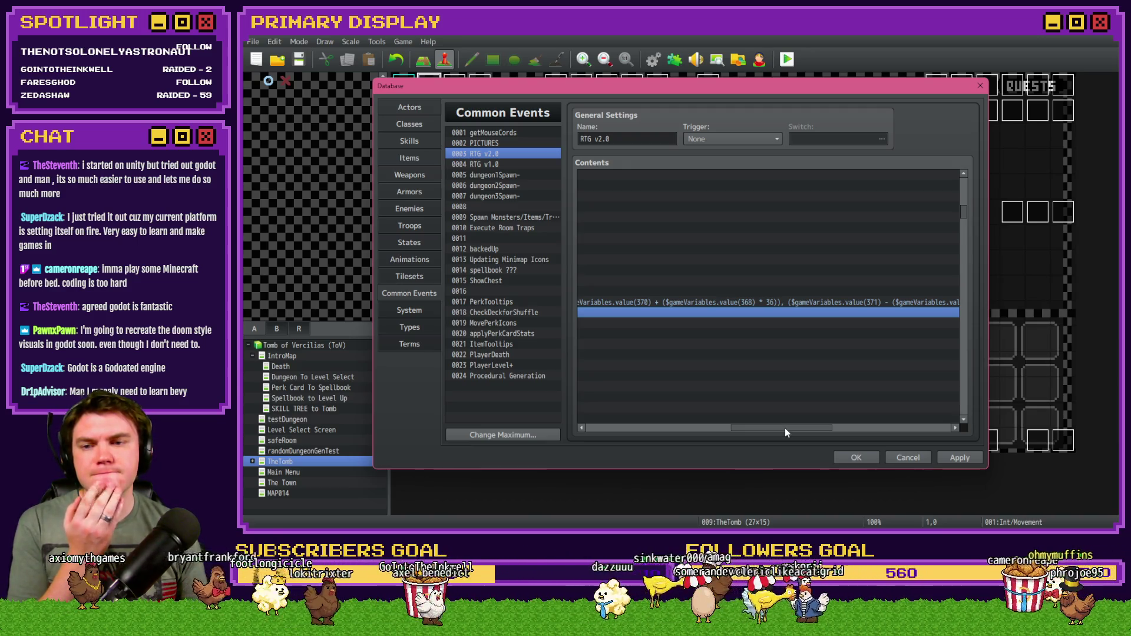
left_click_drag(786, 432, 589, 432)
left_click(503, 376)
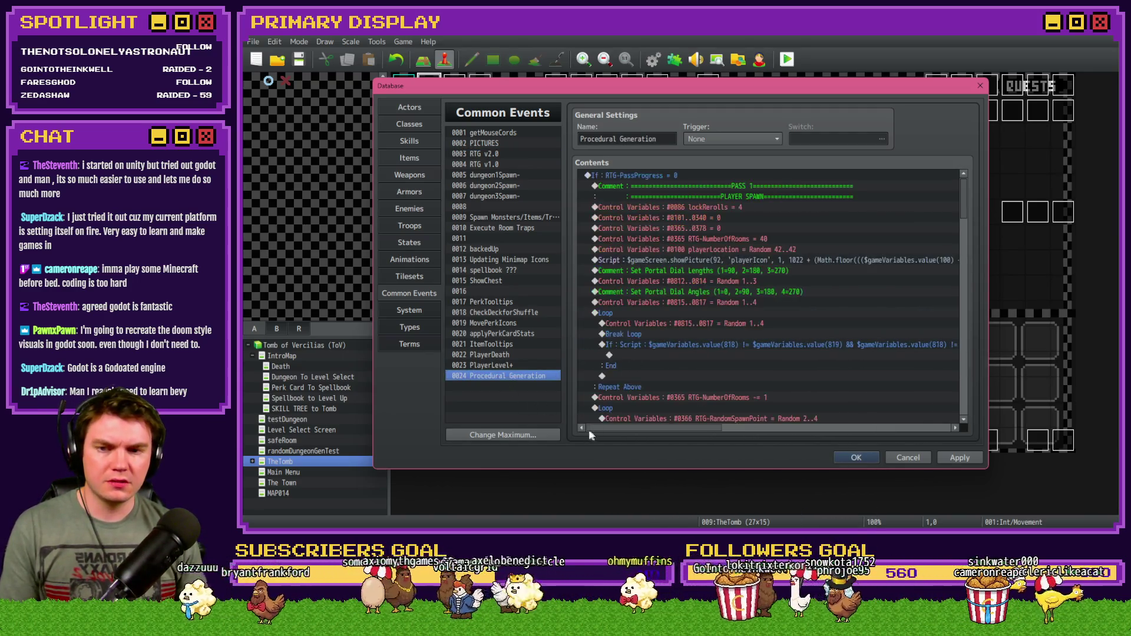
mouse_move(690, 427)
left_mouse_down()
mouse_move(783, 436)
mouse_move(744, 435)
left_mouse_up()
double_click(698, 260)
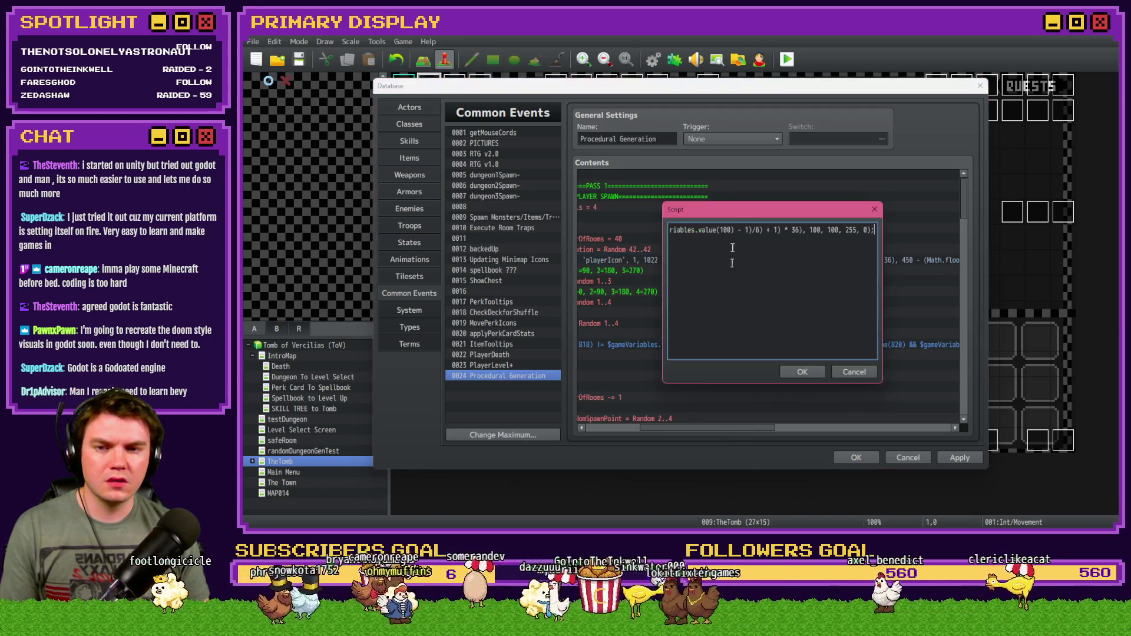
left_click(779, 232)
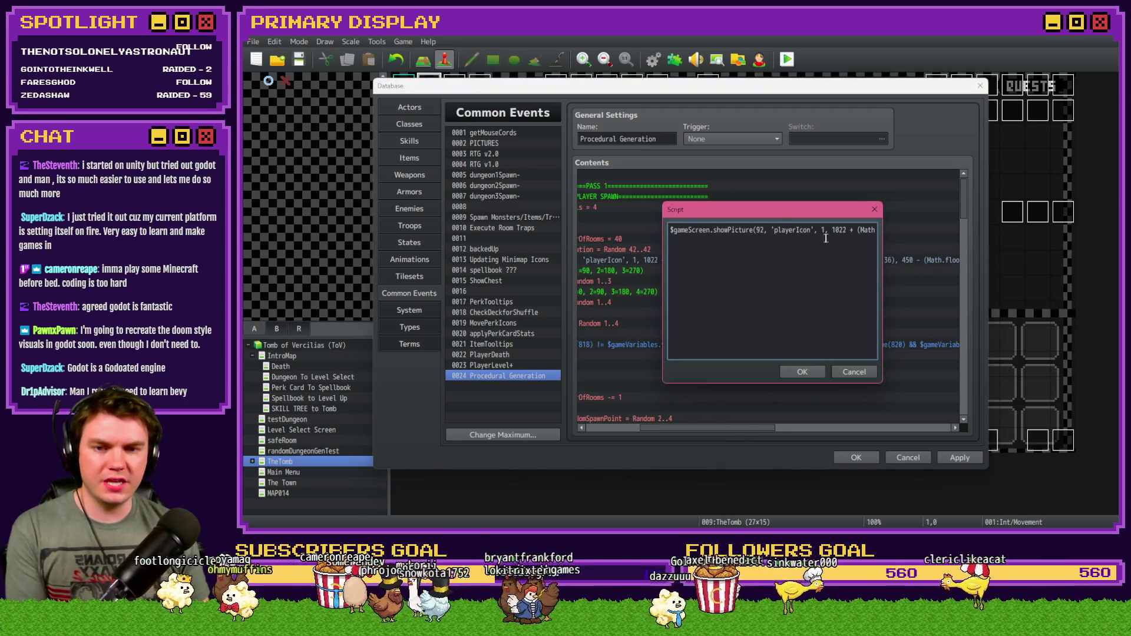
mouse_move(872, 231)
left_mouse_down()
mouse_move(889, 236)
mouse_move(821, 234)
left_mouse_up()
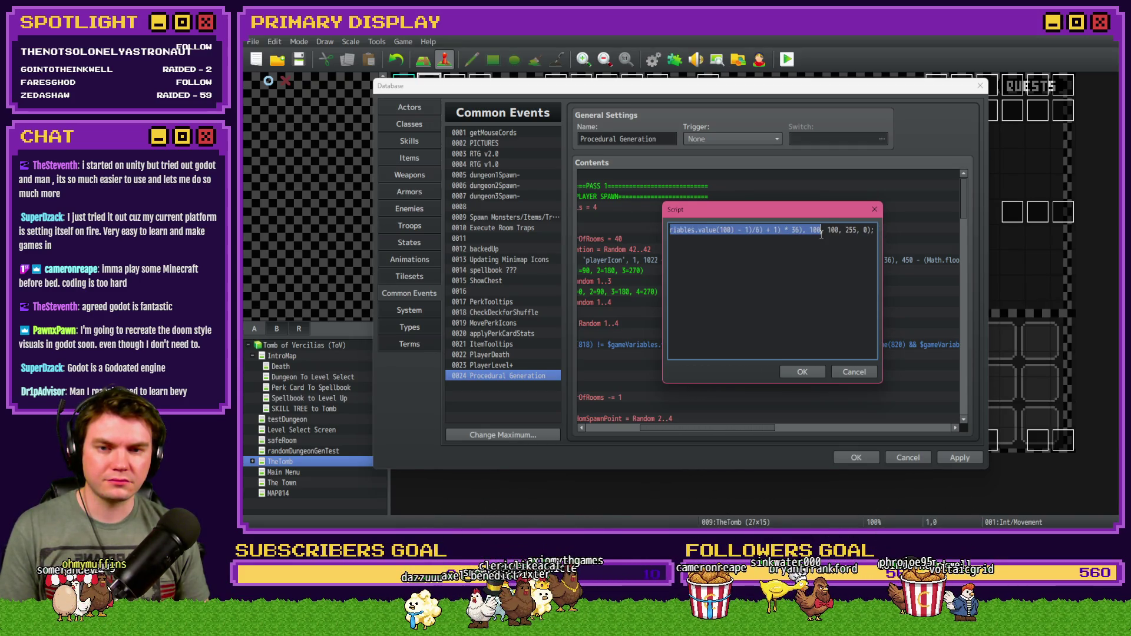
left_click(848, 371)
left_click(487, 153)
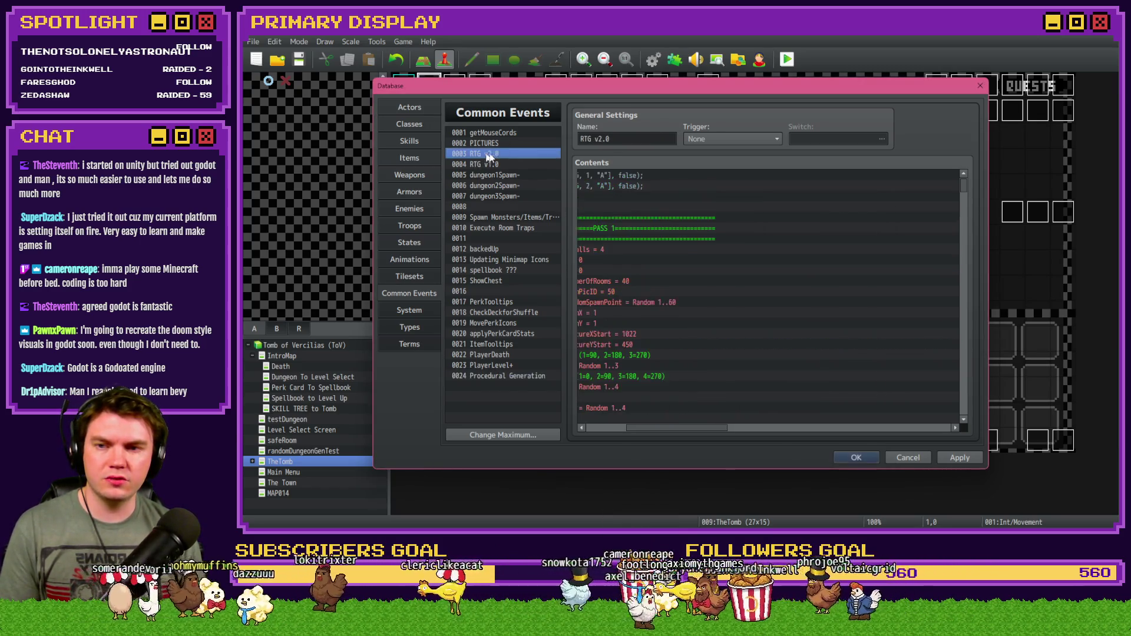
Replace the old position expression in the map-picture script with the Math.floor formula.
scroll(666, 368, "down", 5)
scroll(666, 369, "down", 8)
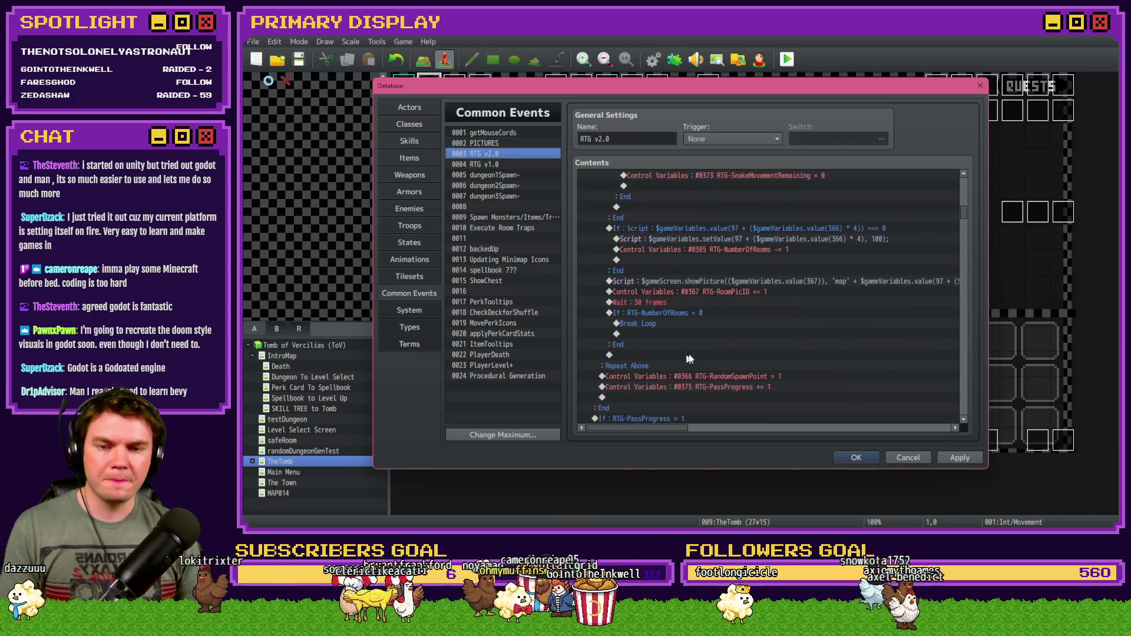
double_click(746, 282)
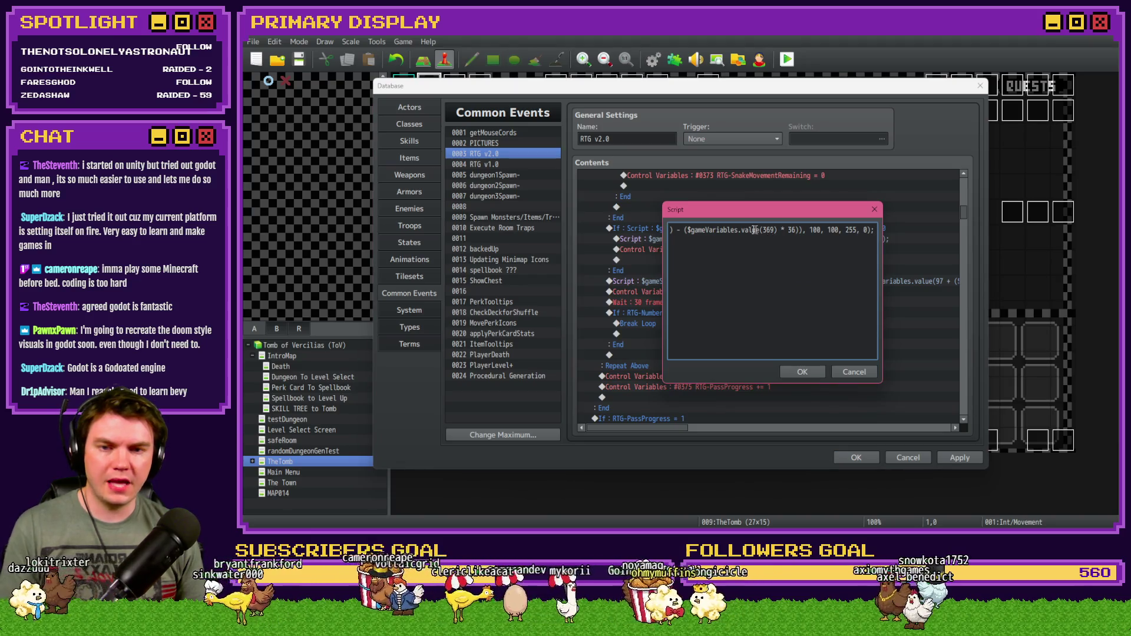
key("Left")
key("Left")
key("Left")
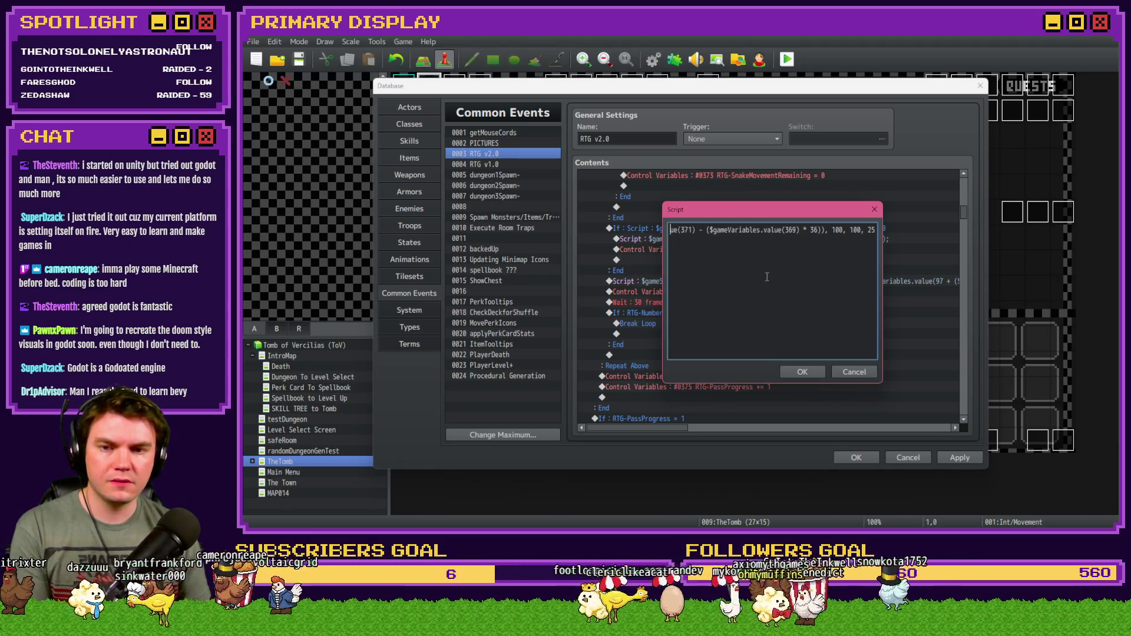
key("Left")
key("Left")
key("Left")
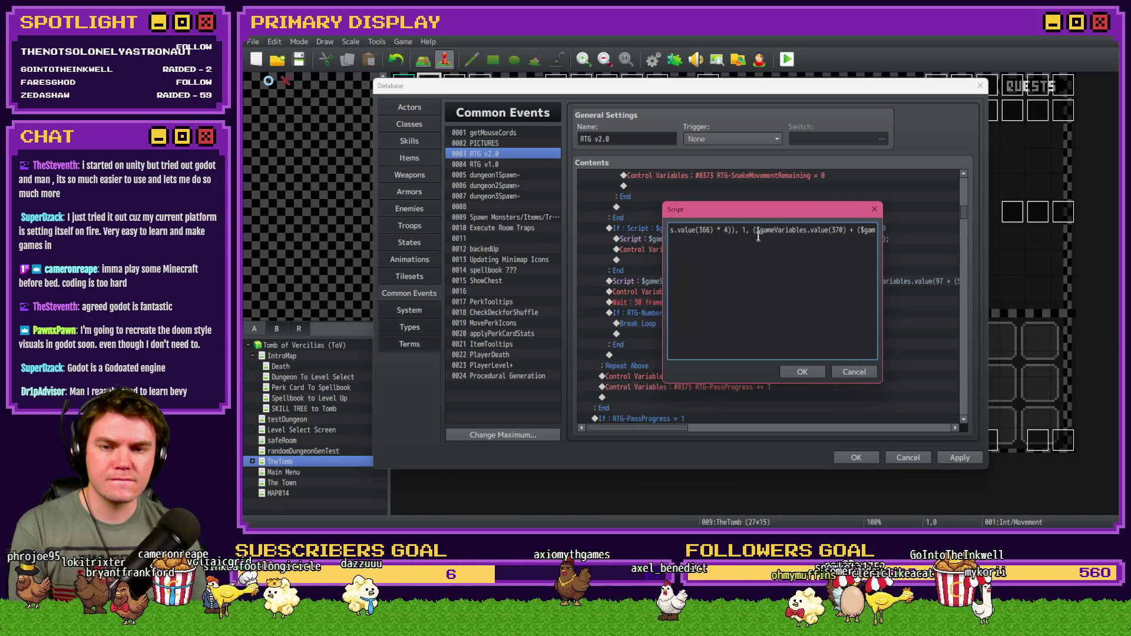
key("Delete")
key("Delete")
key("Delete")
key("Delete")
key("Delete")
key("Delete")
key("Delete")
key("Delete")
key("Delete")
key("Delete")
key("Delete")
key("Delete")
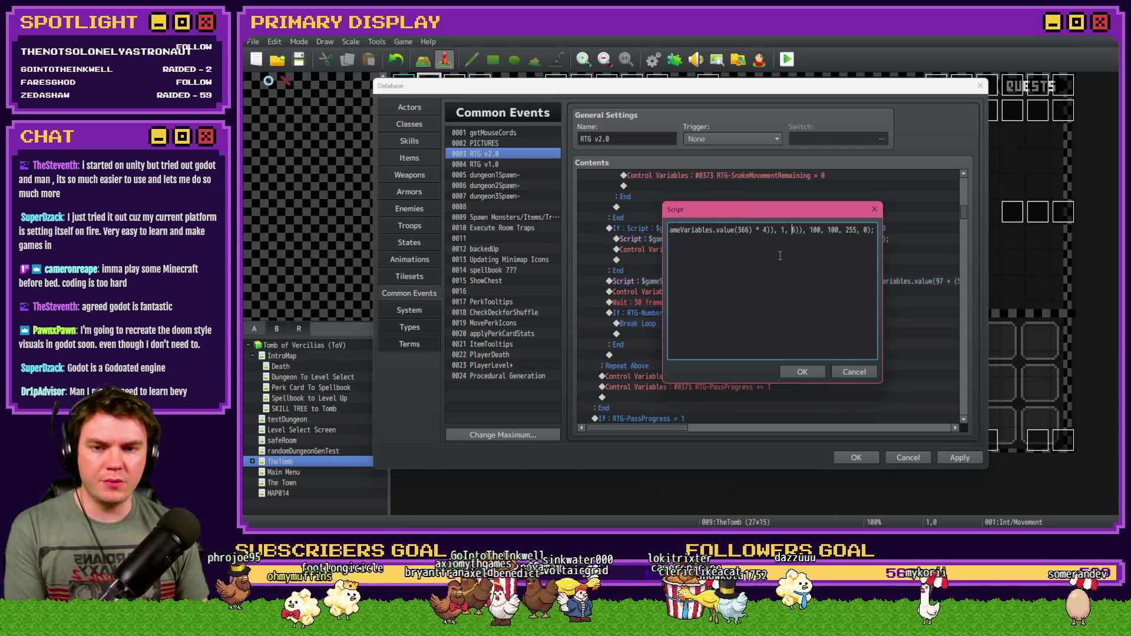
key("Home")
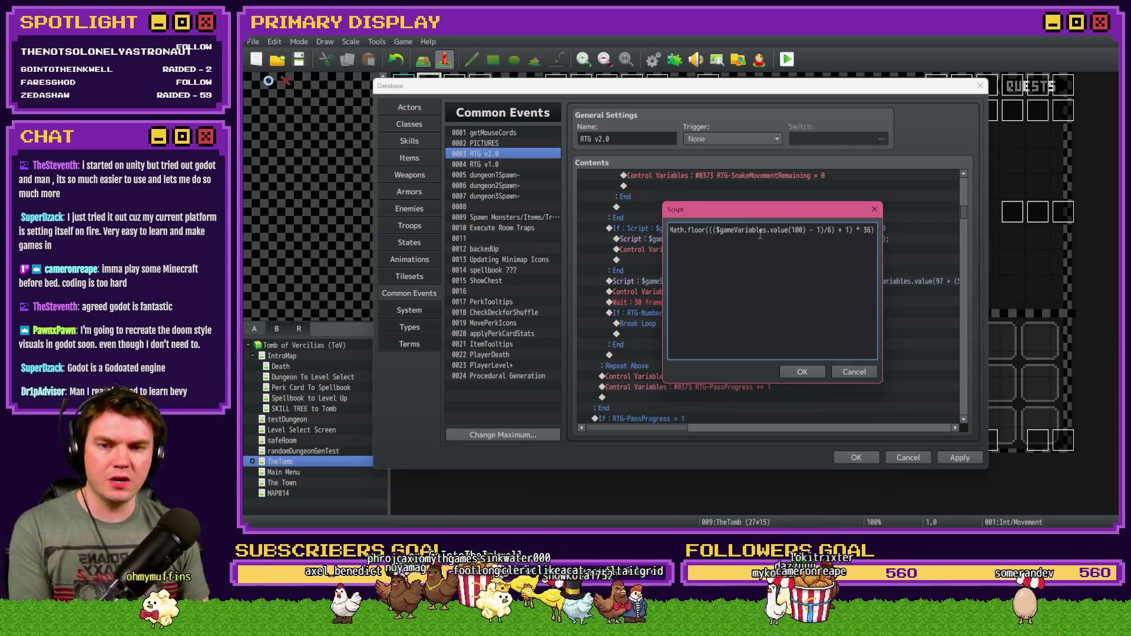
left_click(813, 372)
mouse_move(964, 219)
left_mouse_down()
mouse_move(963, 204)
mouse_move(964, 216)
left_mouse_up()
Change both value(100) references in the next showPicture script to value(366) and close the Database.
double_click(873, 244)
left_click_drag(873, 262, 837, 254)
left_click(827, 254)
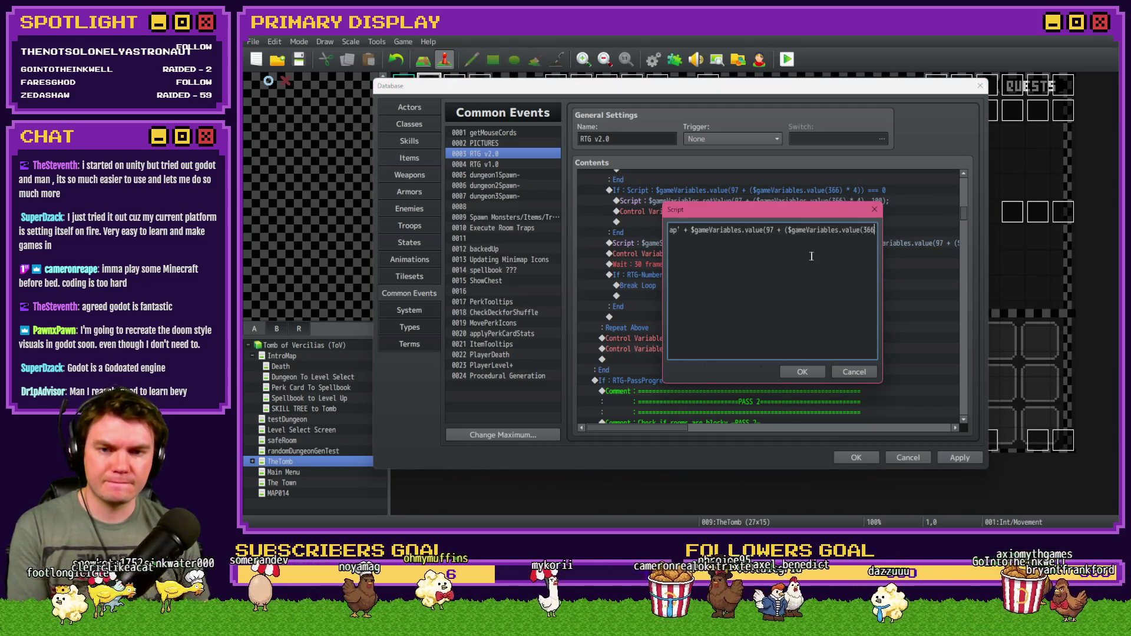
key("Right")
key("Right")
key("Right")
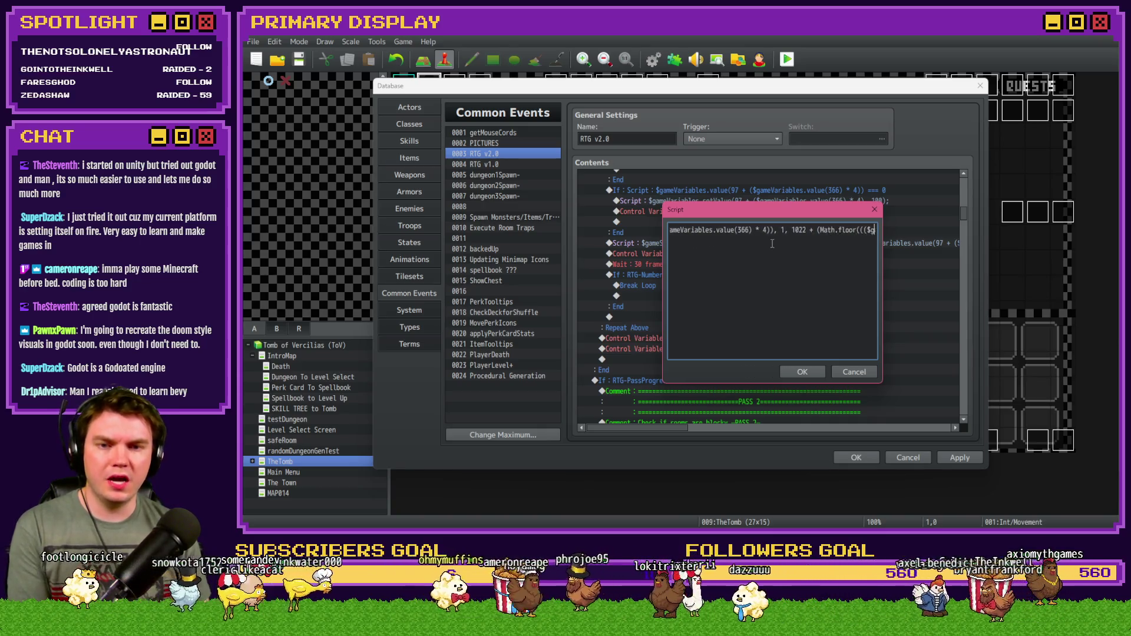
key("Right")
key("Right")
key("Right")
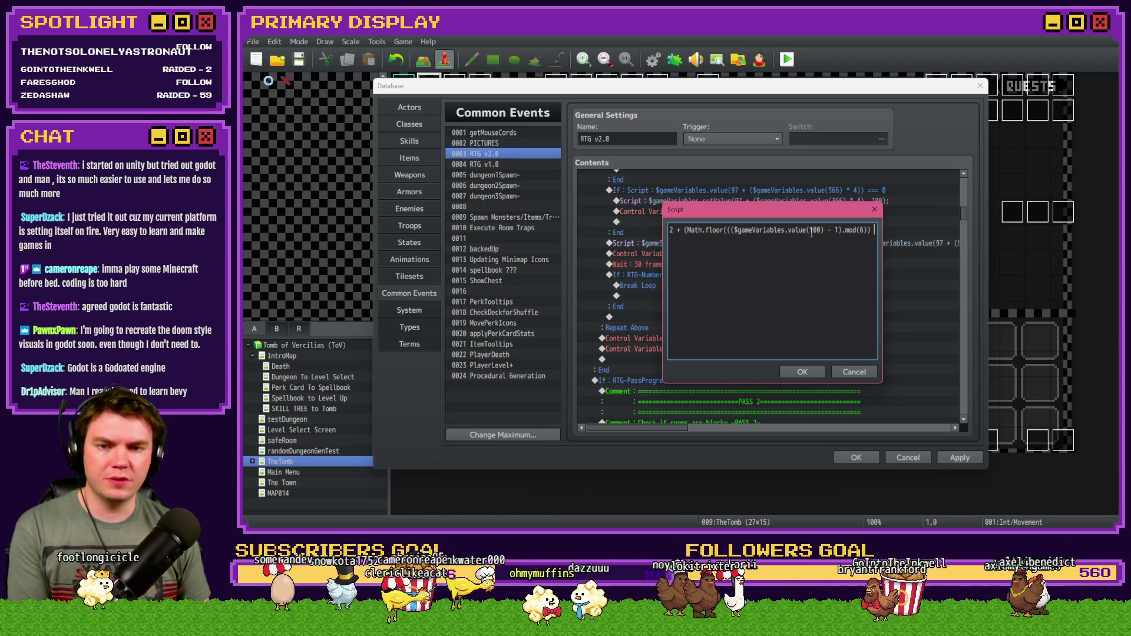
double_click(815, 230)
type("366")
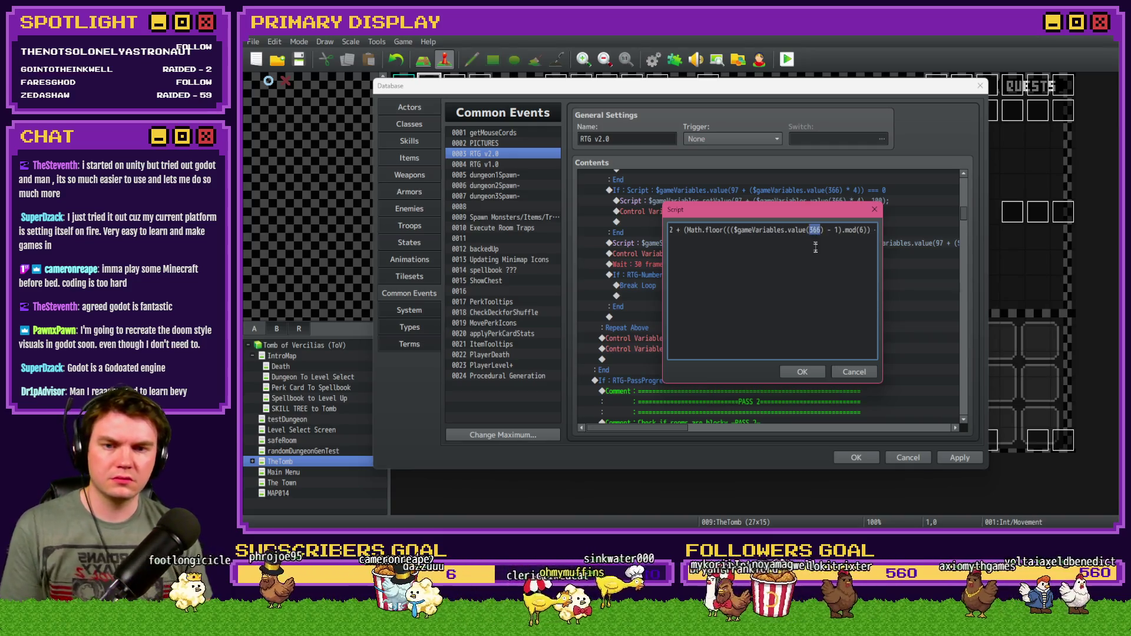
key("Right")
key("Right")
key("Right")
key("Right")
key("Right")
key("Right")
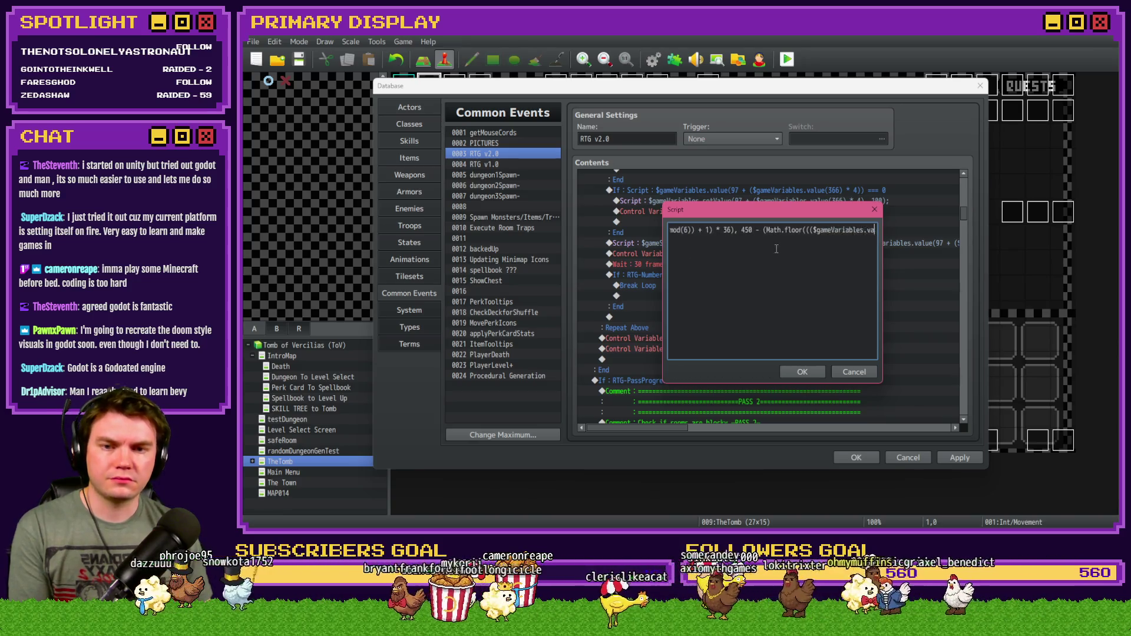
double_click(807, 229)
type("366) - 1)/6) + 1) *")
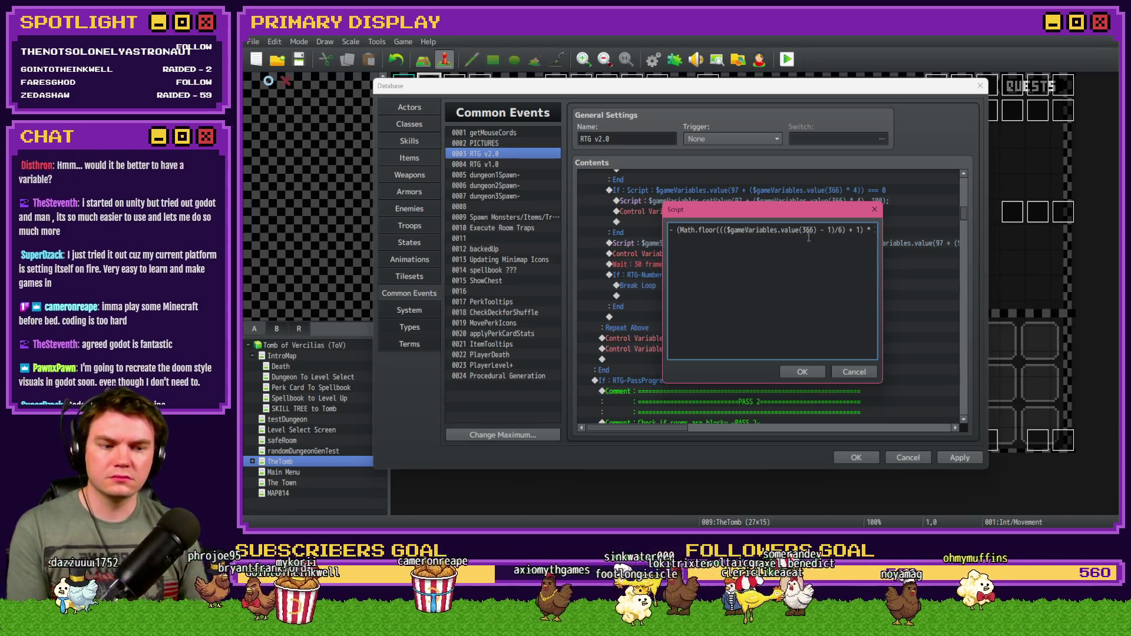
key("Right")
key("Right")
key("Right")
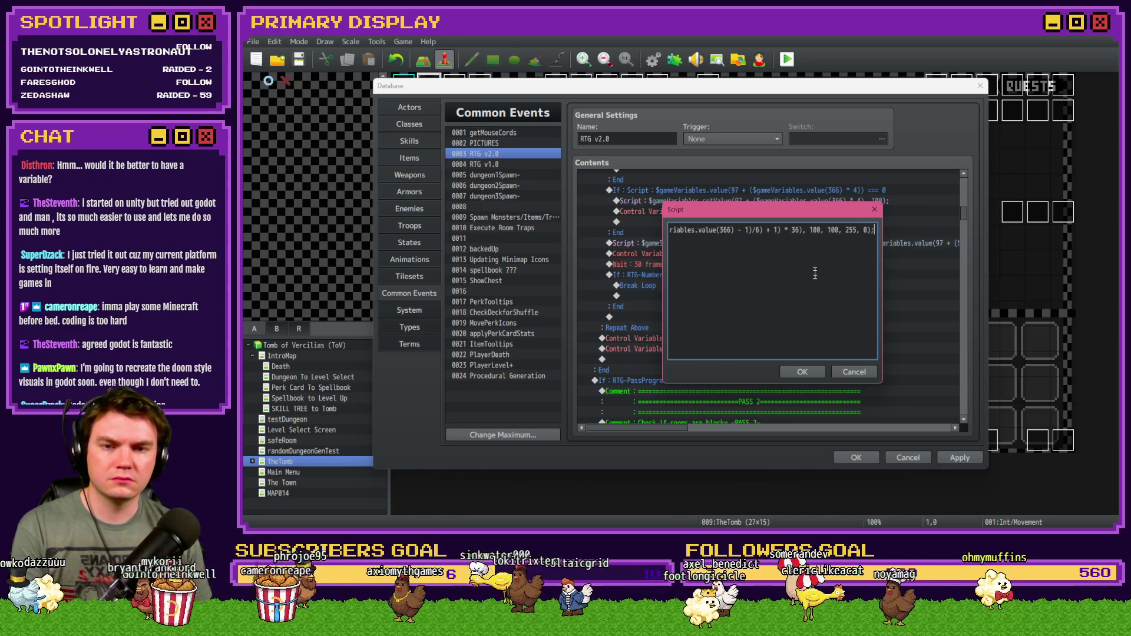
left_click(808, 371)
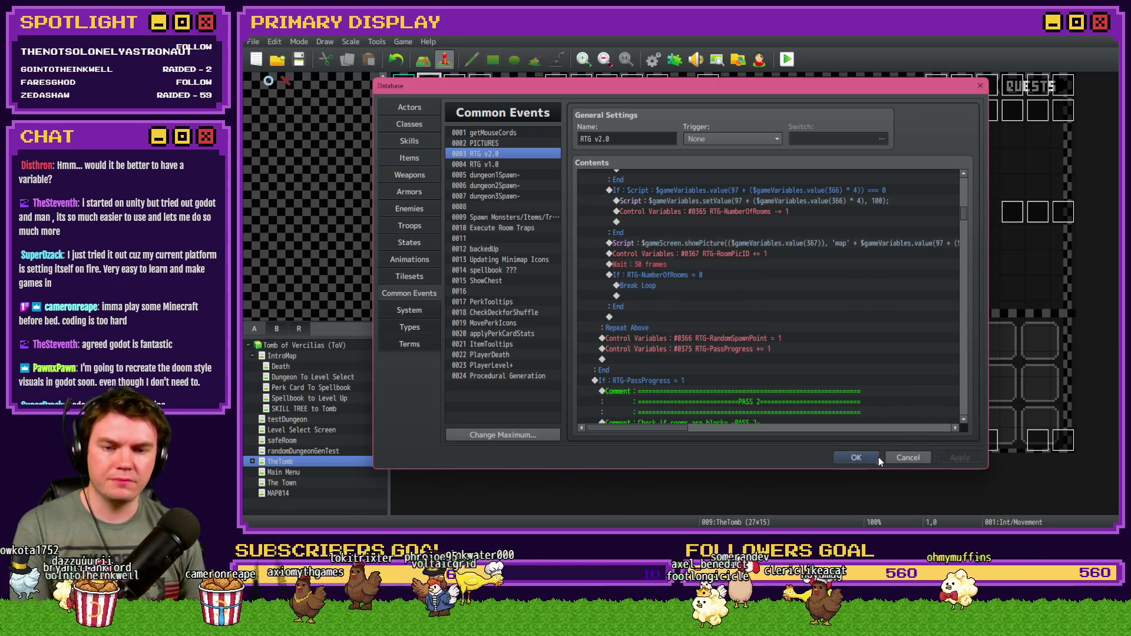
left_click(866, 458)
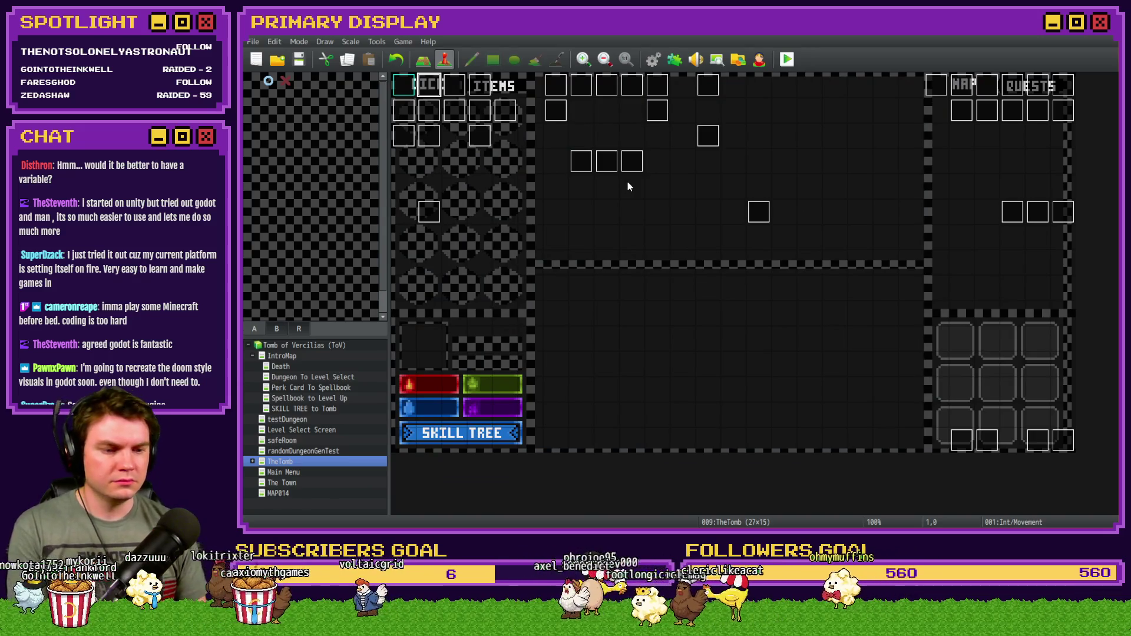
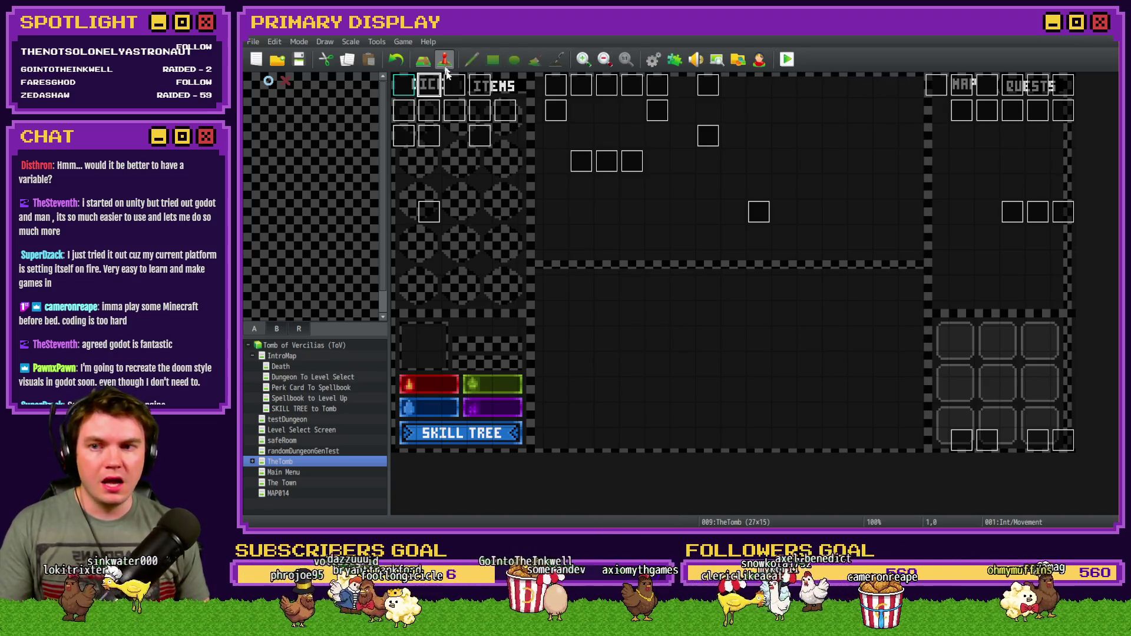
Review the Int/Movement event and the generator's showPicture script line in Common Events.
double_click(436, 87)
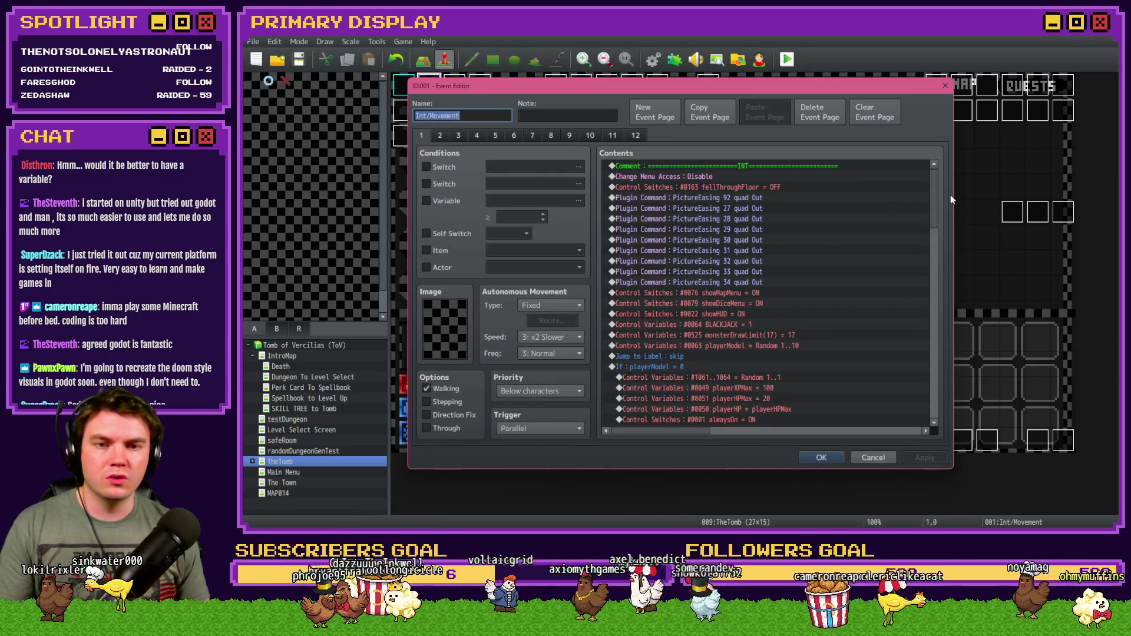
key("Escape")
left_click(652, 59)
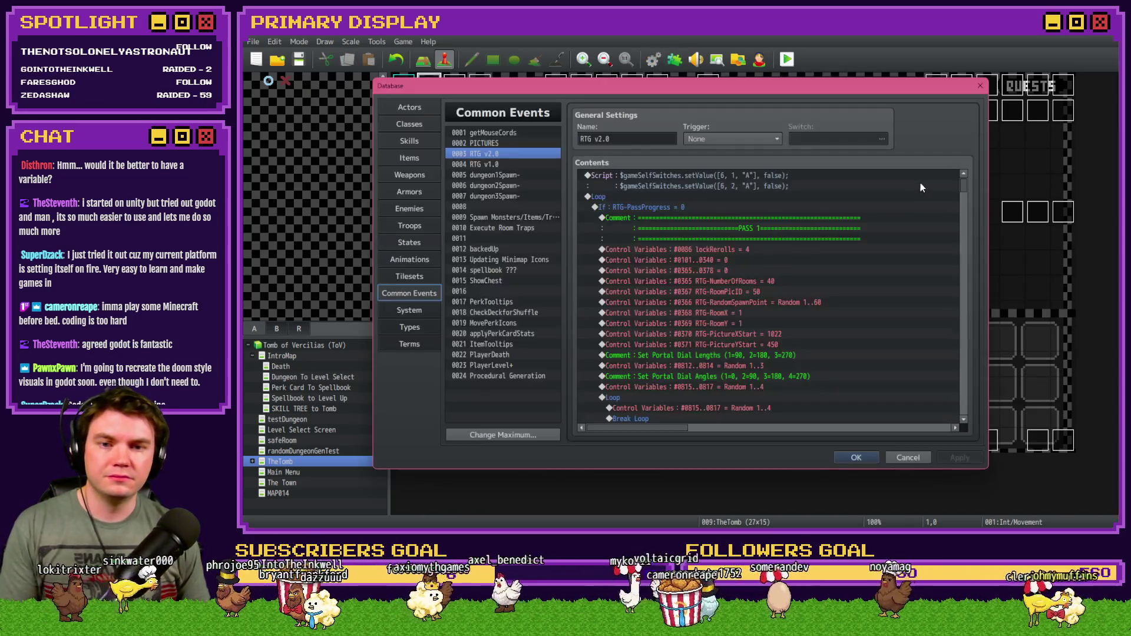
left_click_drag(960, 187, 967, 232)
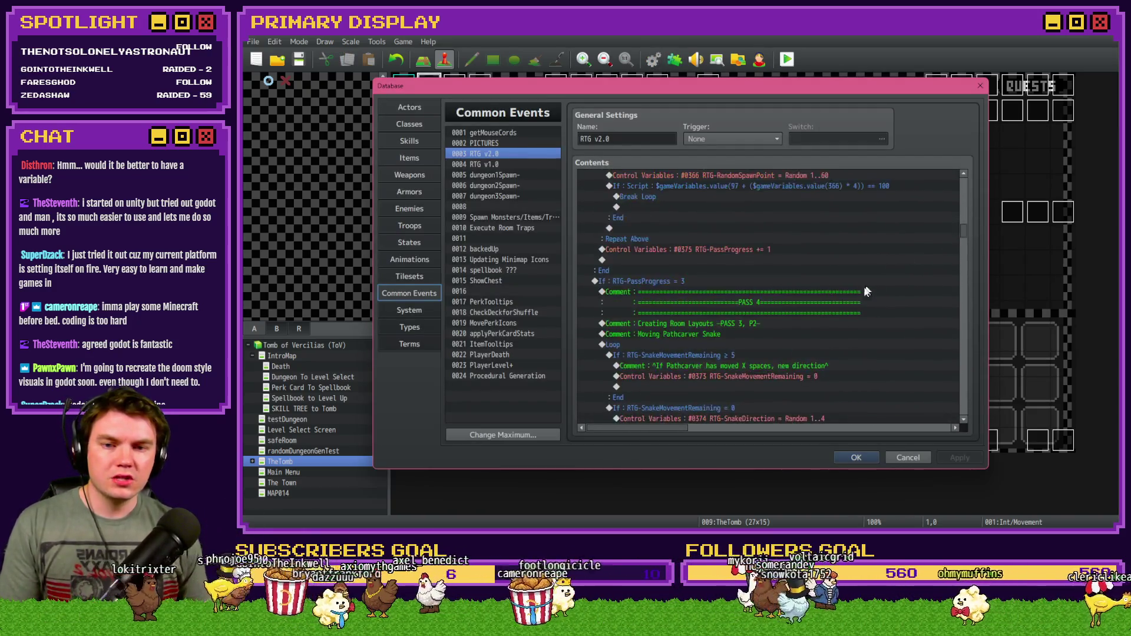
scroll(817, 295, "up", 10)
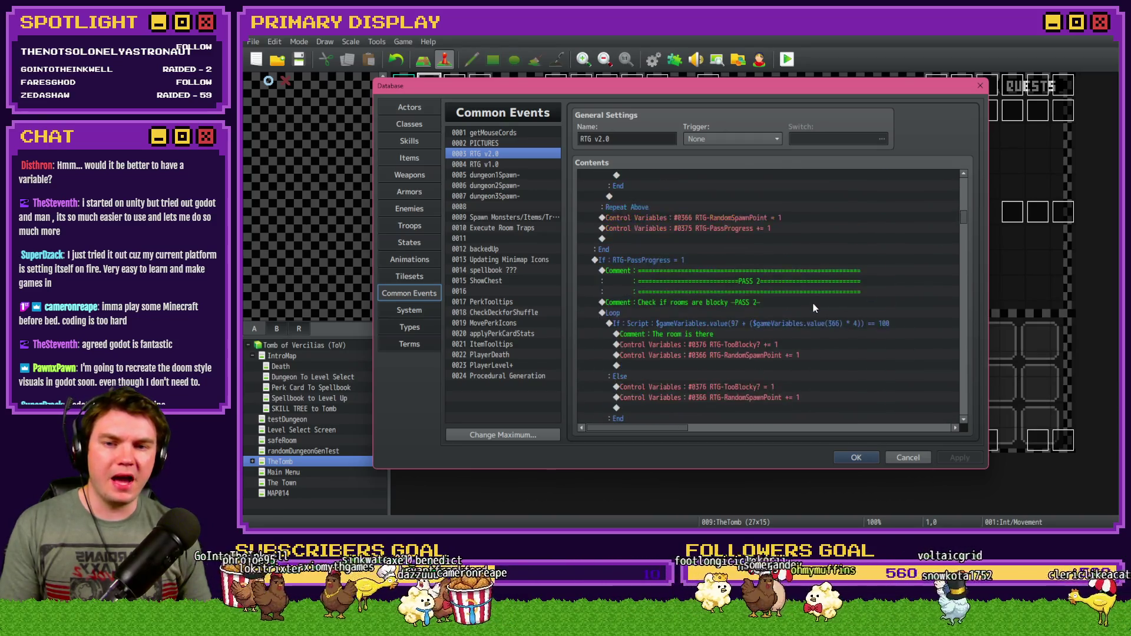
left_click(805, 291)
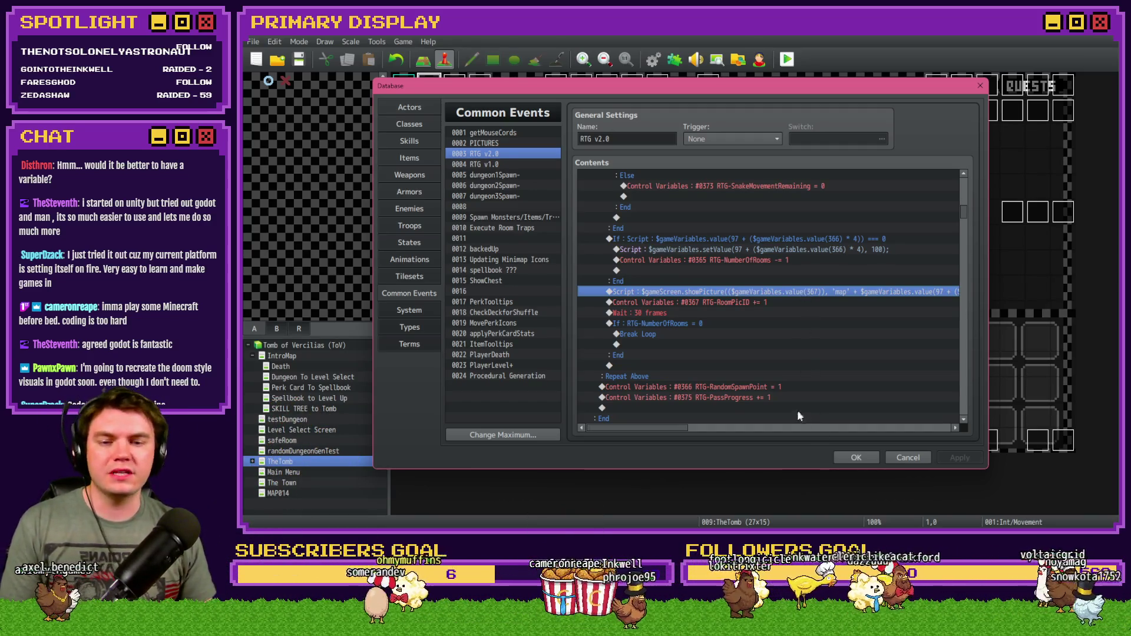
Return to the map and playtest, watching room squares fill the minimap, then quit the game.
left_click(861, 459)
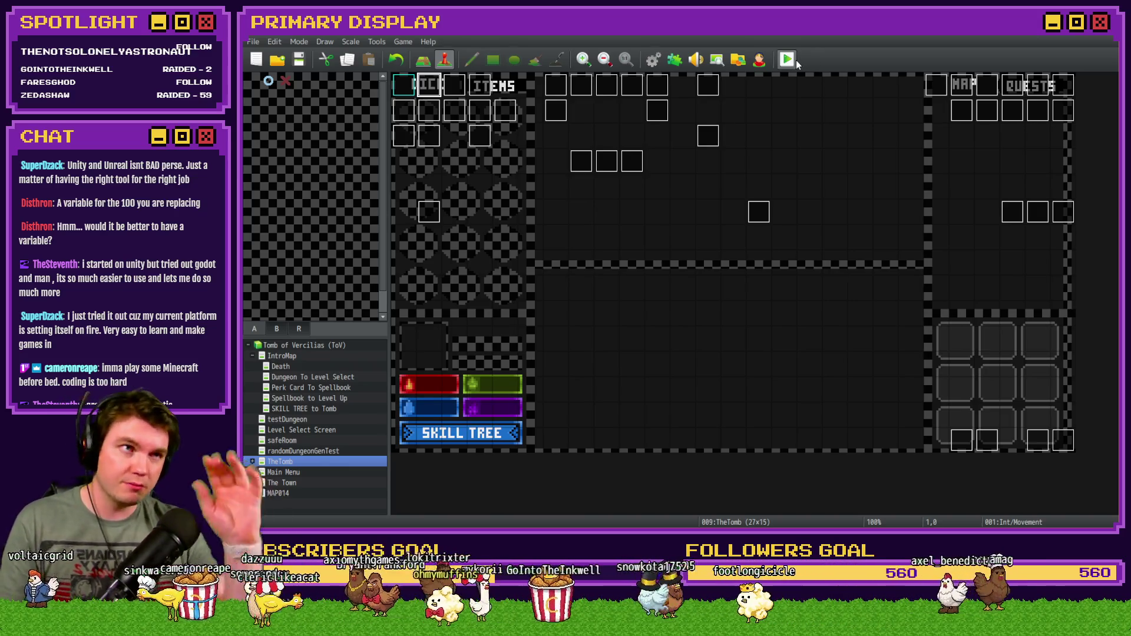
left_click(794, 61)
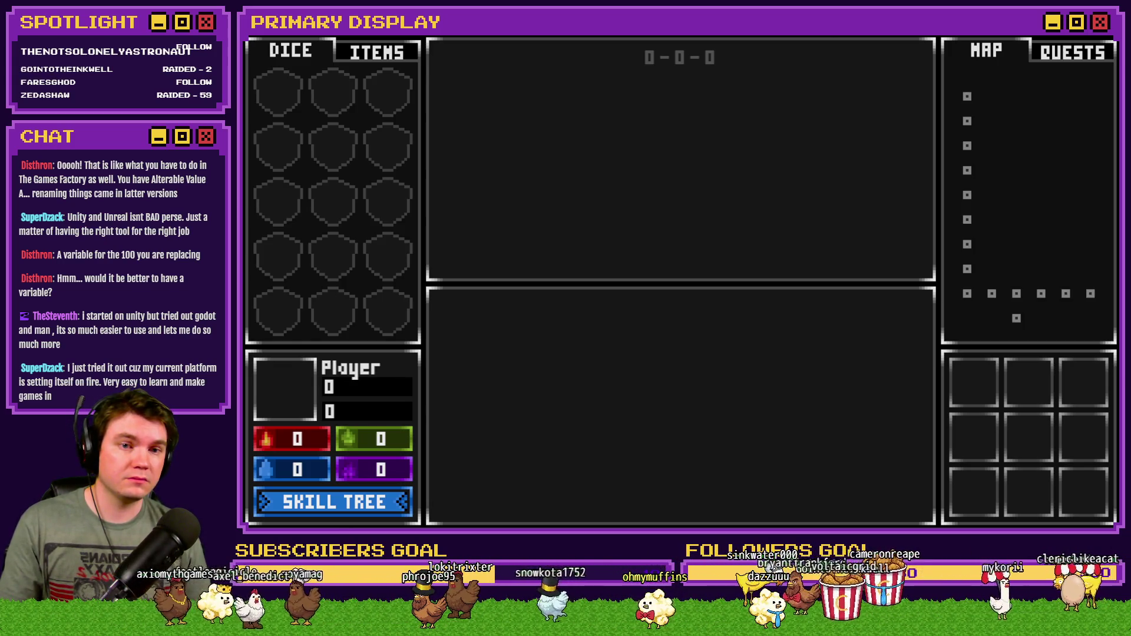
key("alt+F4")
Change the RTG v2.0 loop's Wait command from 30 to 15 frames.
left_click(653, 61)
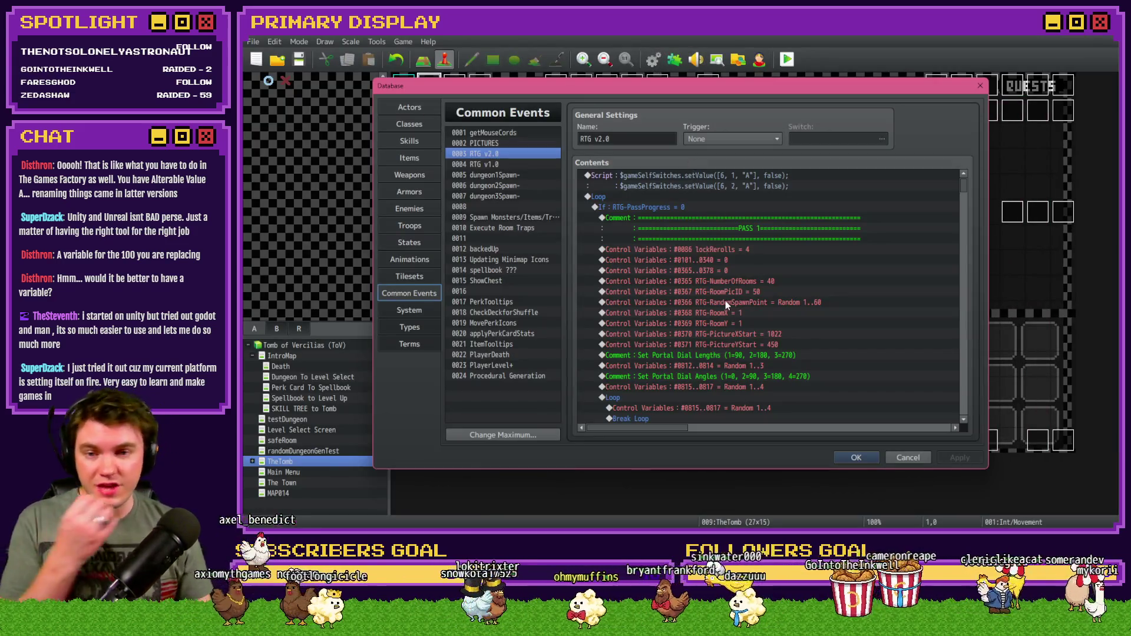
scroll(726, 303, "down", 10)
scroll(726, 306, "down", 10)
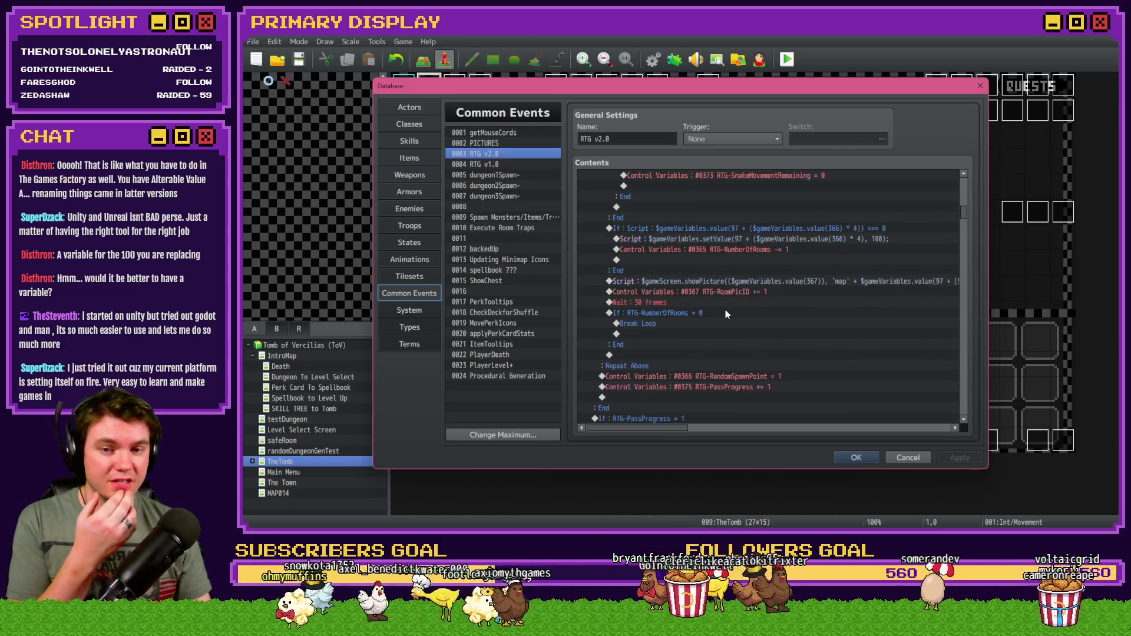
left_click(743, 281)
double_click(745, 302)
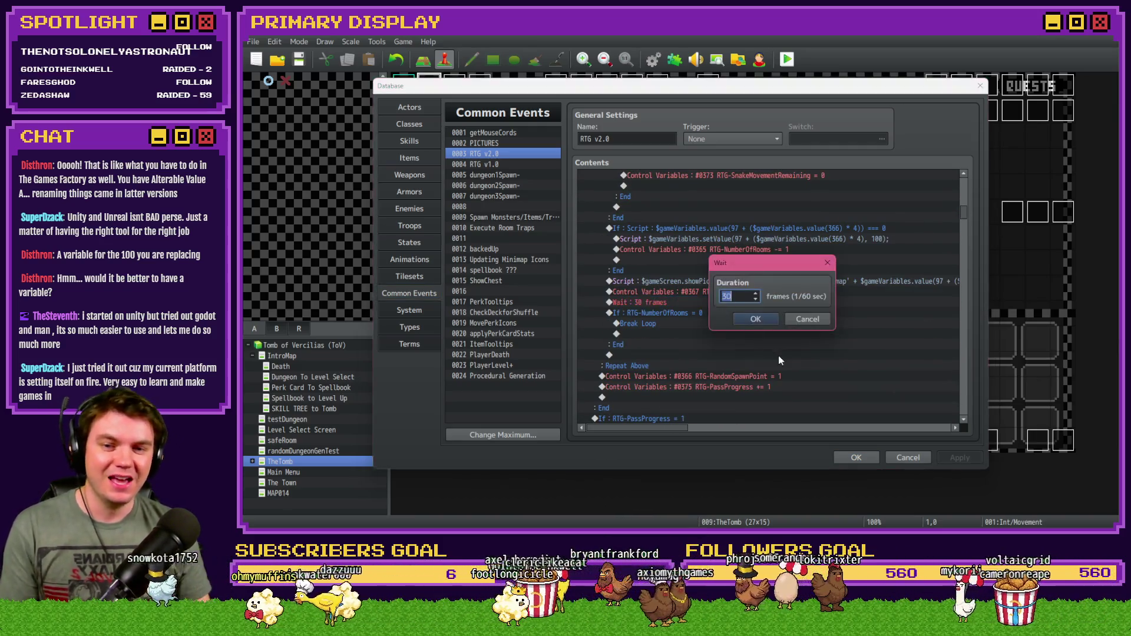
type("15")
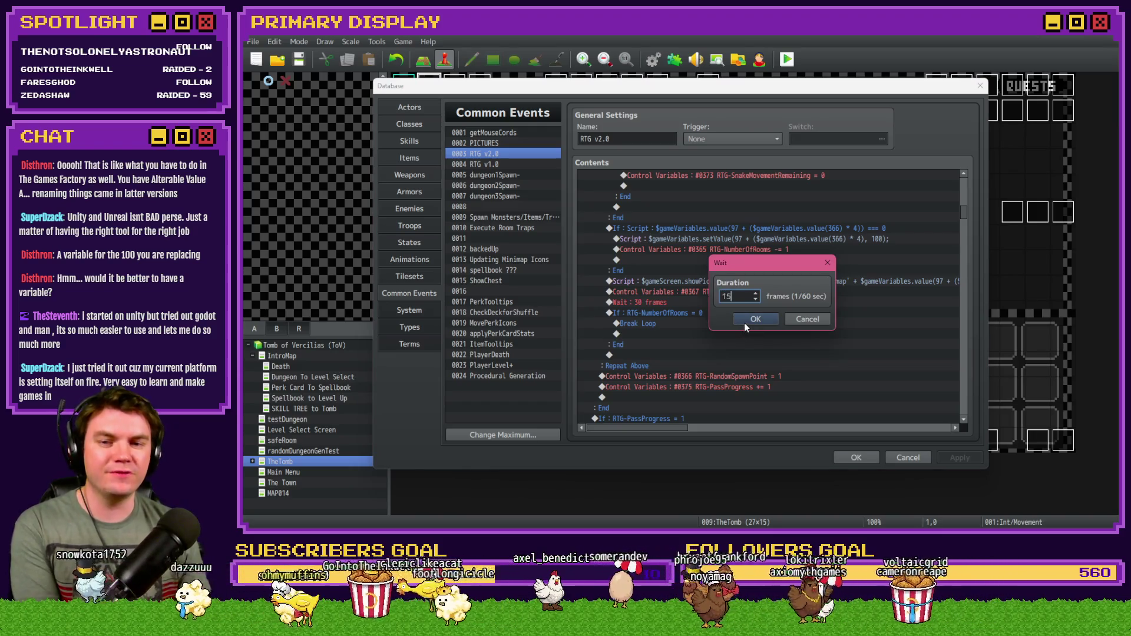
left_click(744, 318)
Select the showPicture script line in the RTG v2.0 loop.
left_click(723, 271)
left_click(722, 282)
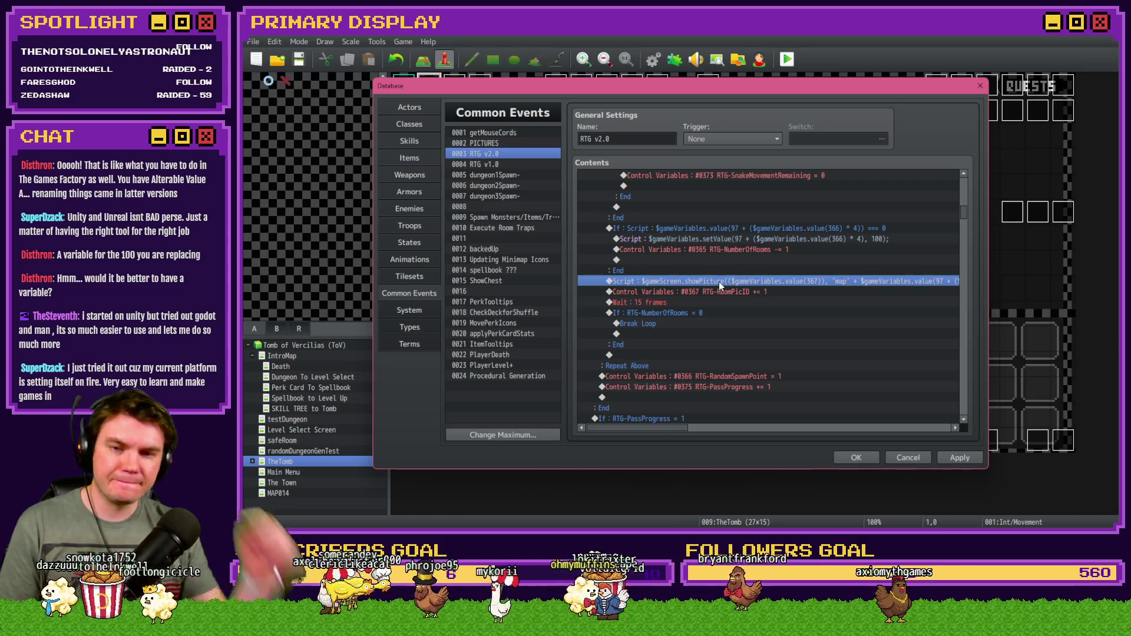
left_click(719, 270)
left_click(722, 281)
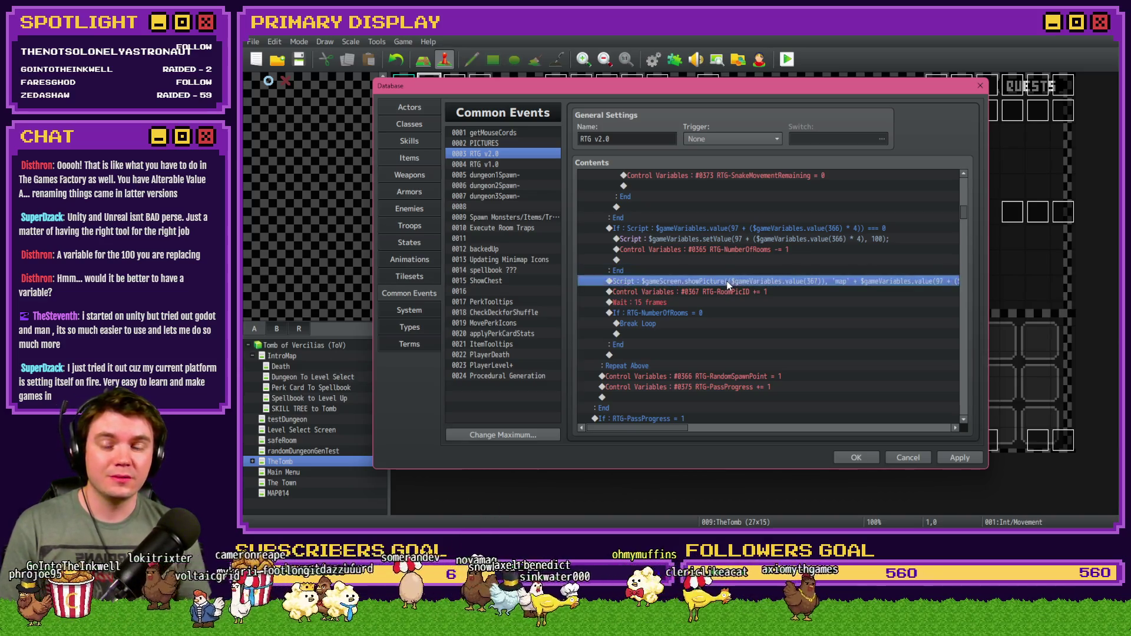
Duplicate the showPicture script line and rename the call in the copy to movePicture.
key("ctrl+c")
key("ctrl+v")
double_click(728, 287)
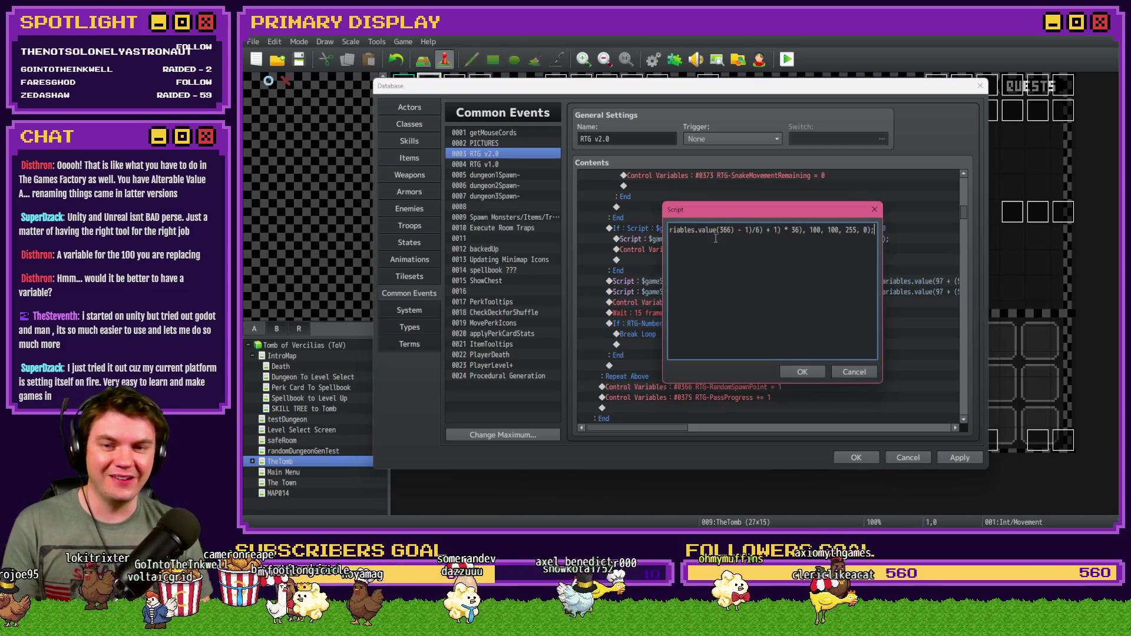
type("367)), 'map")
key("Home")
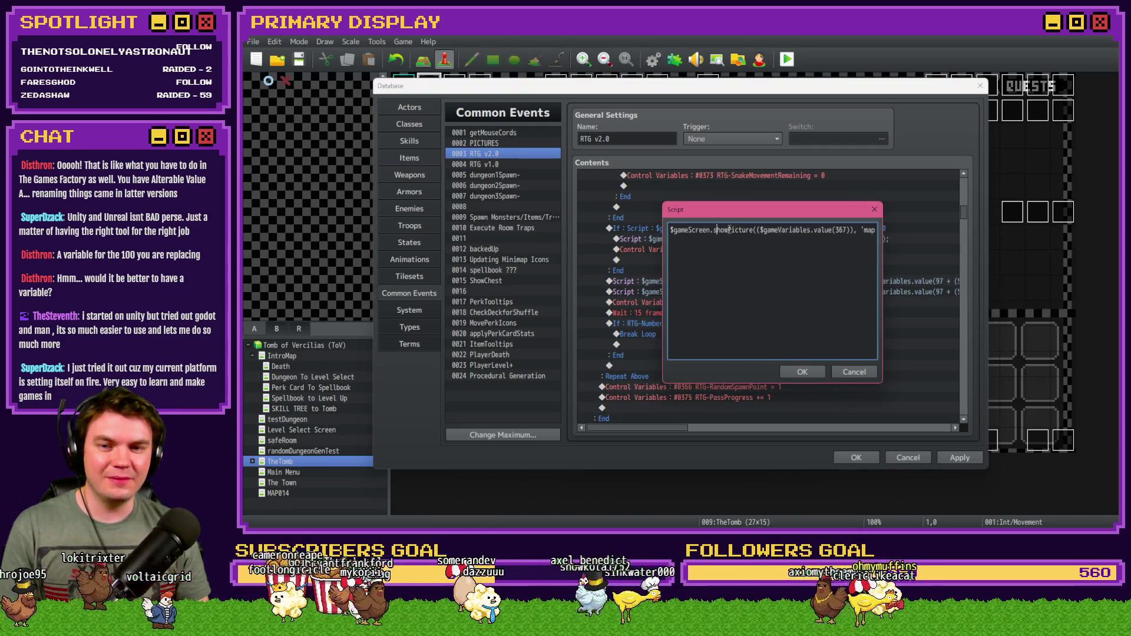
left_click(714, 230)
key("BackSpace")
key("BackSpace")
key("BackSpace")
type("move")
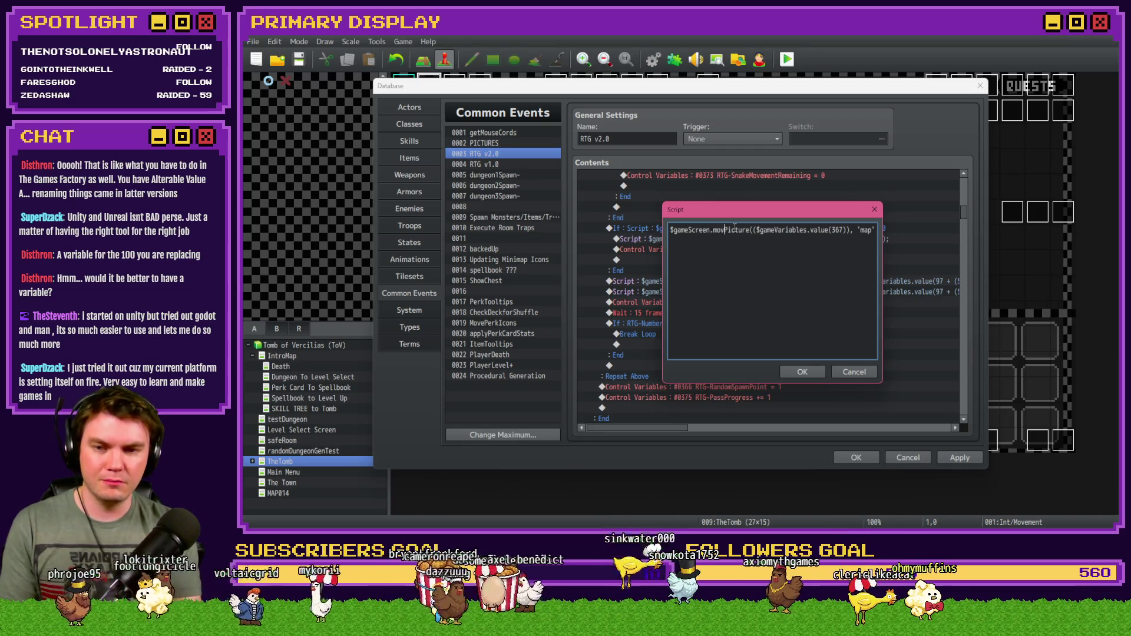
Remove the picture-name argument from the movePicture call and append a trailing 0 argument.
left_click(778, 230)
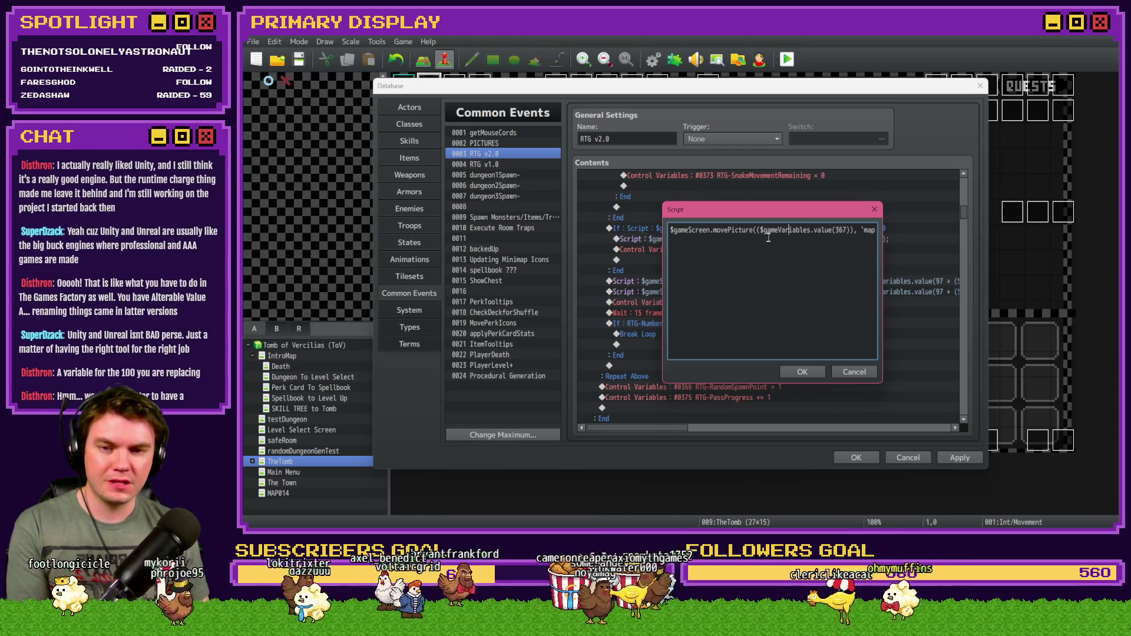
key("Right")
key("Right")
key("Right")
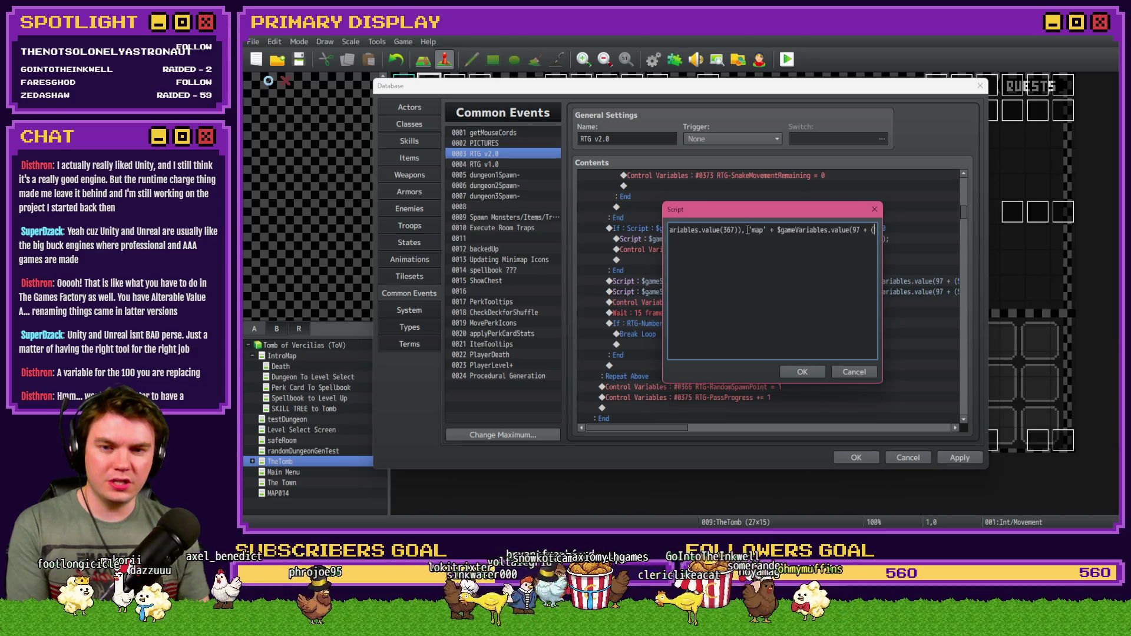
key("Delete")
key("Delete")
key("Delete")
key("Delete")
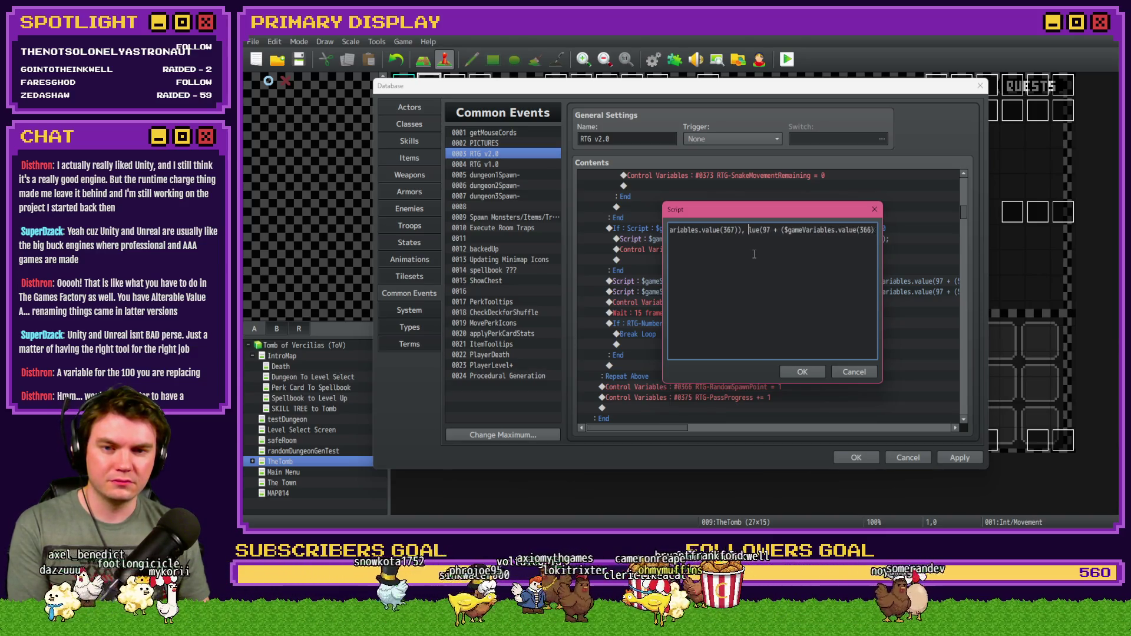
key("Delete")
key("Delete")
key("Delete")
key("Delete")
key("Delete")
key("Delete")
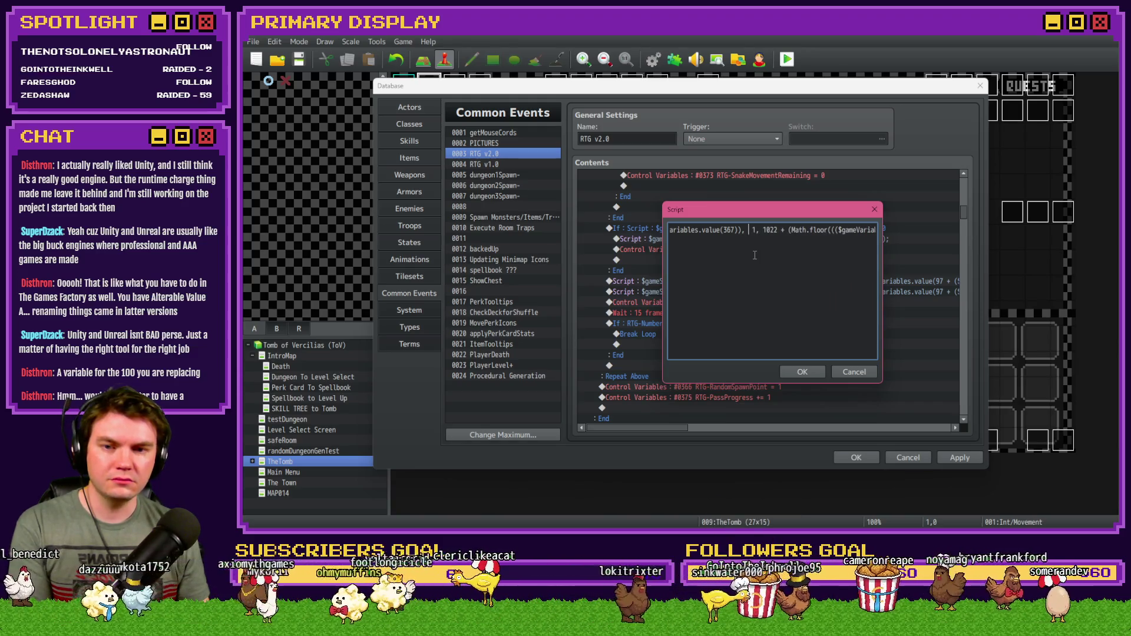
key("Right")
key("Right")
key("Right")
key("Right")
key("Right")
key("Right")
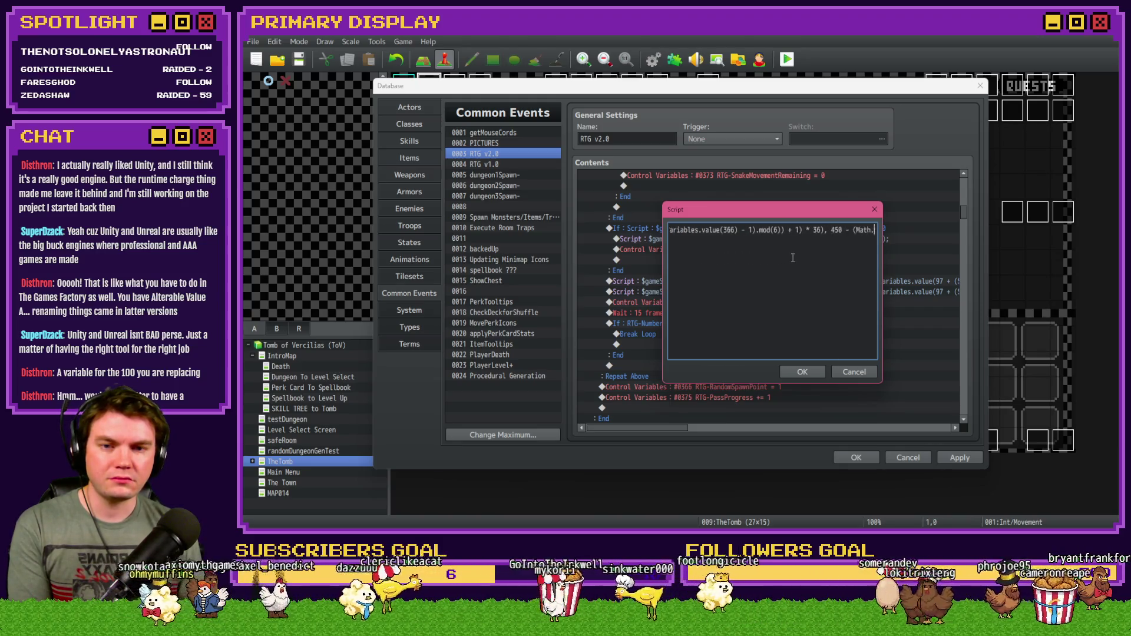
key("Right")
key("Right")
key("Right")
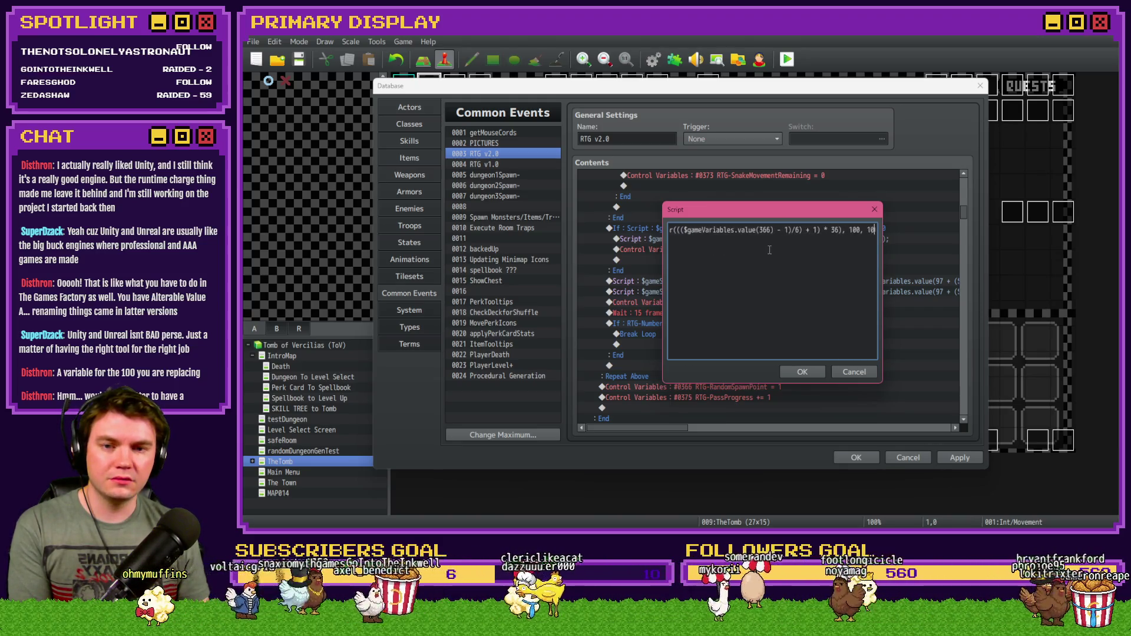
left_click(816, 230)
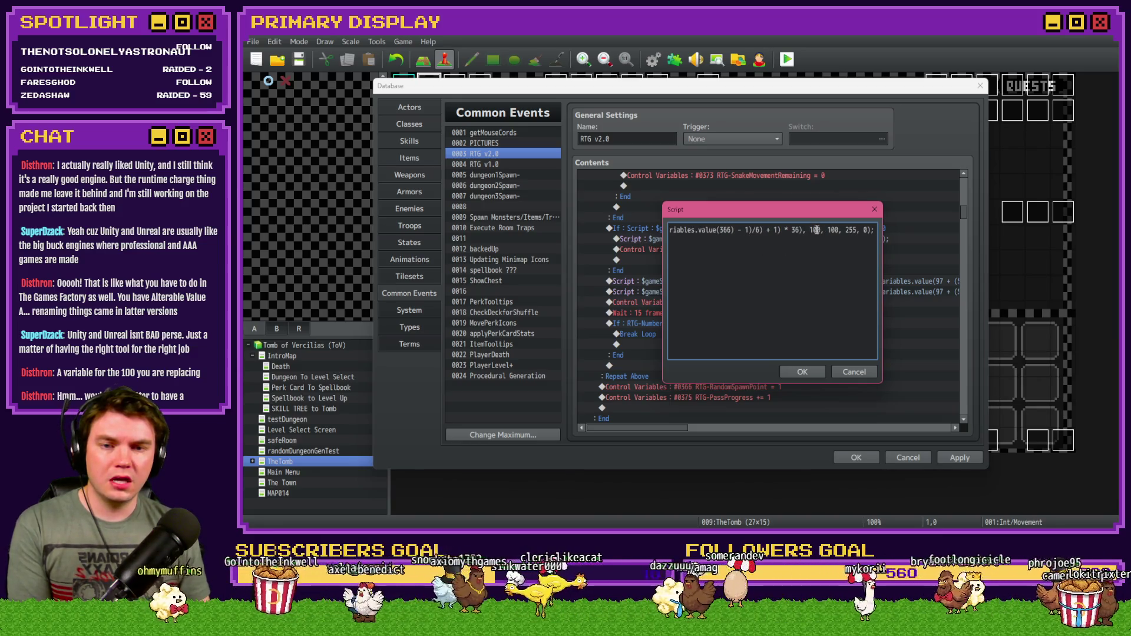
key("BackSpace")
key("BackSpace")
type(", 0")
type(");")
left_click(806, 370)
Change the first 100 scale value in the script to 125 and verify the movePicture line.
double_click(787, 281)
left_click_drag(810, 230, 821, 230)
type("125")
left_click(808, 368)
double_click(850, 291)
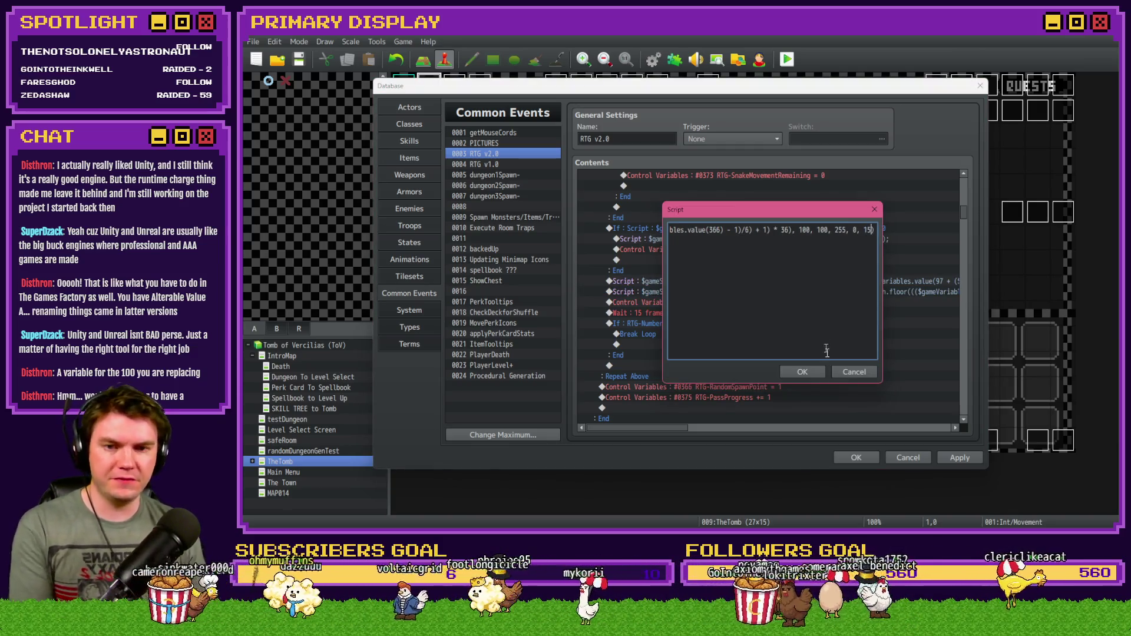
left_click(802, 372)
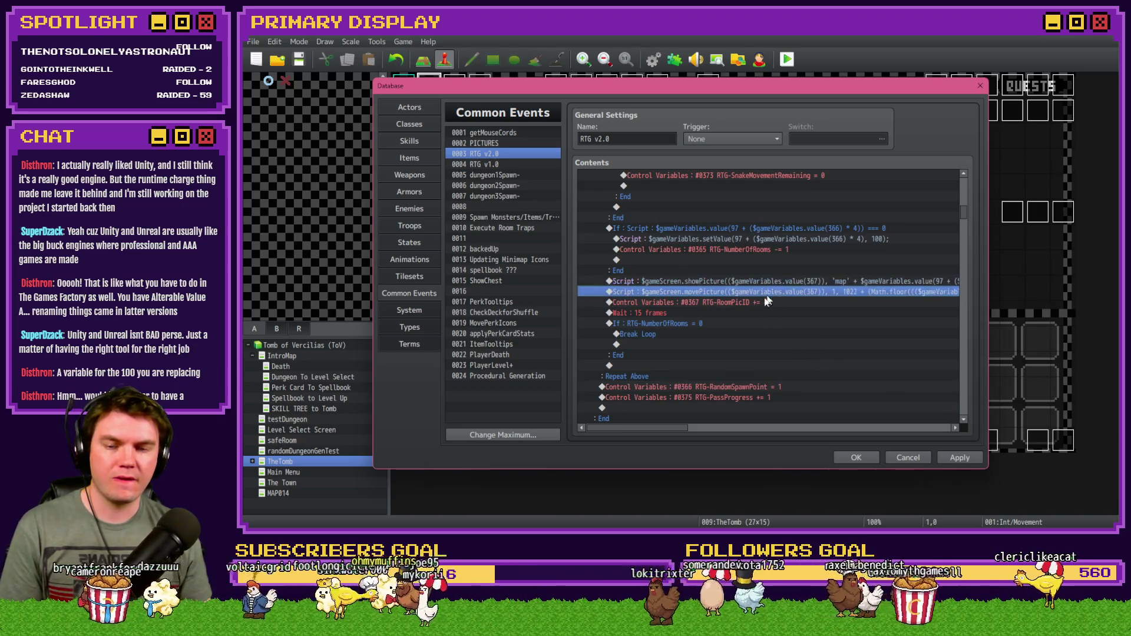
Apply the common event changes, close the Database, and save the project before playtesting.
left_click(759, 314)
left_click(959, 457)
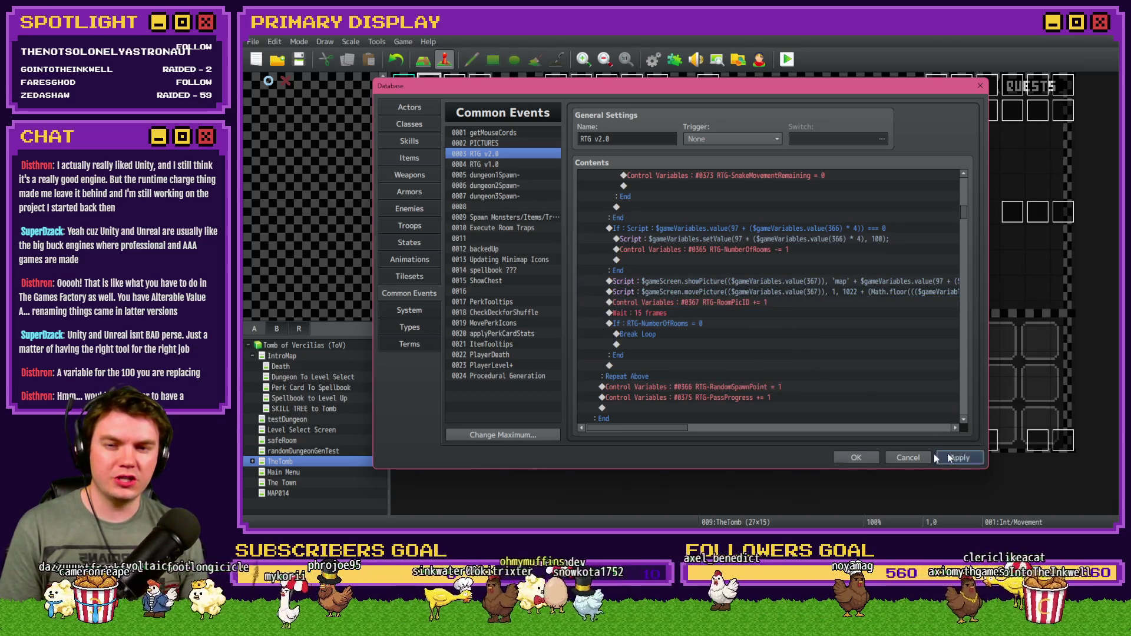
left_click(854, 457)
left_click(786, 62)
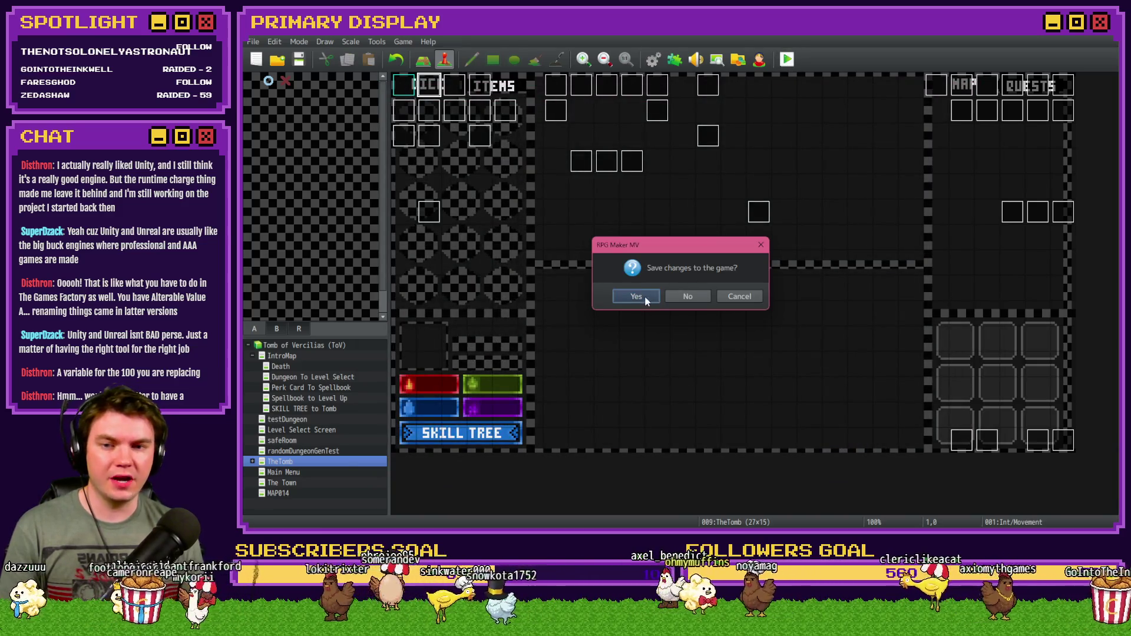
left_click(642, 296)
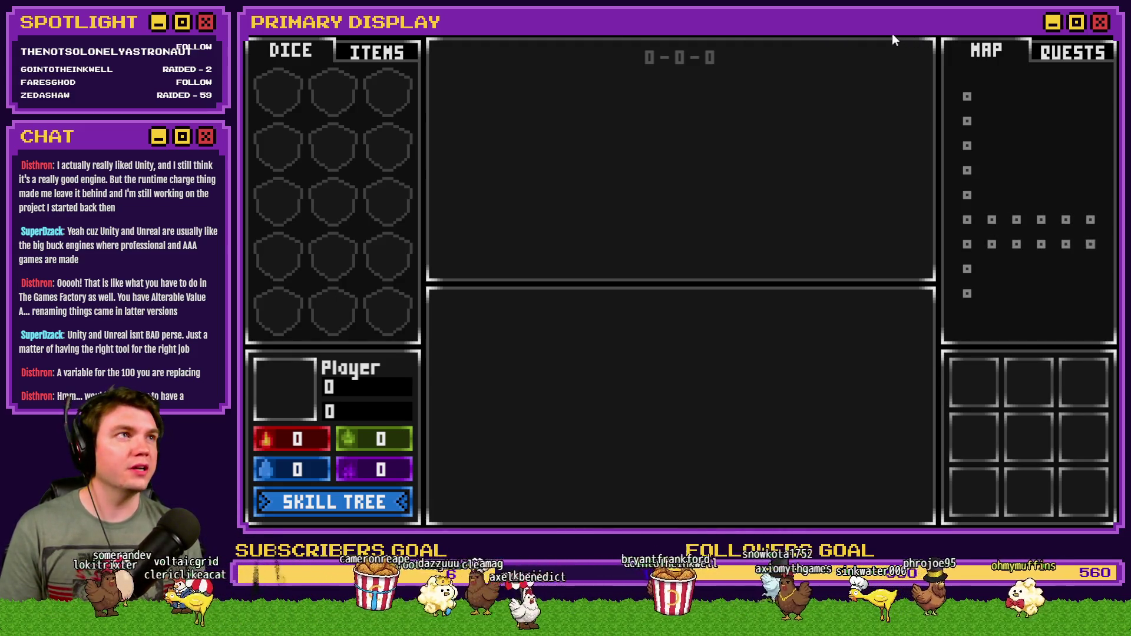
Quit the playtest and reopen the Database on Common Events with F9.
key("alt+F4")
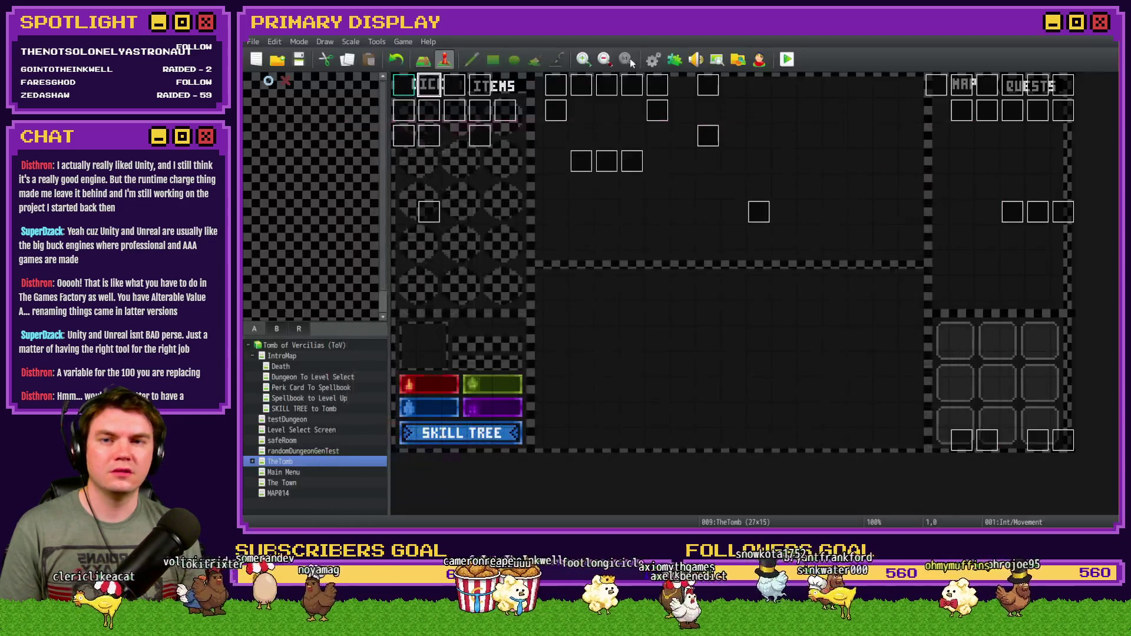
key("F9")
Change the showPicture script's 125 value to 150 and close the Database.
left_click_drag(964, 190, 966, 214)
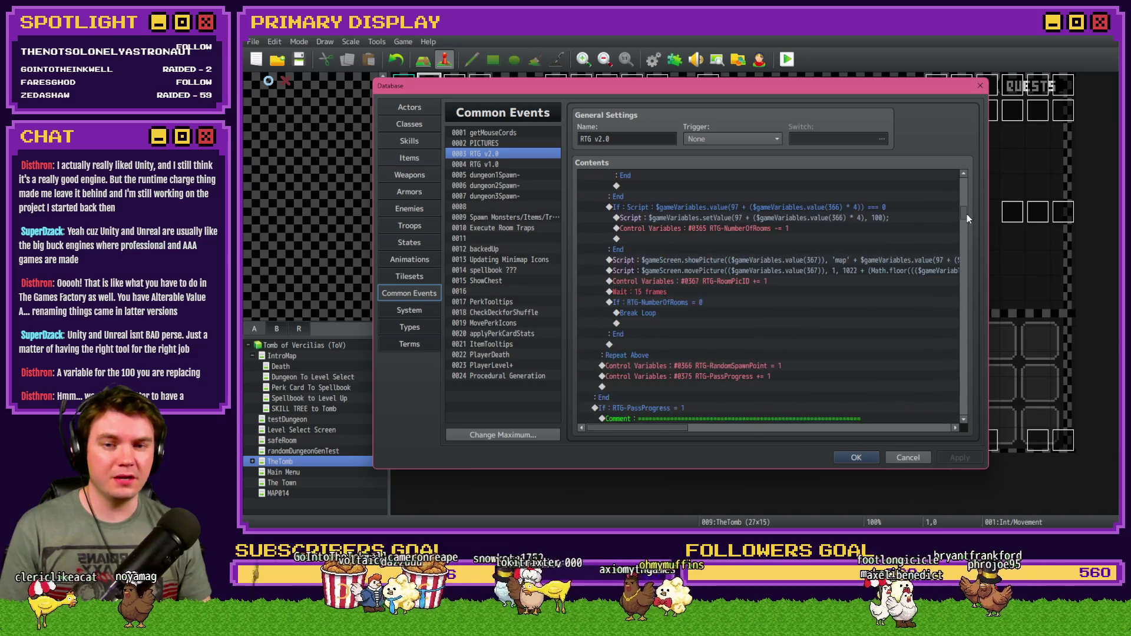
double_click(836, 261)
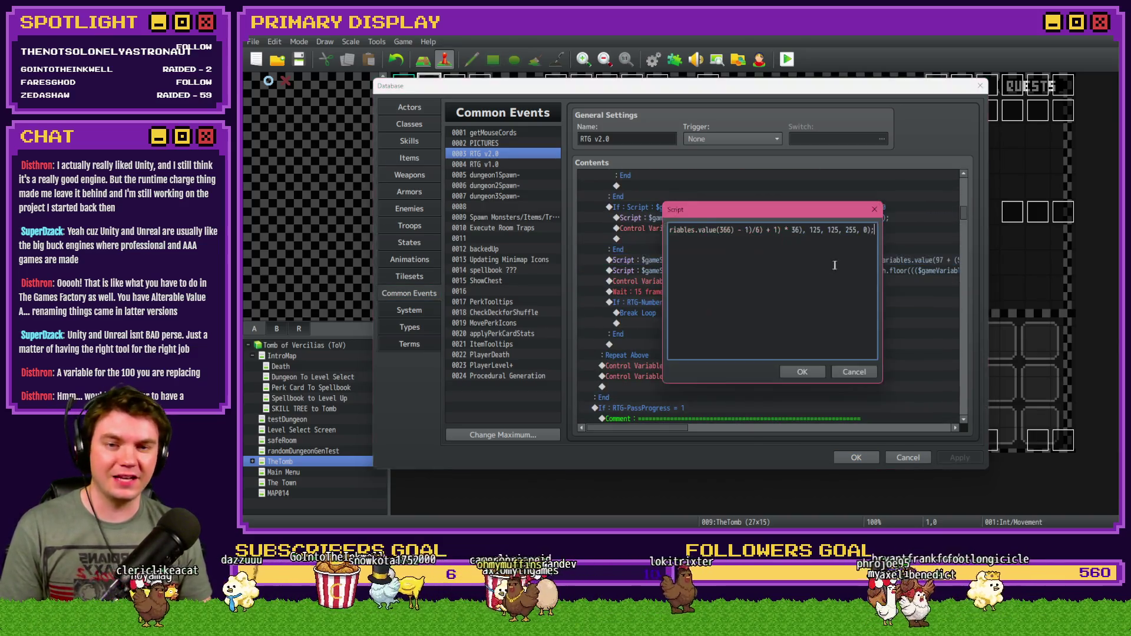
type("150")
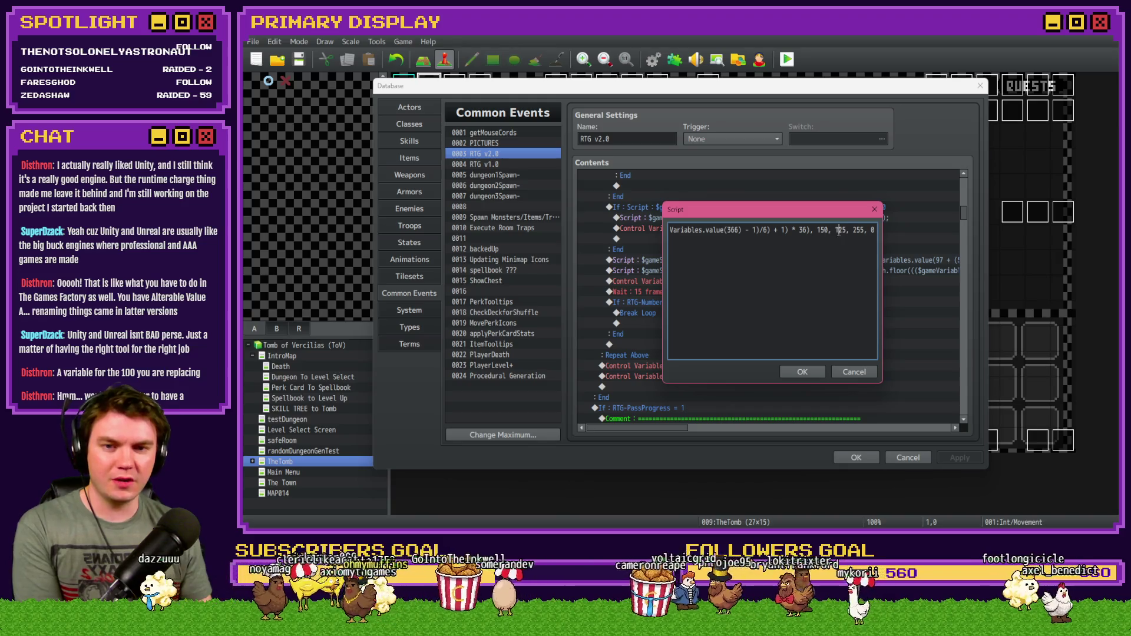
left_click(802, 371)
left_click(856, 457)
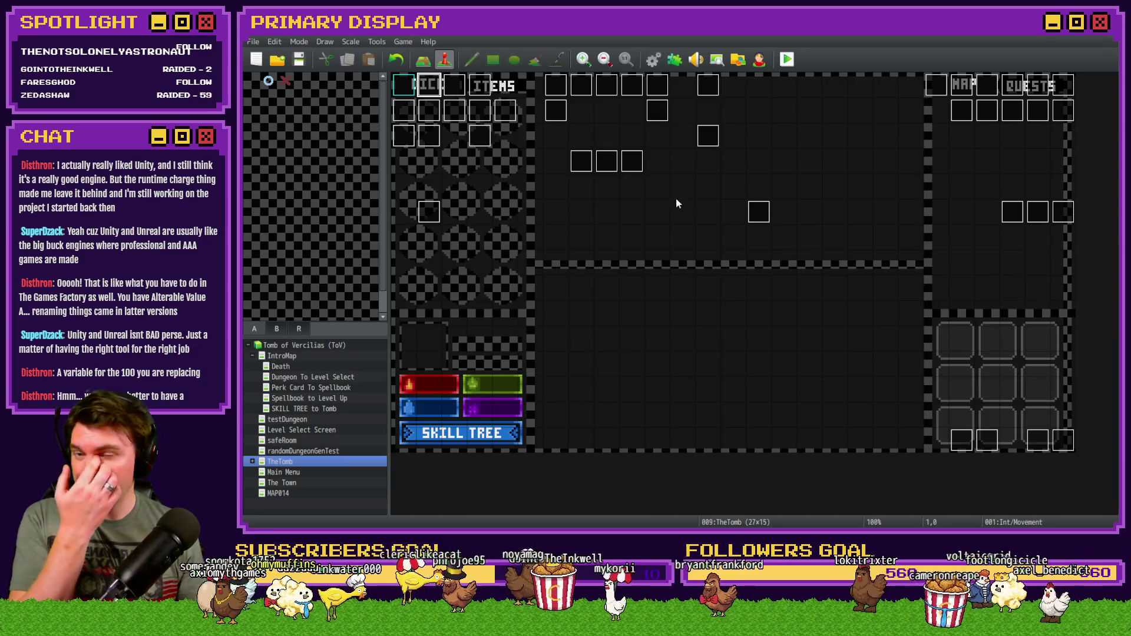
Set the loop's 15-frame wait to 10 frames, then save and start a playtest.
key("F9")
mouse_move(963, 184)
left_mouse_down()
mouse_move(966, 210)
mouse_move(918, 233)
left_mouse_up()
double_click(723, 273)
type("10")
key("Return")
left_click(835, 458)
left_click(785, 60)
left_click(642, 295)
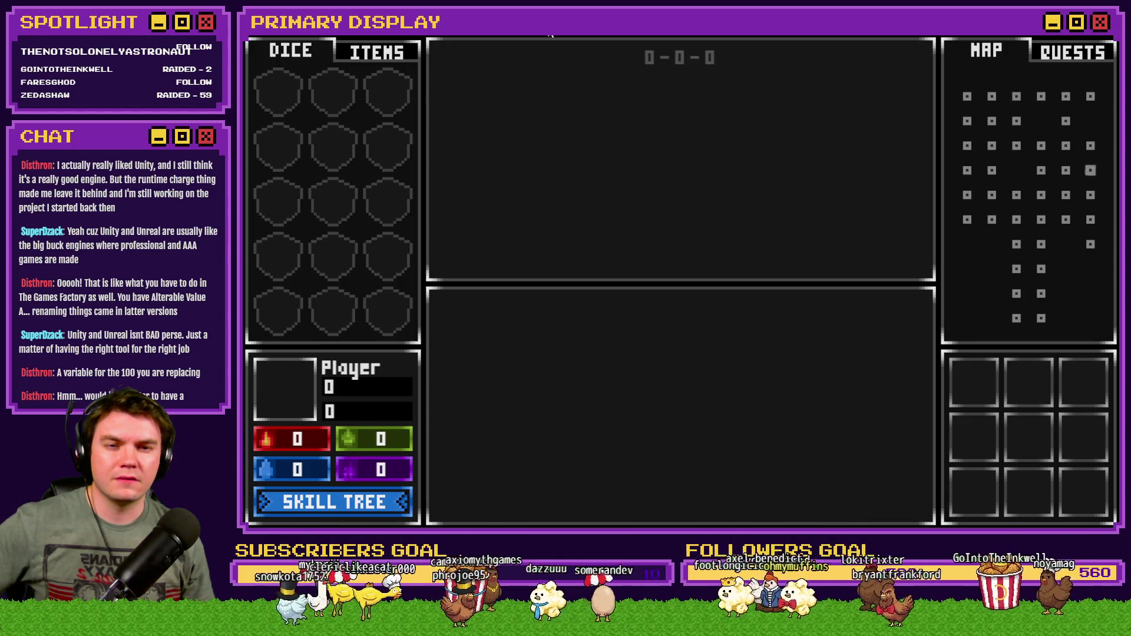
Open the debug switch and variable list once the dungeon has generated.
key("F1")
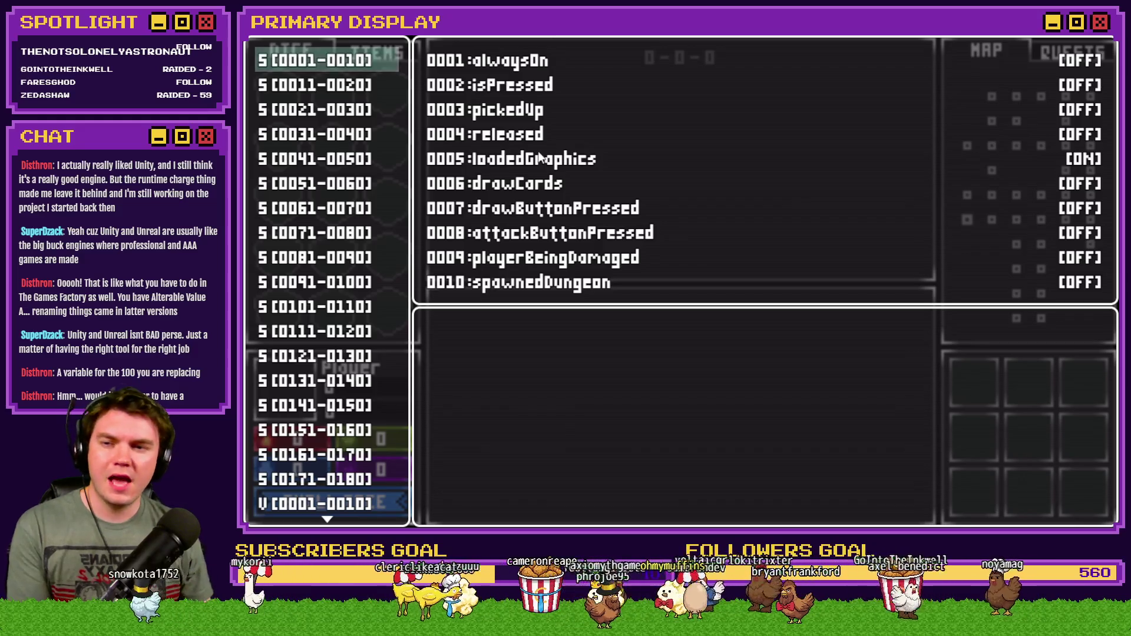
Page the debug list to variables 0361–0370, read RTG-NumberOfRooms at 7, then close it.
scroll(305, 359, "down", 7)
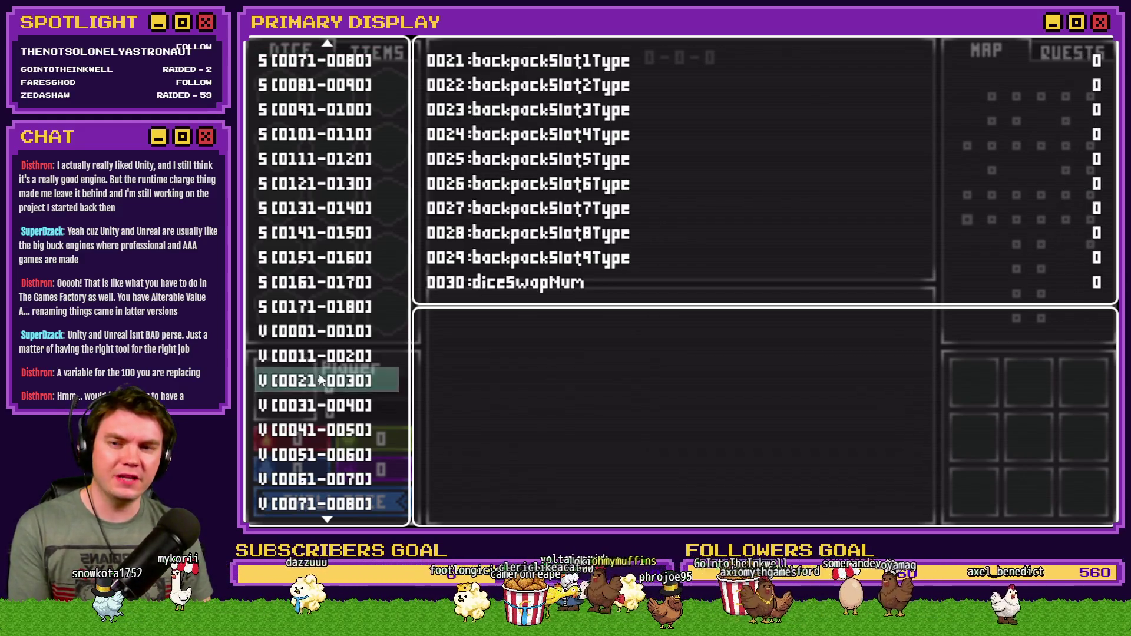
key("Down")
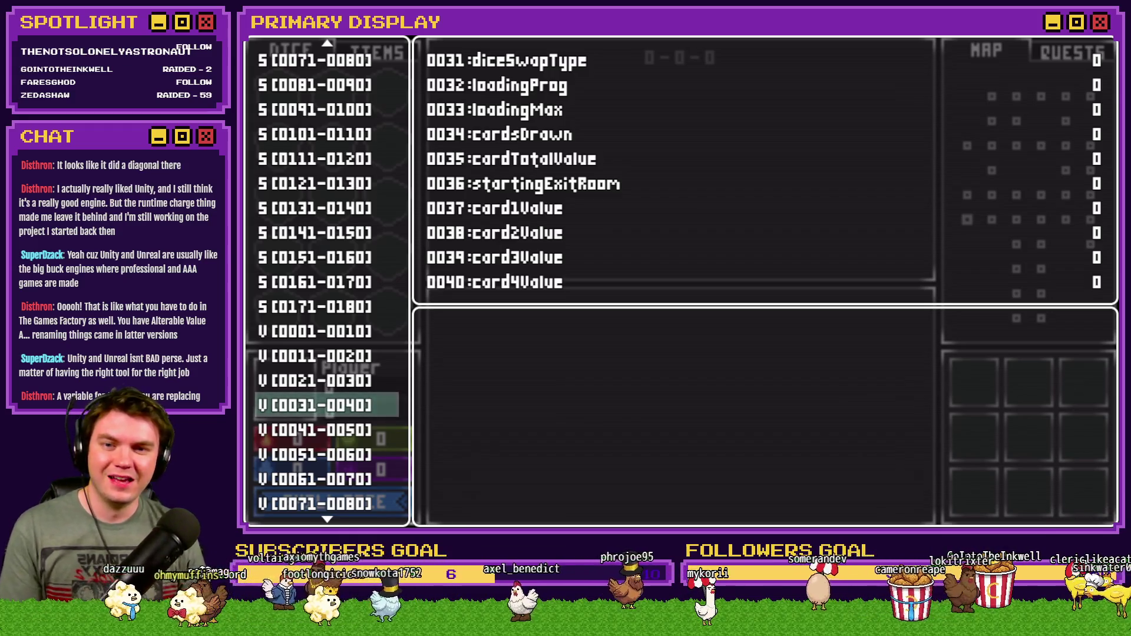
scroll(357, 330, "down", 15)
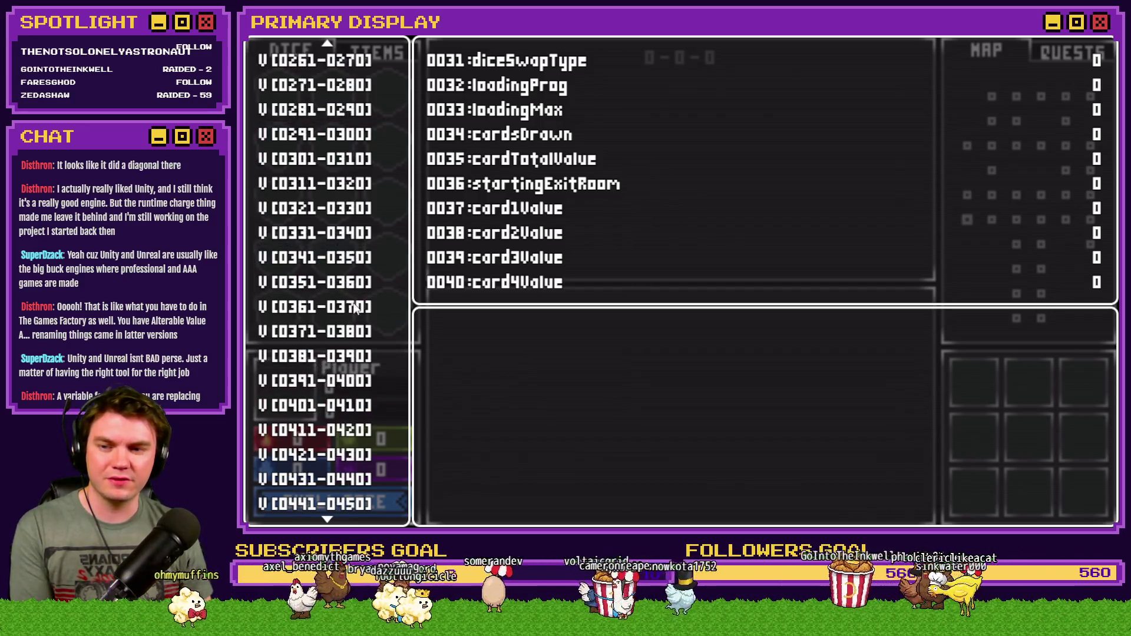
left_click(356, 308)
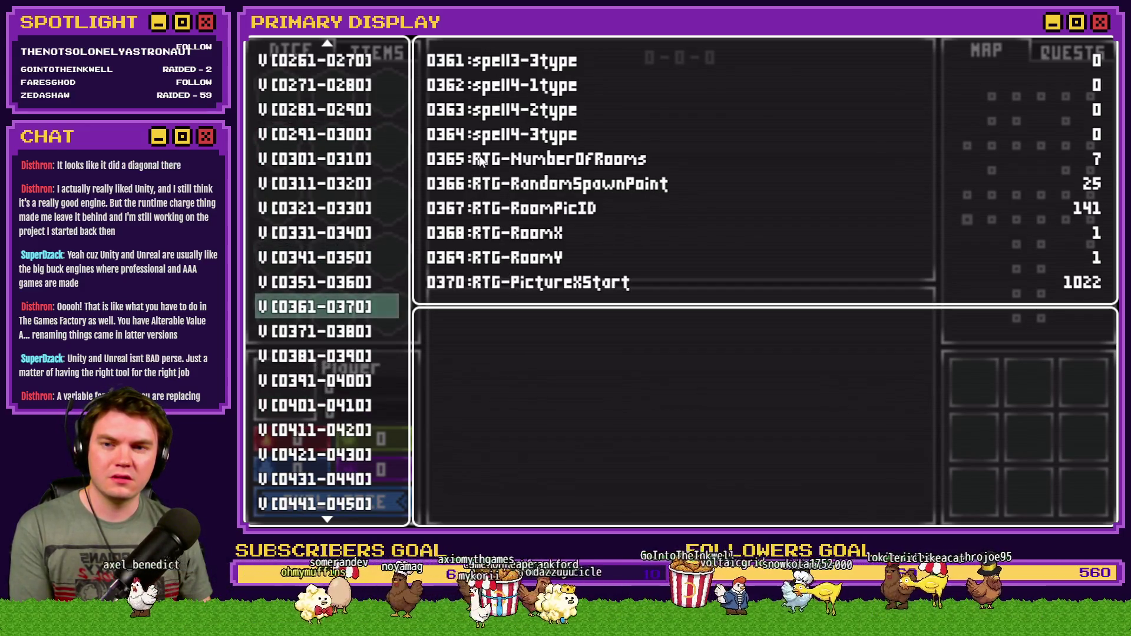
key("Escape")
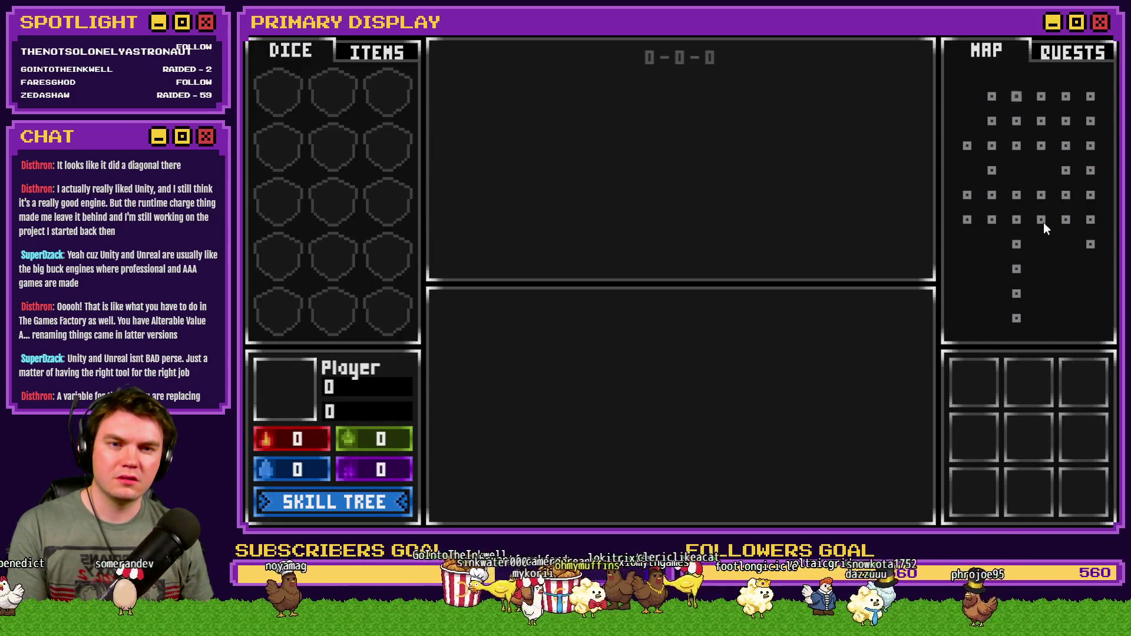
Regenerate the dungeon with the R key and reopen the debug viewer showing NumberOfRooms 23.
key("F1")
key("F2")
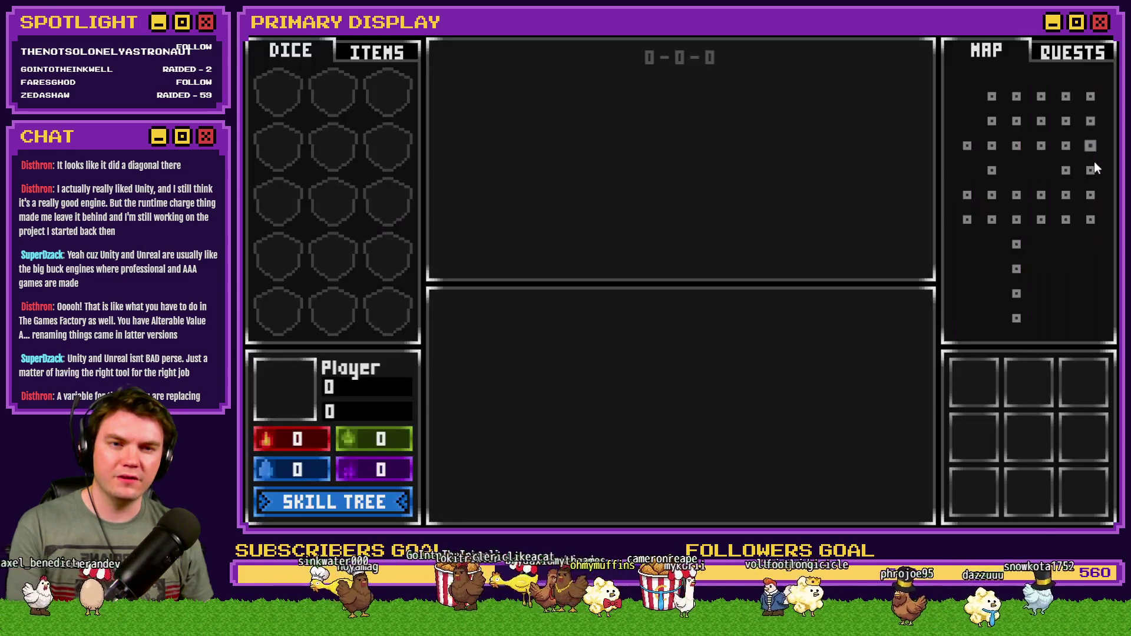
key("r")
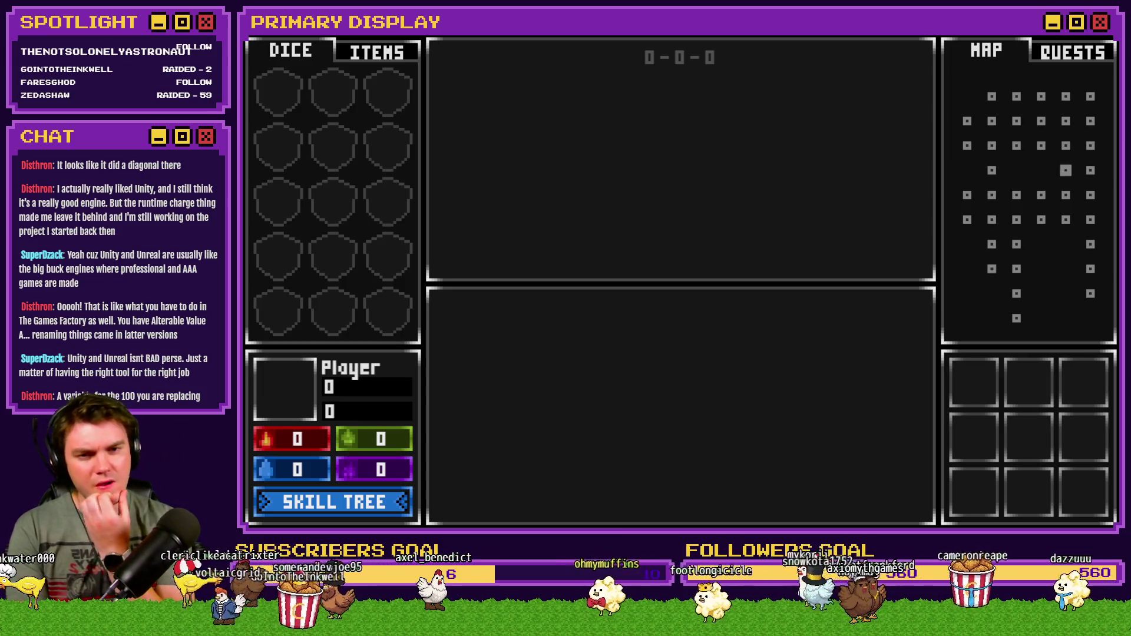
key("F1")
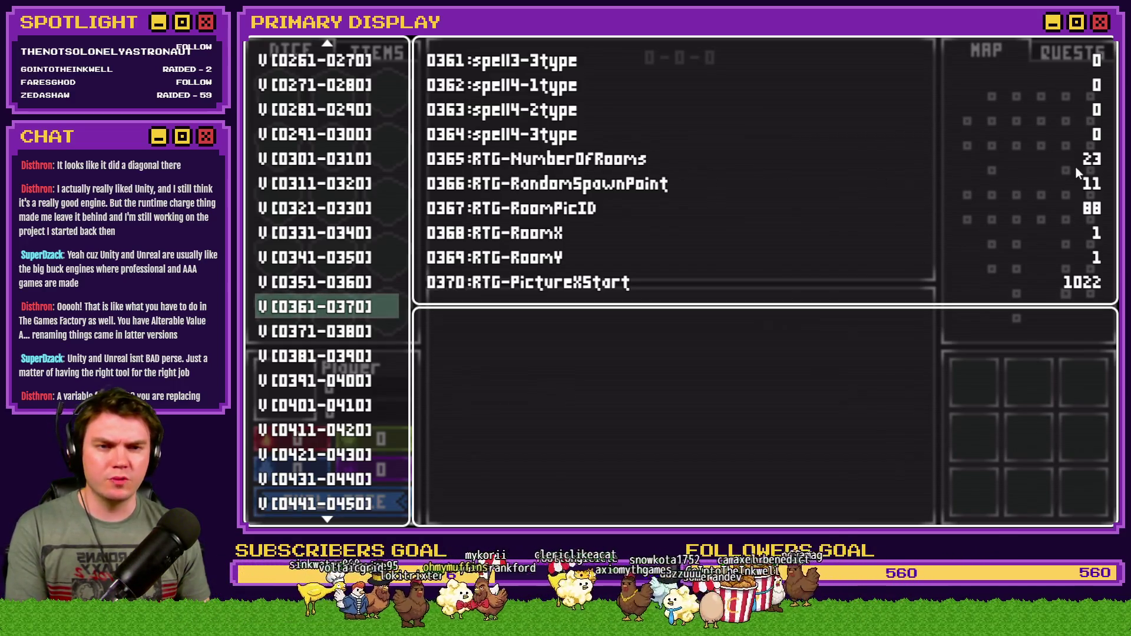
Close the playtest and locate the RoomPicID increment and 10-frame wait in the RTG v2.0 loop.
left_click(1112, 59)
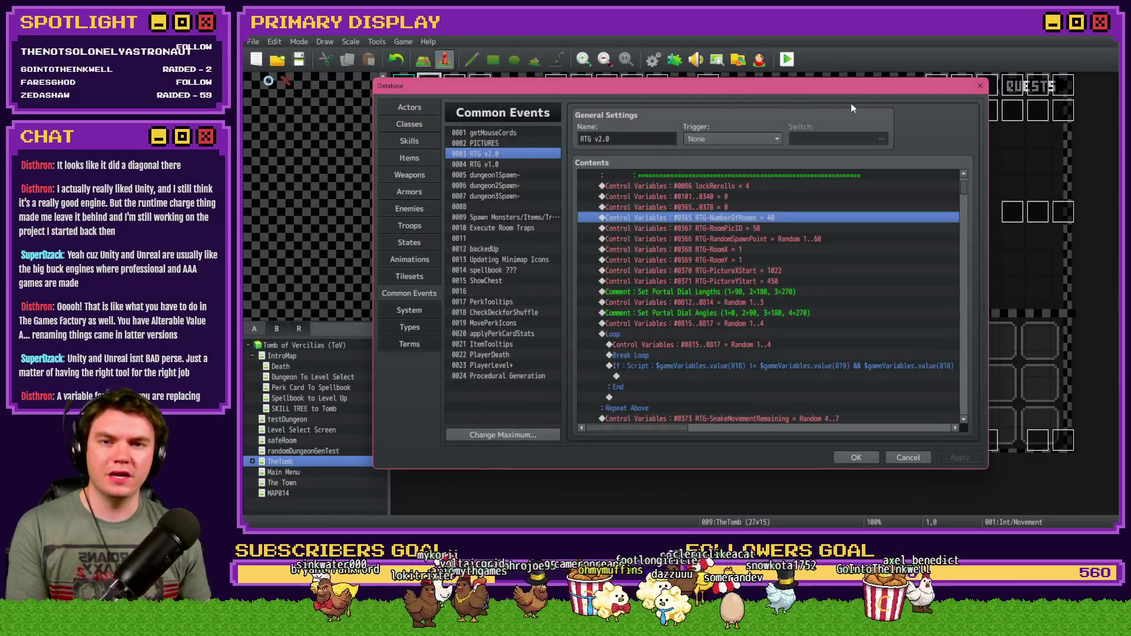
scroll(824, 335, "down", 10)
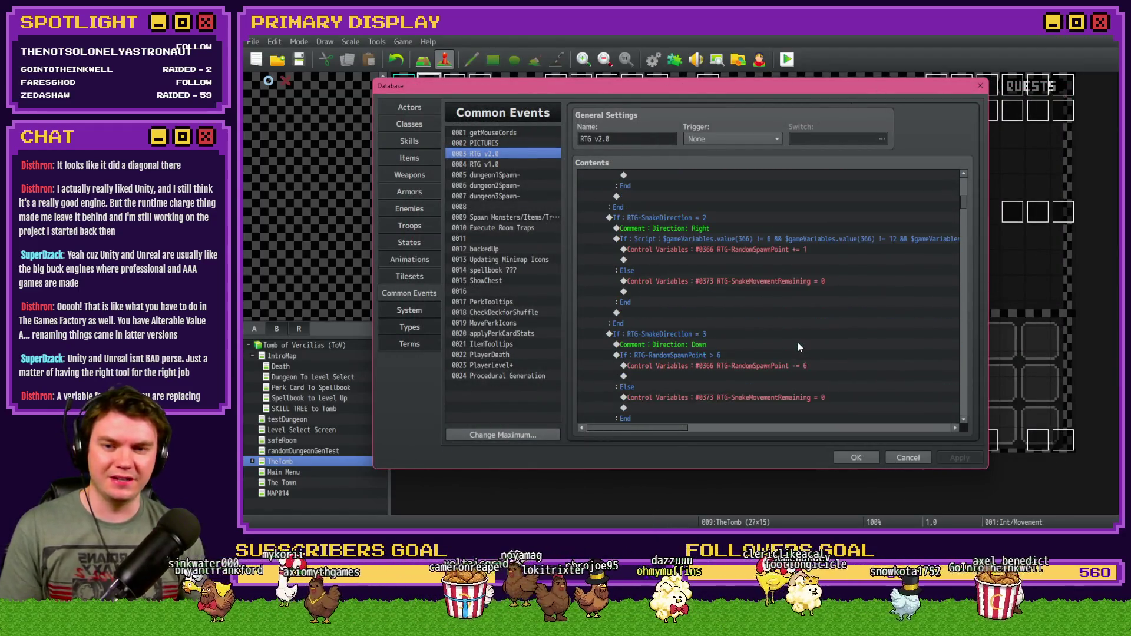
scroll(798, 345, "down", 8)
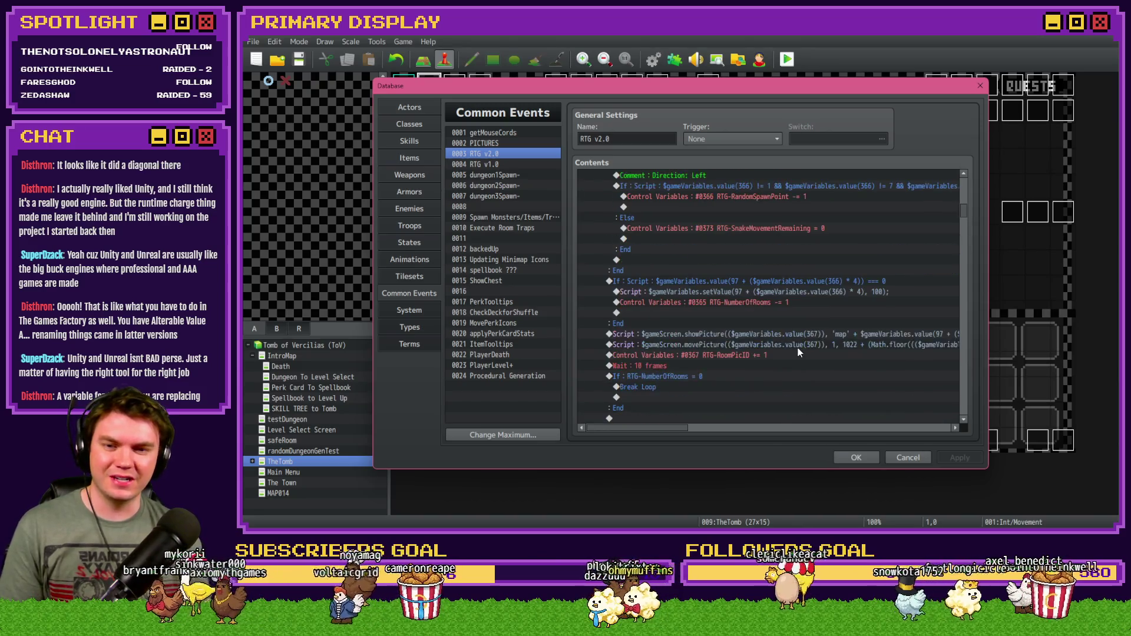
left_click(785, 356)
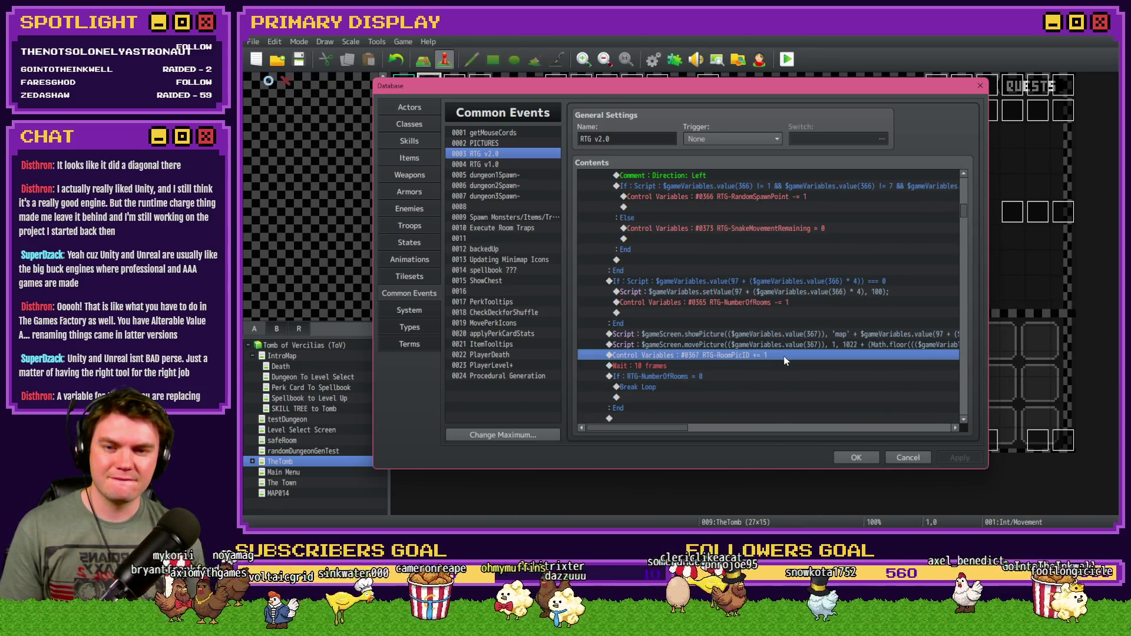
scroll(783, 356, "down", 2)
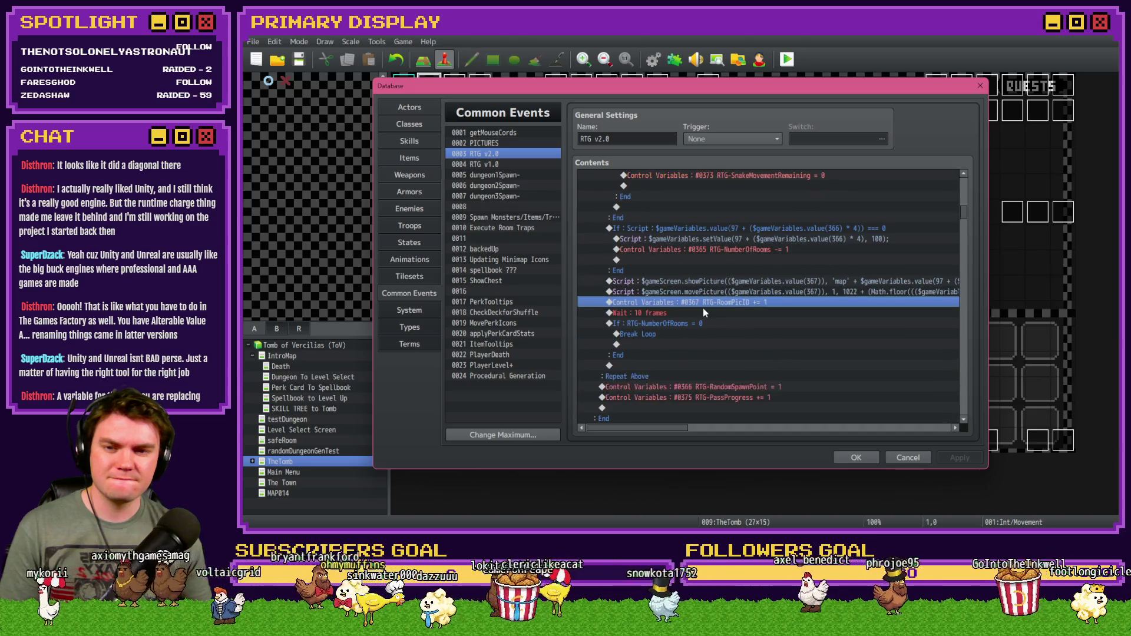
left_click(701, 316)
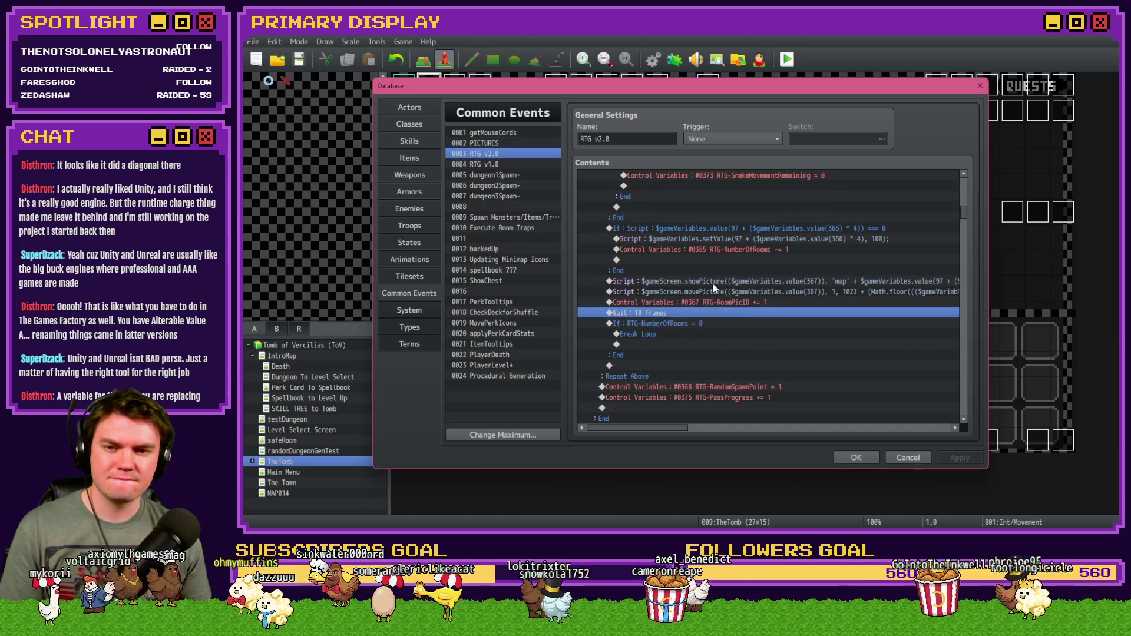
left_click(715, 275)
Paste the combined show-and-move picture code into the showPicture script.
double_click(708, 291)
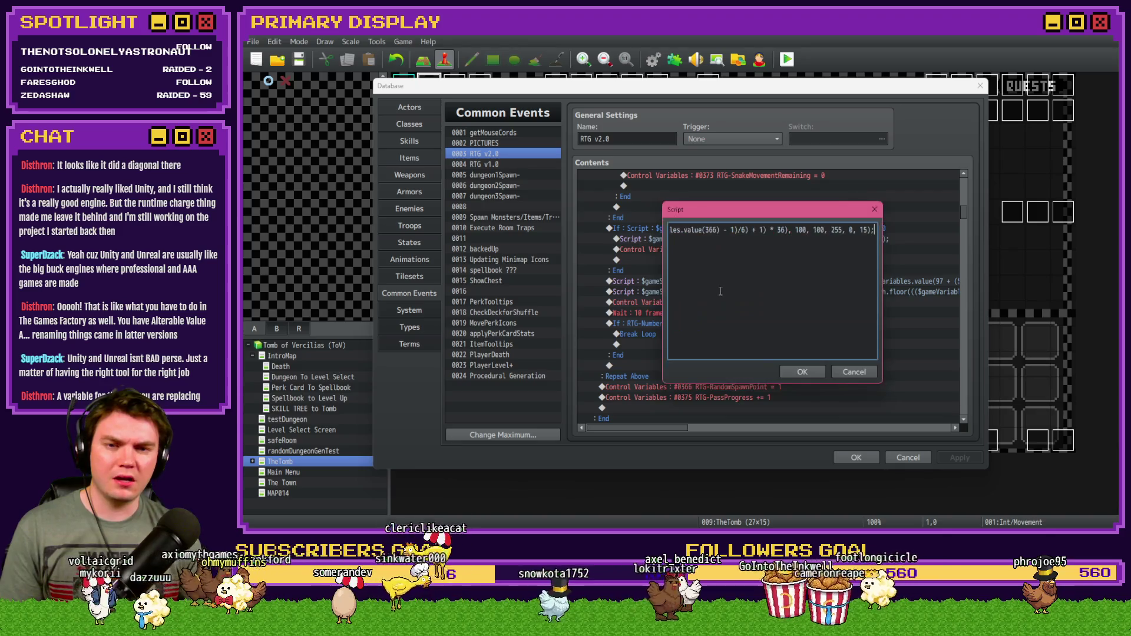
left_click(812, 373)
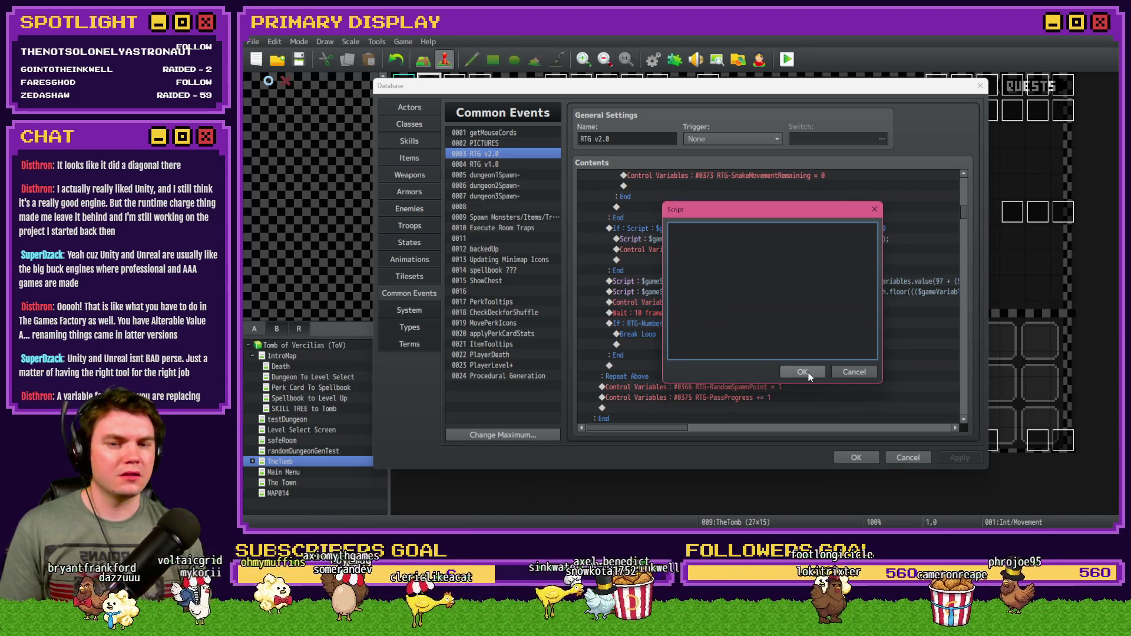
double_click(790, 280)
key("ctrl+v")
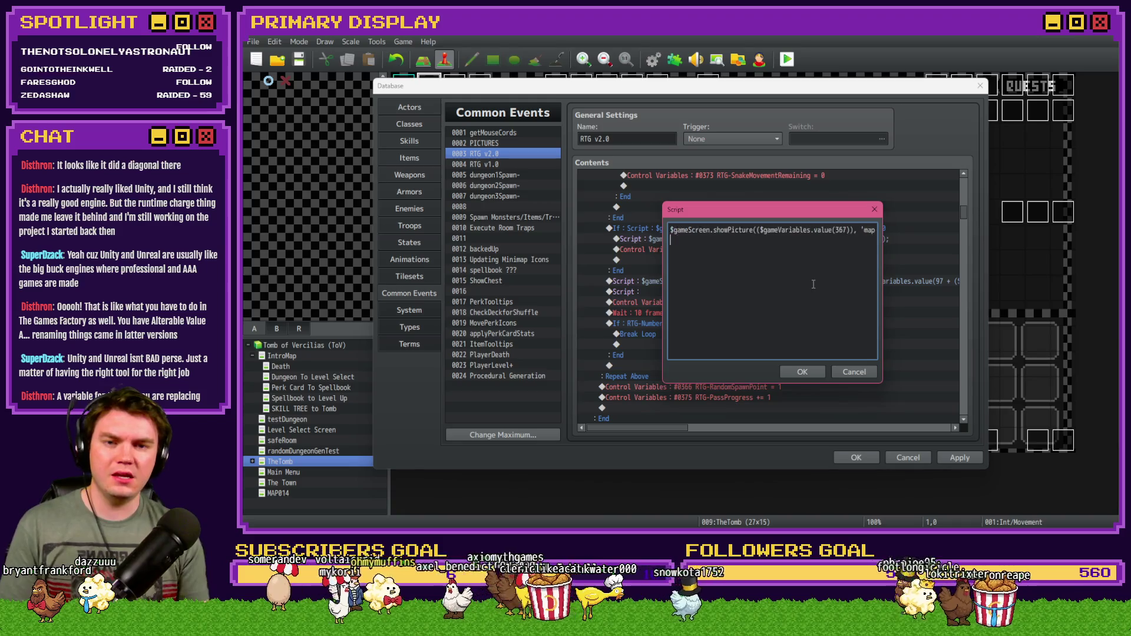
left_click(792, 371)
Delete the leftover Script, RoomPicID #0367 and Wait commands, then save and playtest.
left_click(687, 301)
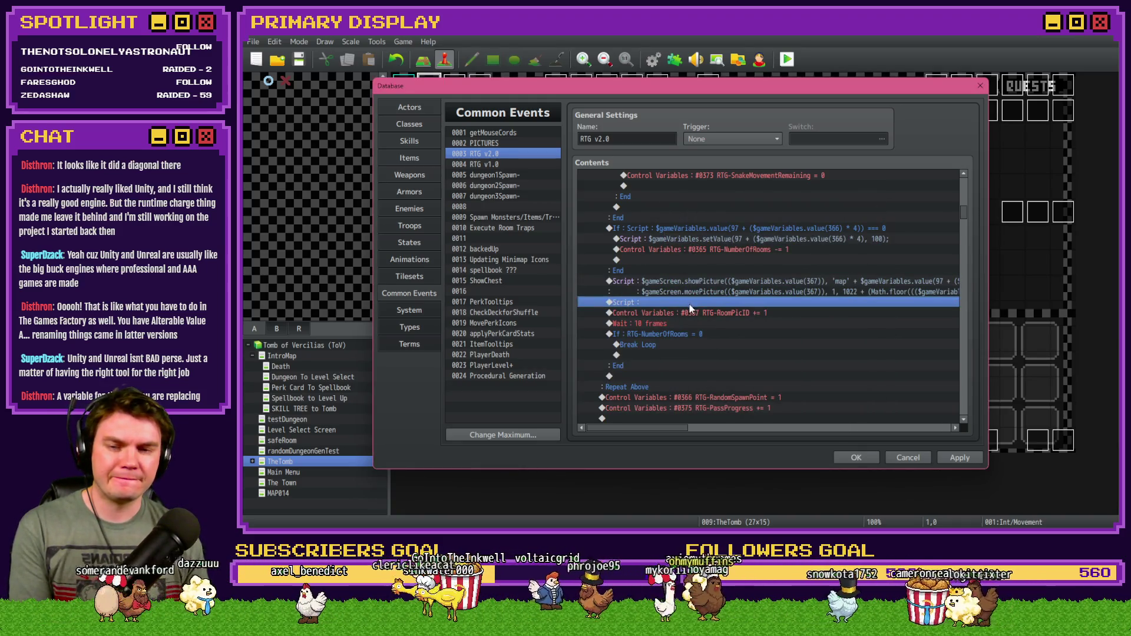
key("Delete")
left_click_drag(686, 284, 687, 310)
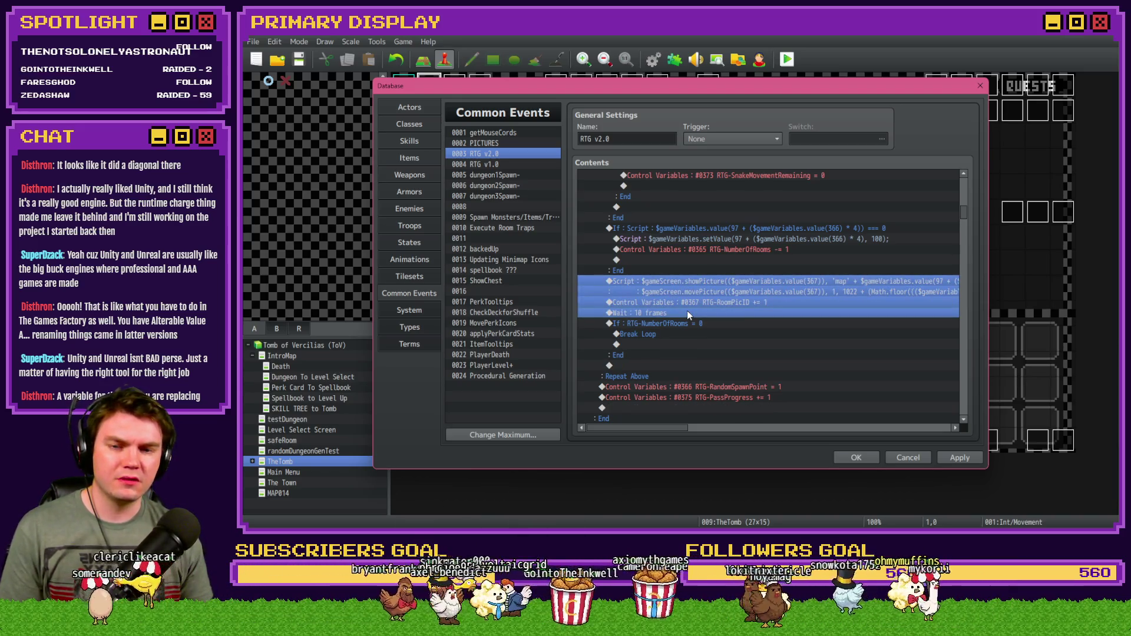
key("Delete")
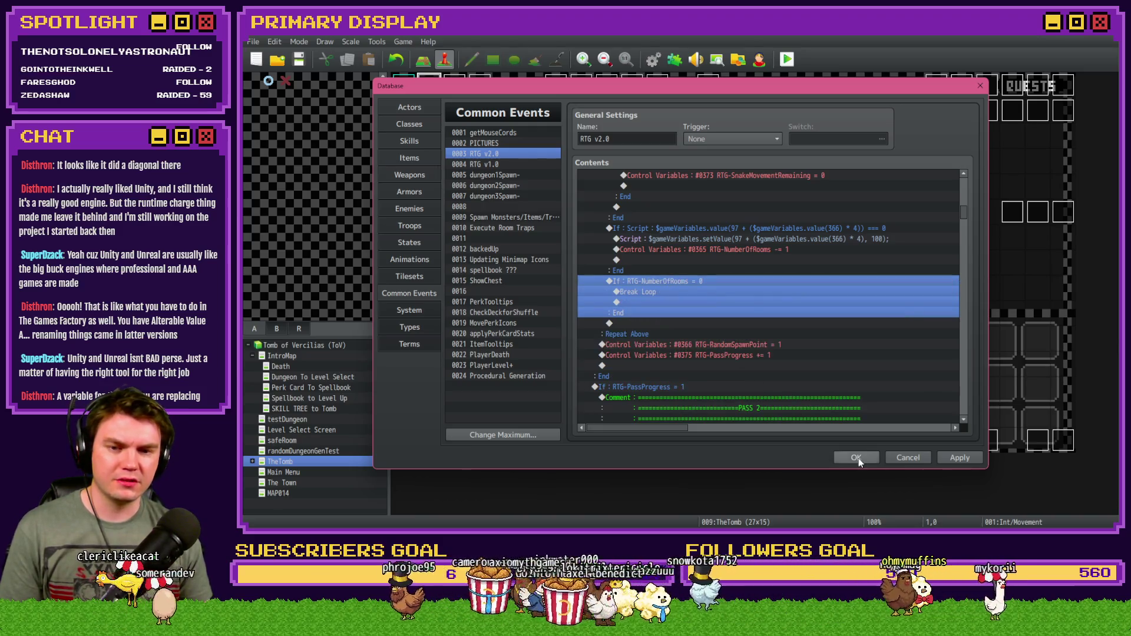
left_click(856, 457)
left_click(645, 301)
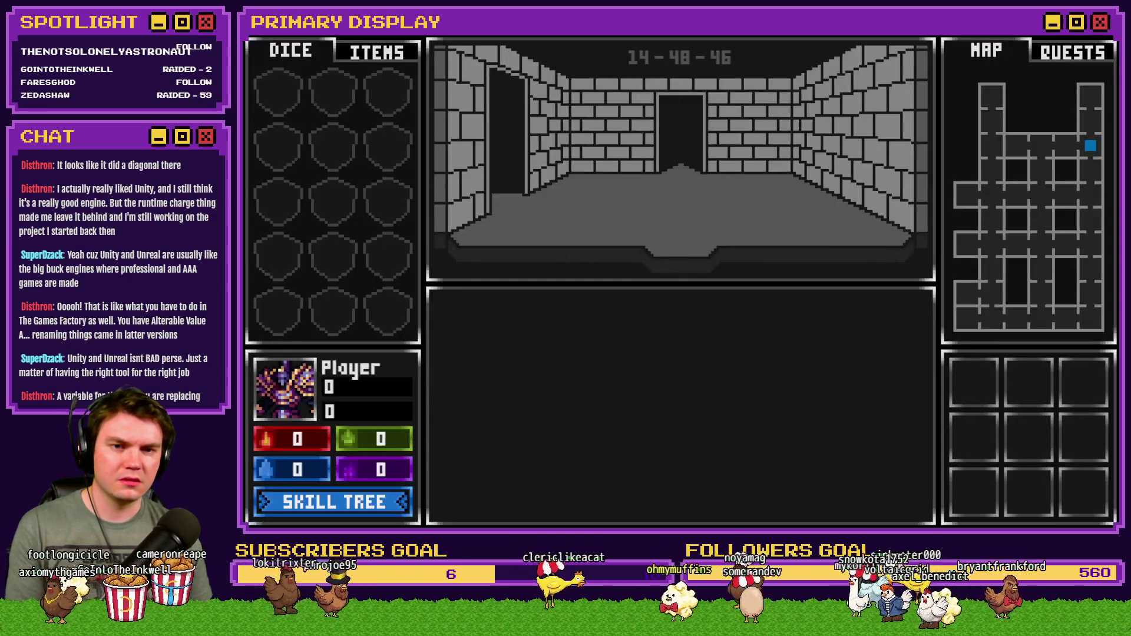
Exit fullscreen, close the playtest, and reopen the Database on the RTG v2.0 loop.
key("F4")
left_click(1032, 86)
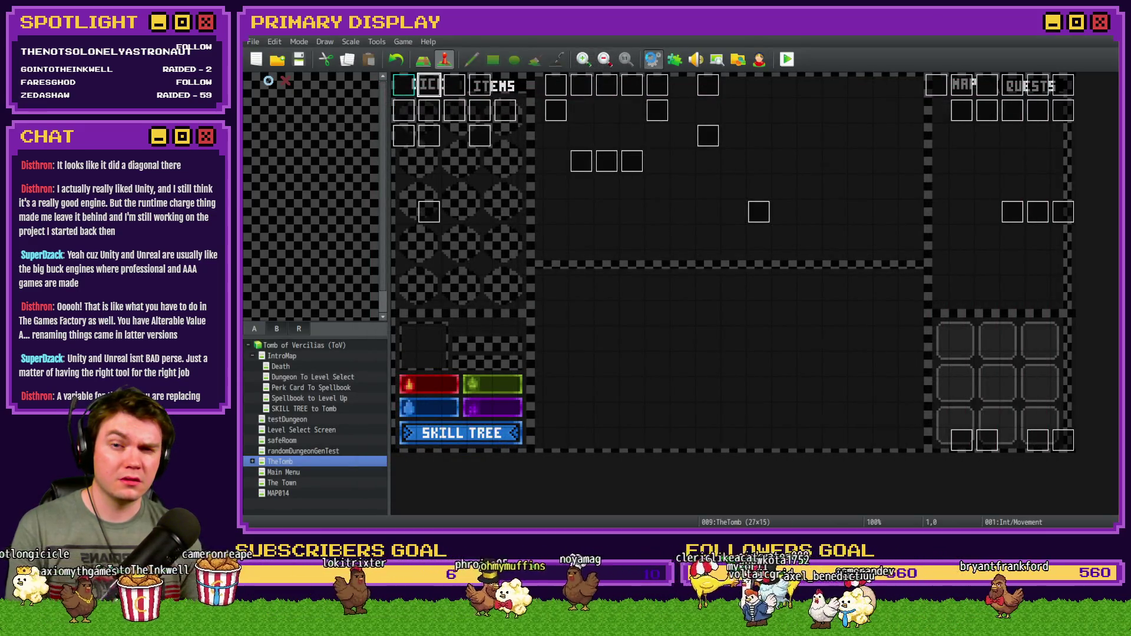
left_click(652, 59)
left_click_drag(959, 186, 964, 213)
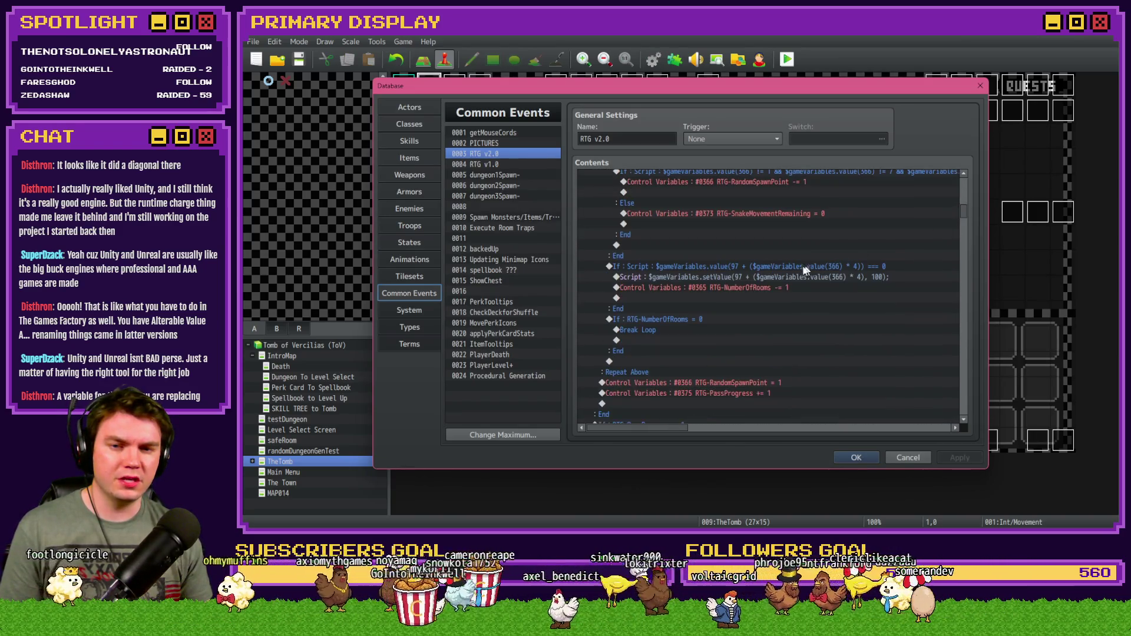
Paste the picture Script, RTG-RoomPicID increment and Wait commands after the RTG-NumberOfRooms If block.
left_click(792, 267)
left_click(792, 277)
scroll(734, 290, "down", 3)
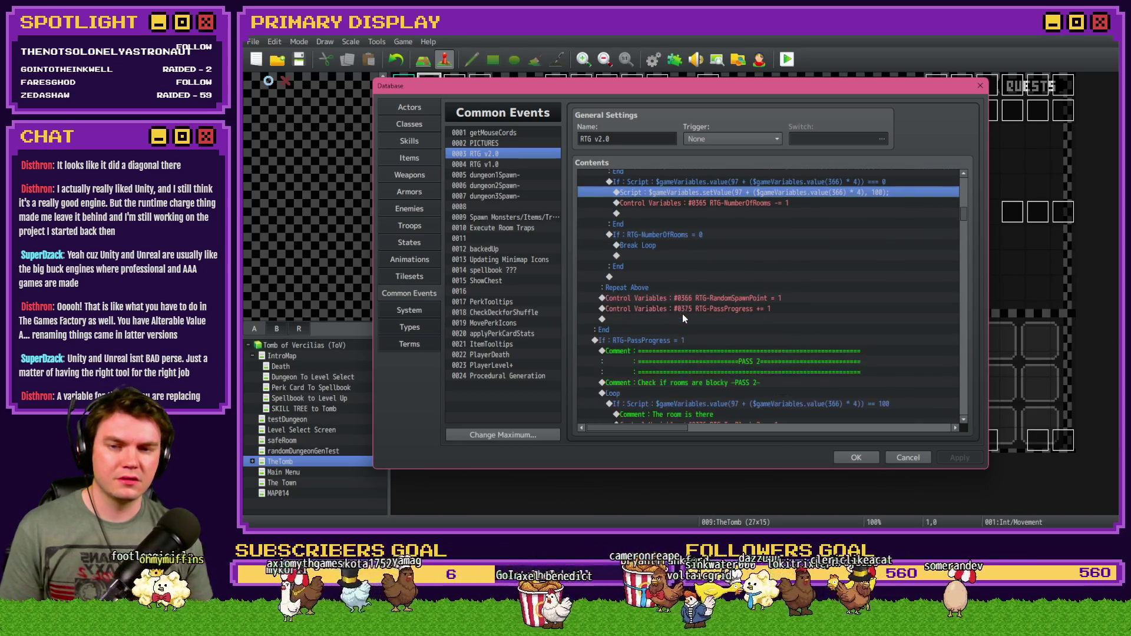
scroll(683, 314, "up", 2)
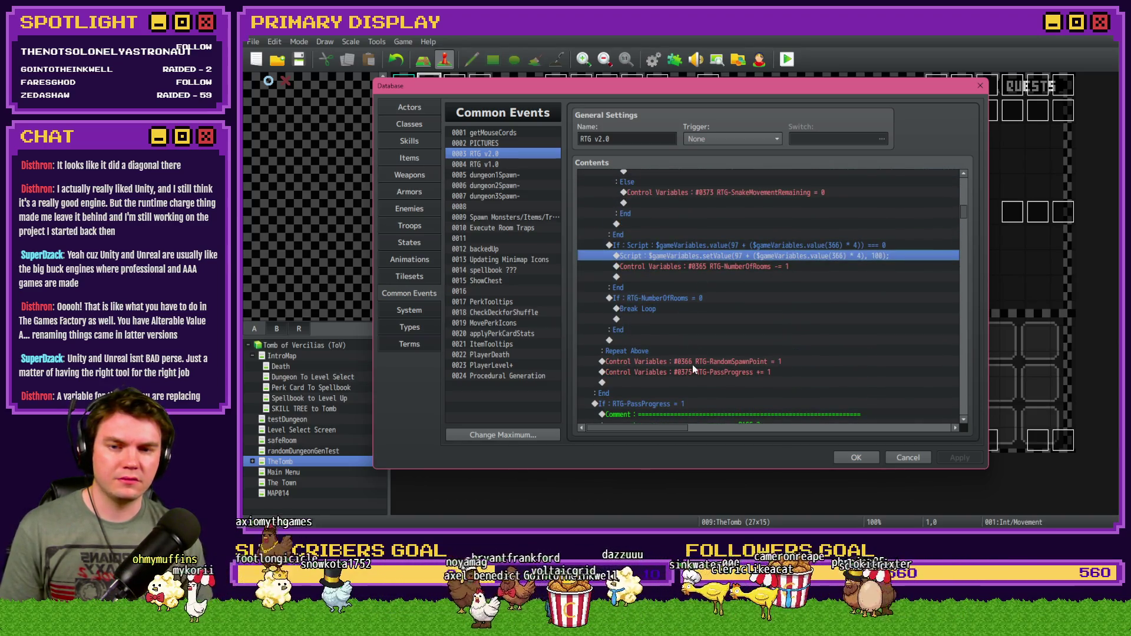
left_click(676, 296)
left_click(682, 245)
left_click(673, 296)
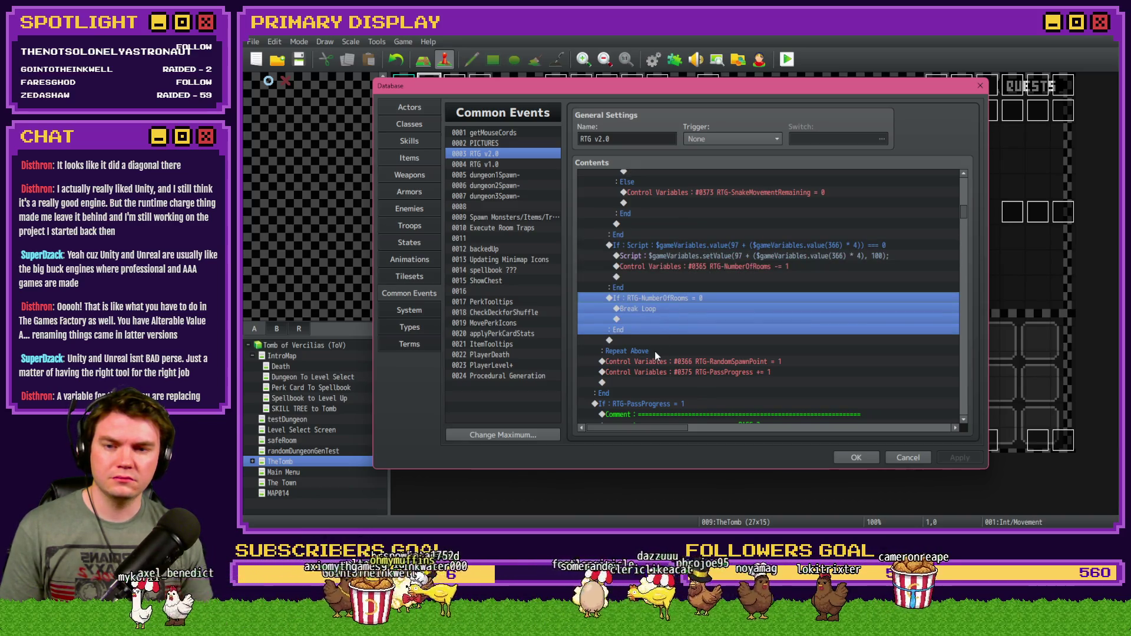
left_click(656, 340)
left_click(674, 298)
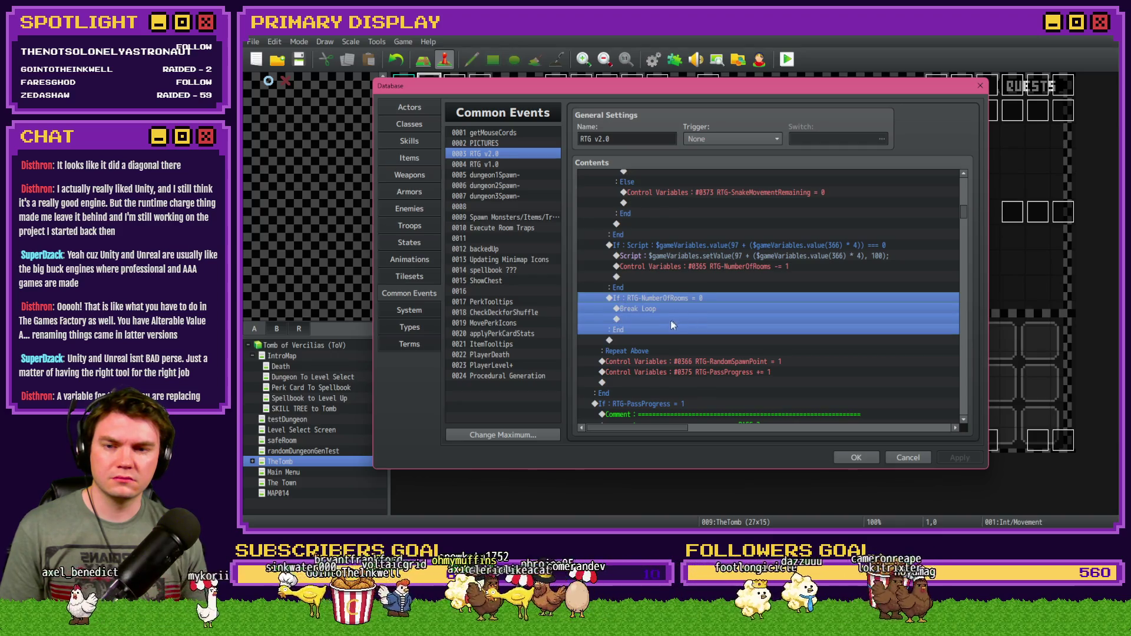
left_click(659, 341)
key("ctrl+v")
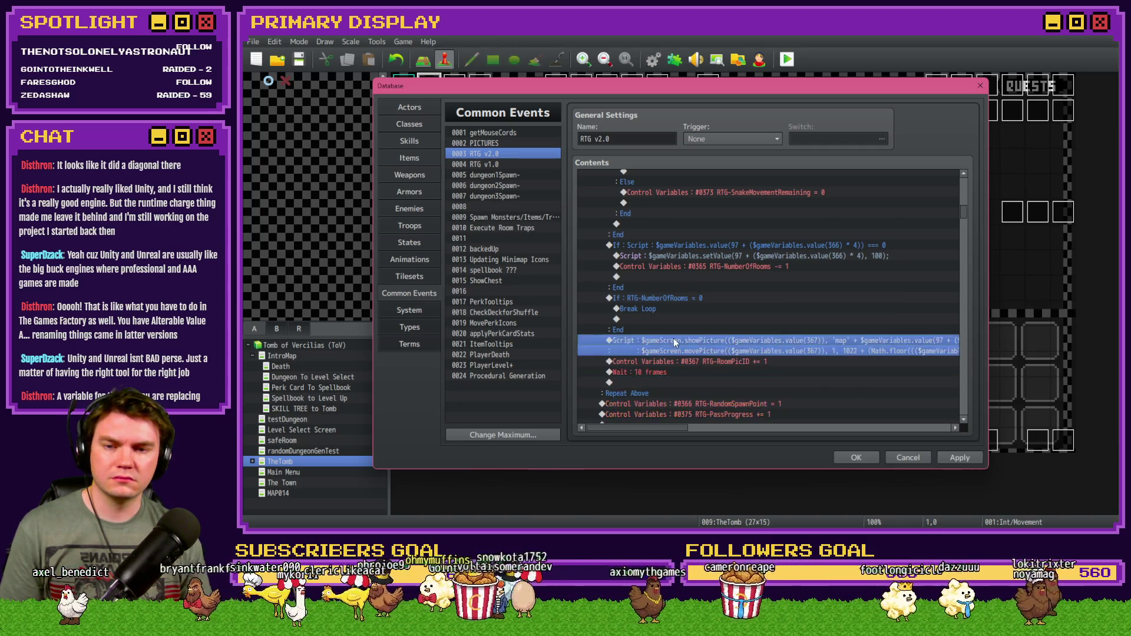
Set the pasted Wait command to 5 frames.
left_click(678, 361)
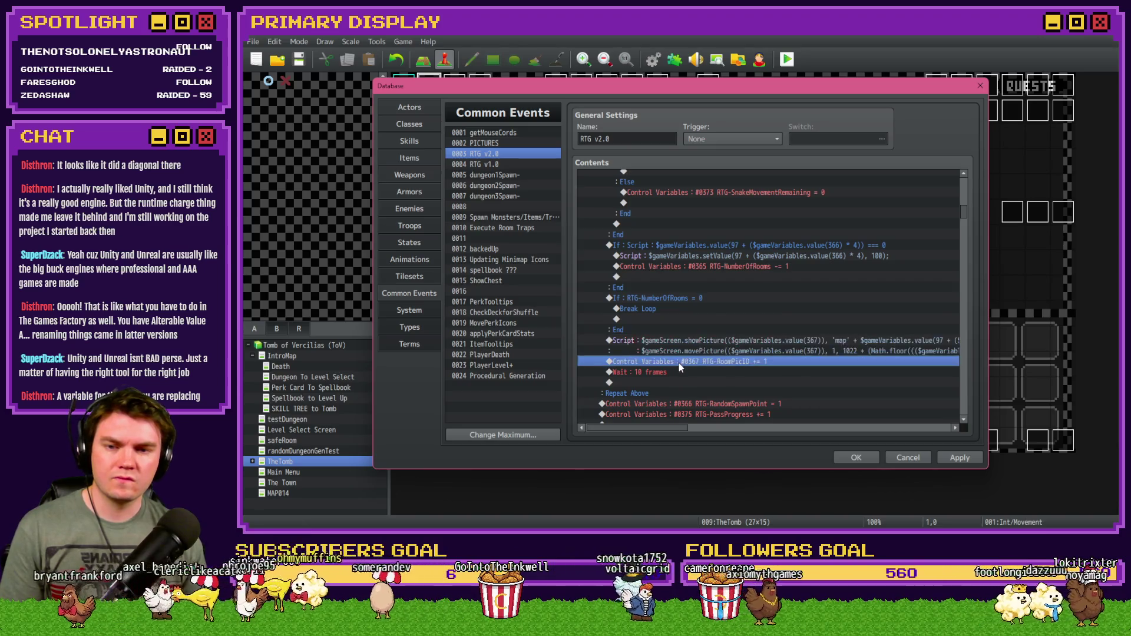
double_click(678, 370)
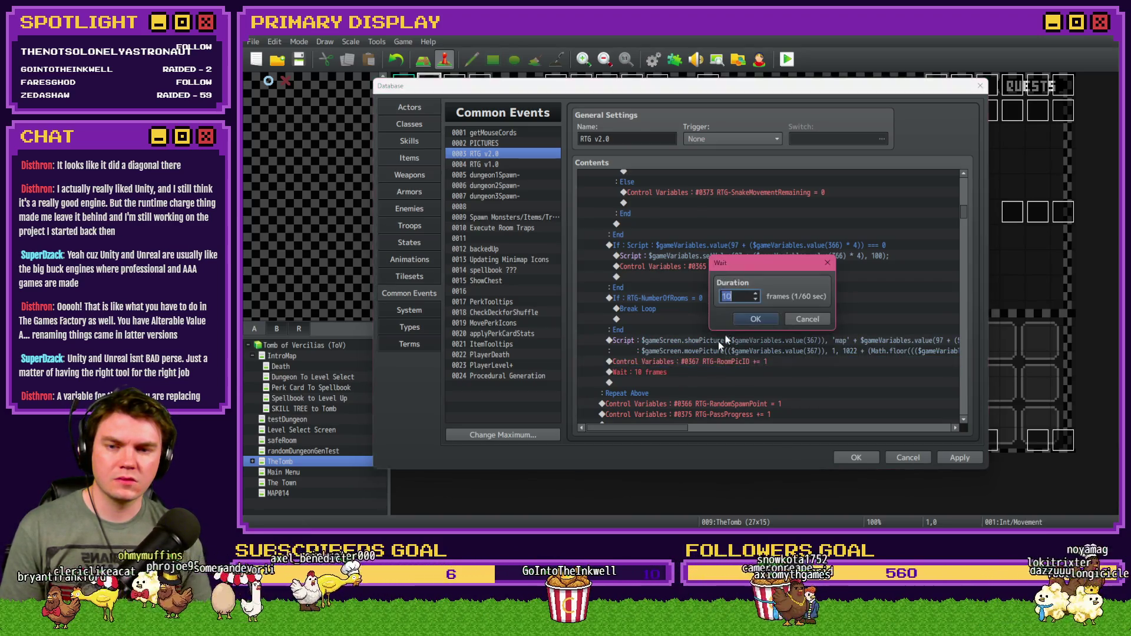
left_click(766, 321)
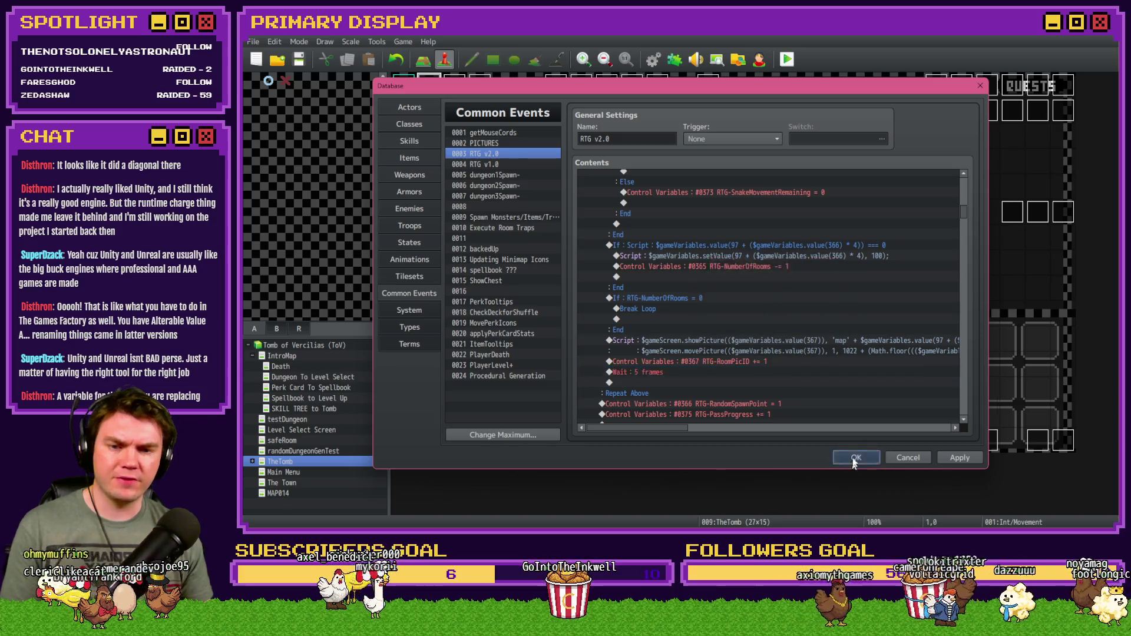
Apply the Database changes, save the project and start a playtest.
left_click(856, 457)
left_click(787, 59)
left_click(637, 294)
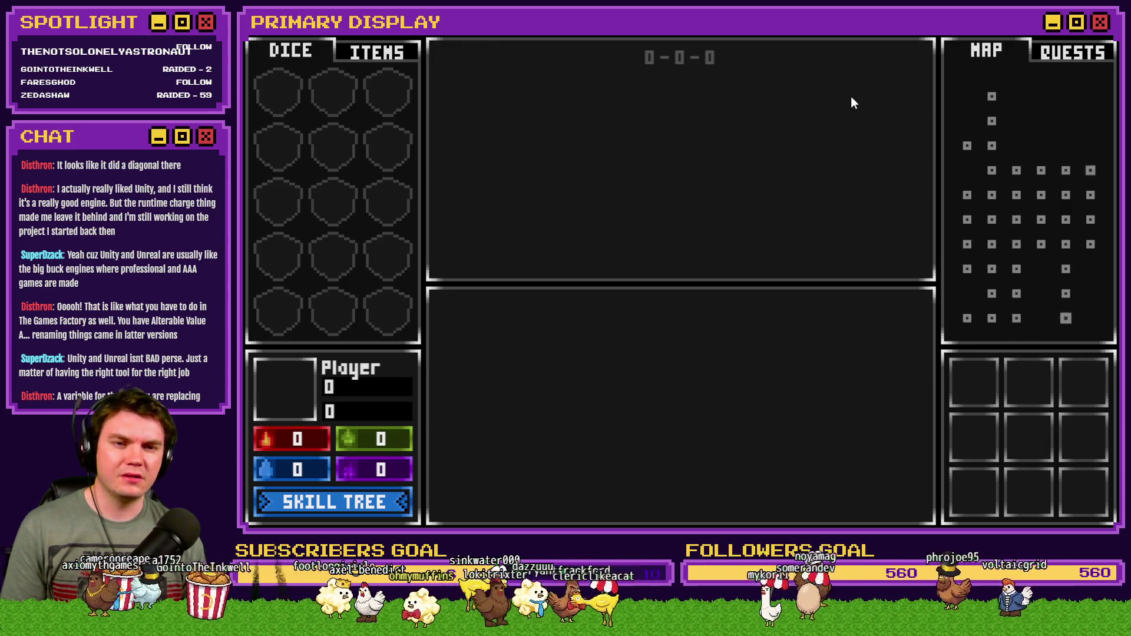
Close the playtest after watching the generated rooms draw on the MAP panel.
key("alt+F4")
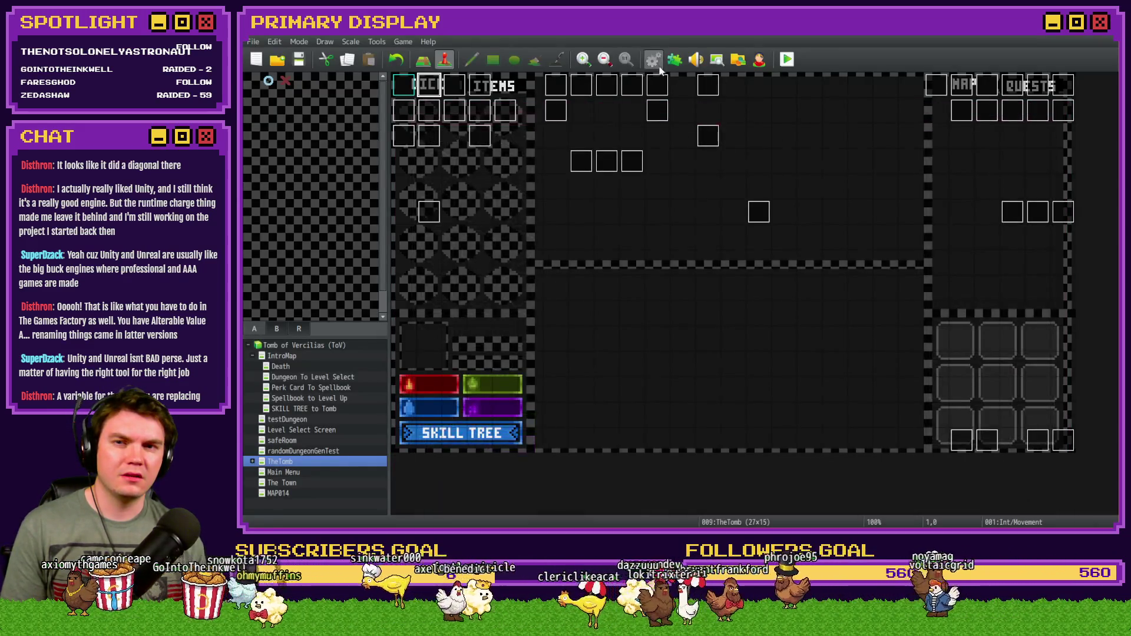
Reopen RTG v2.0 and review the new picture script, RTG-RoomPicID increment and wait lines.
left_click(653, 59)
left_click_drag(966, 180, 967, 214)
scroll(742, 297, "down", 3)
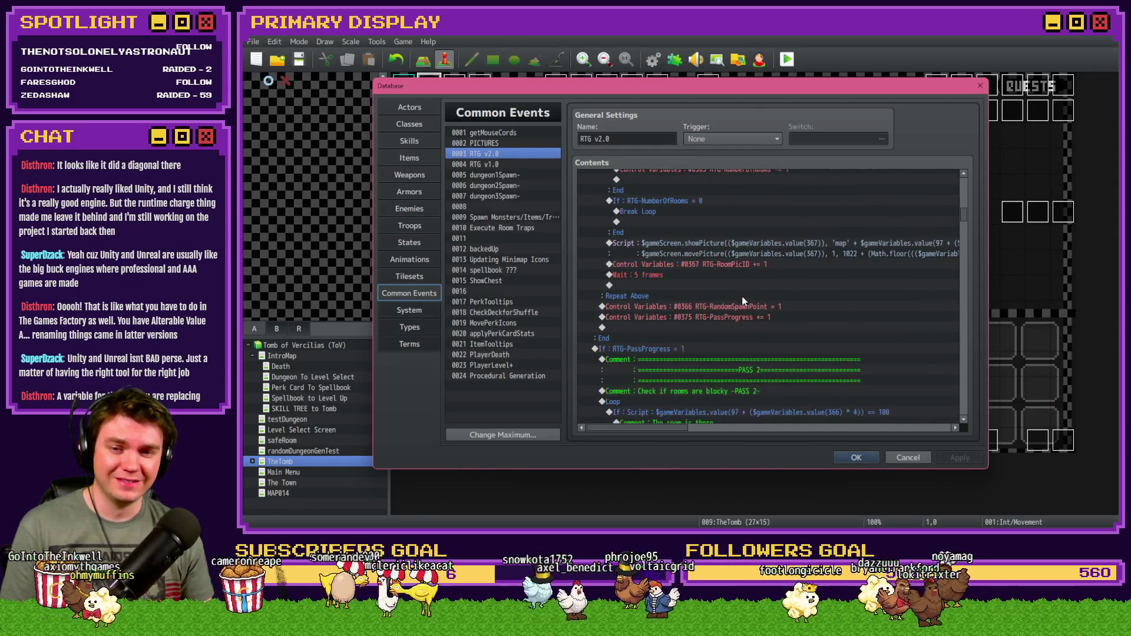
left_click(724, 245)
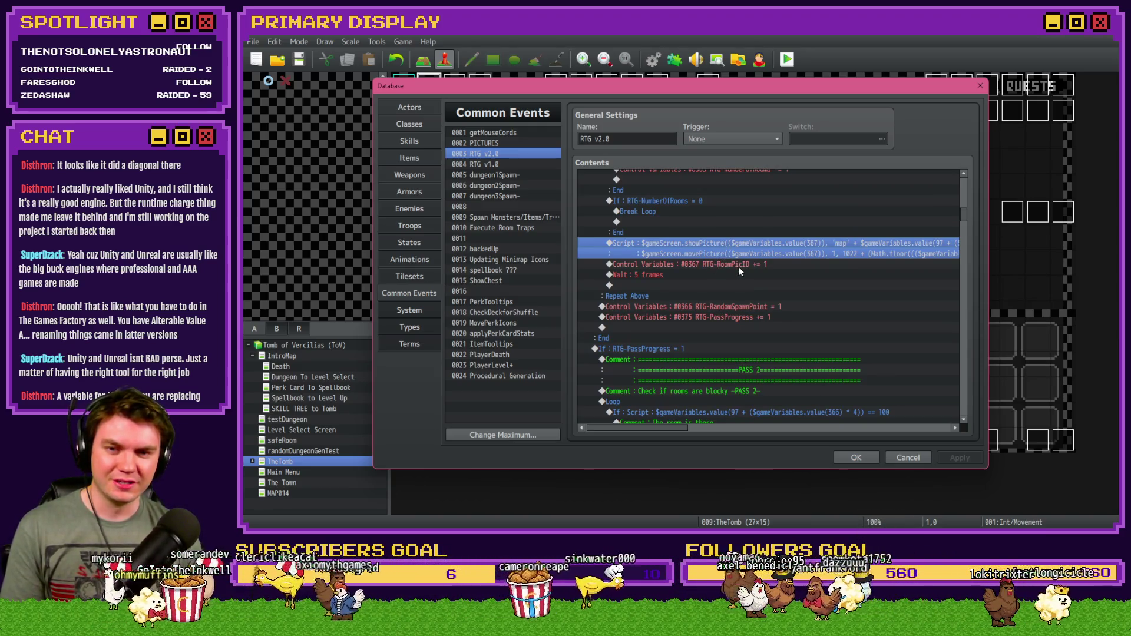
left_click(741, 264)
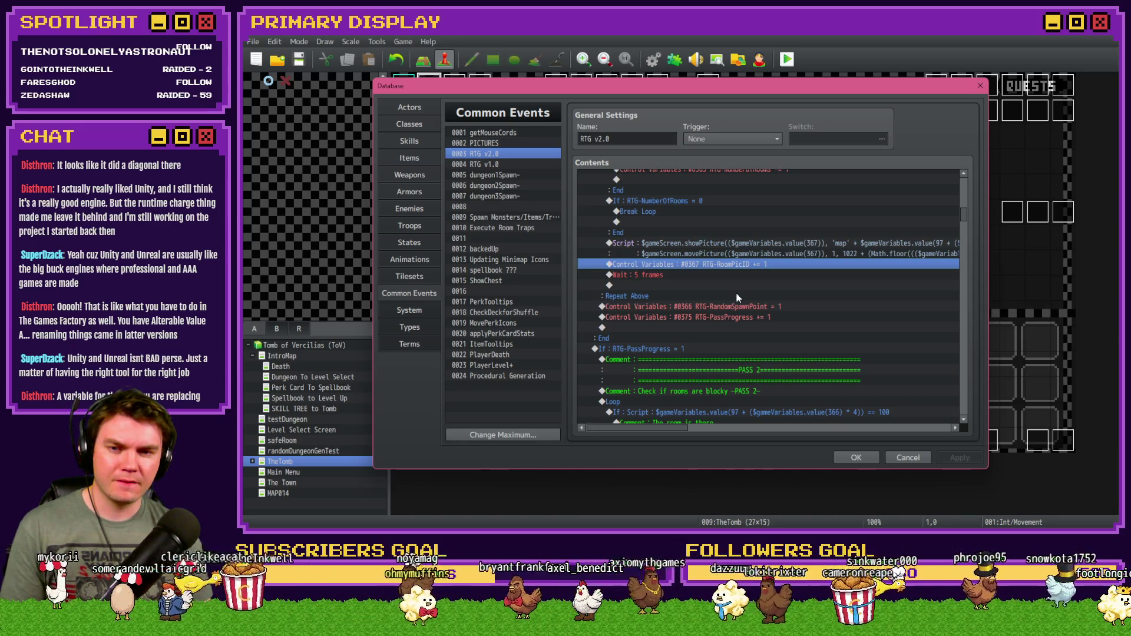
scroll(737, 298, "up", 1)
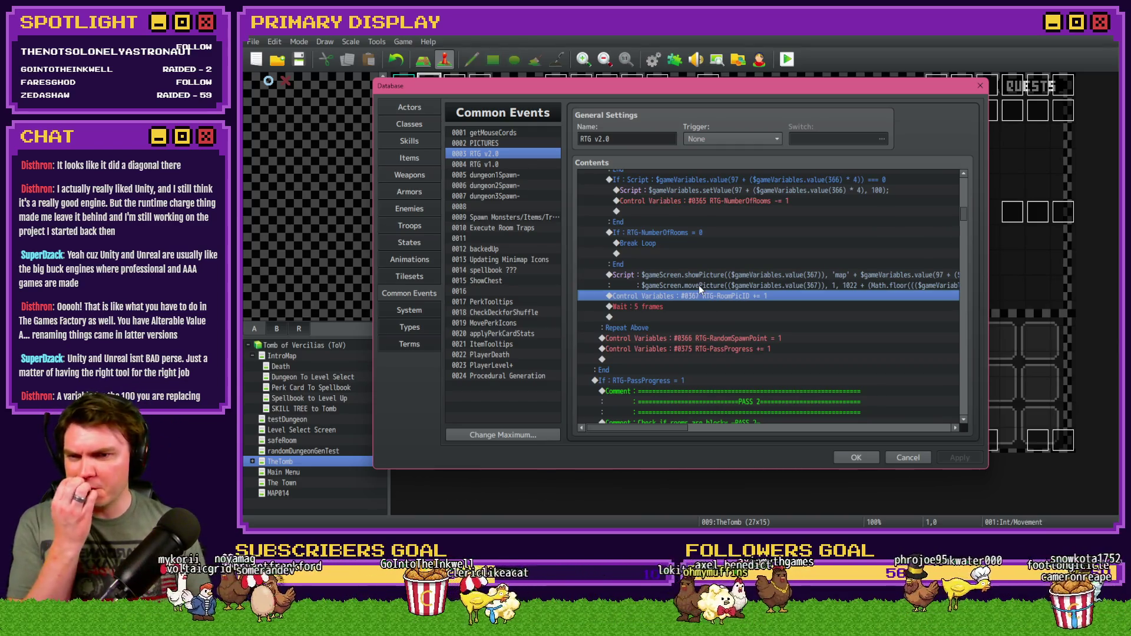
scroll(698, 285, "down", 2)
scroll(699, 286, "up", 2)
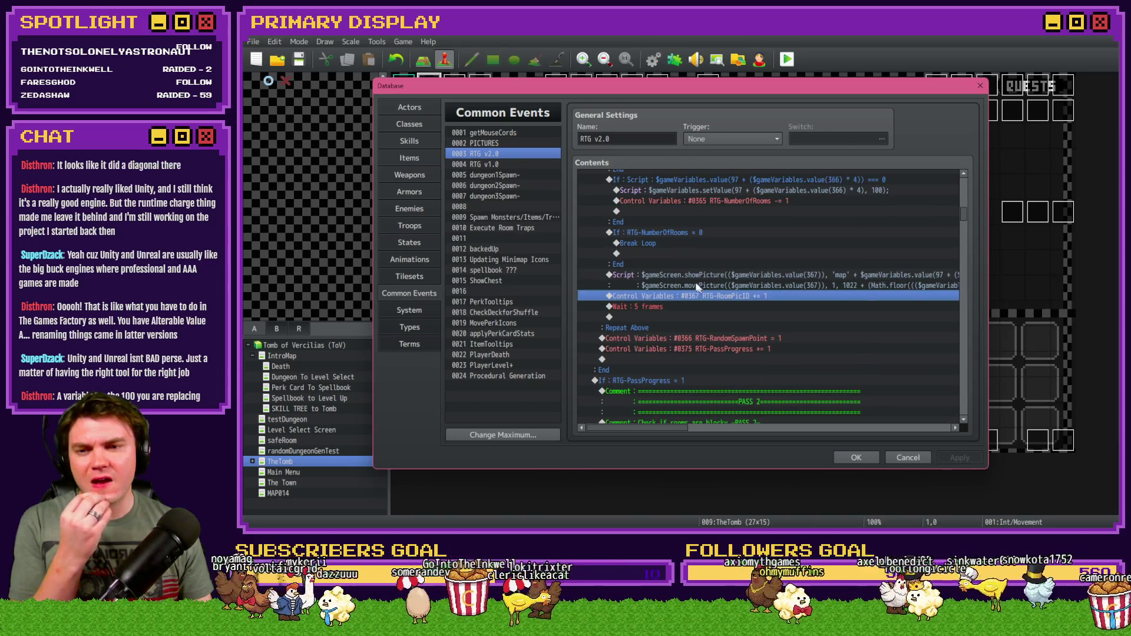
left_click(691, 277)
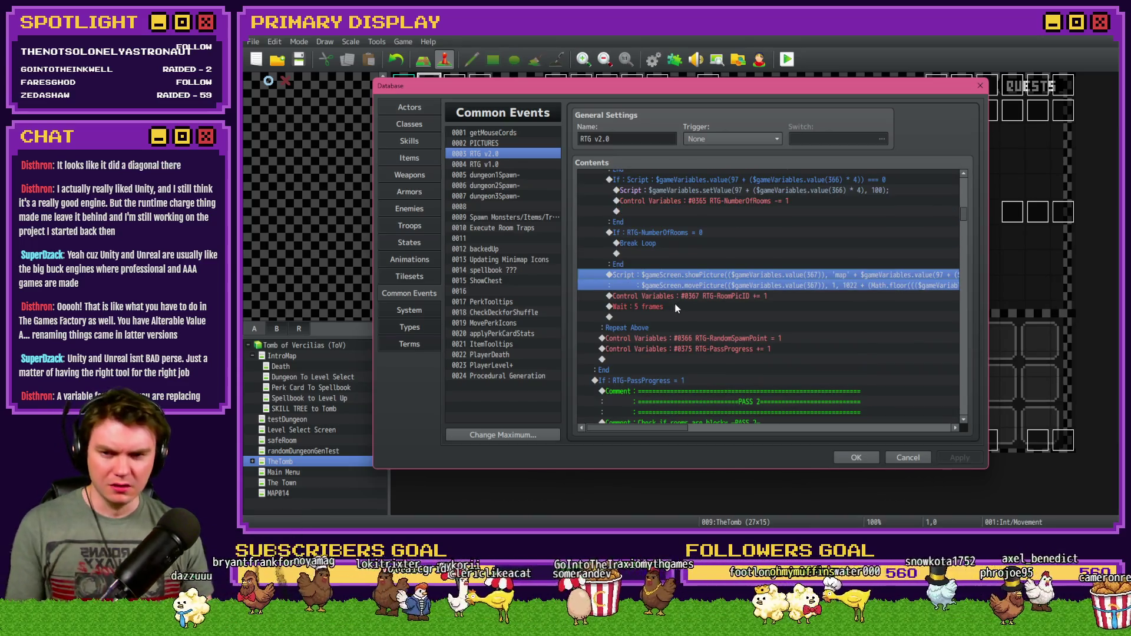
left_click(674, 305, "shift")
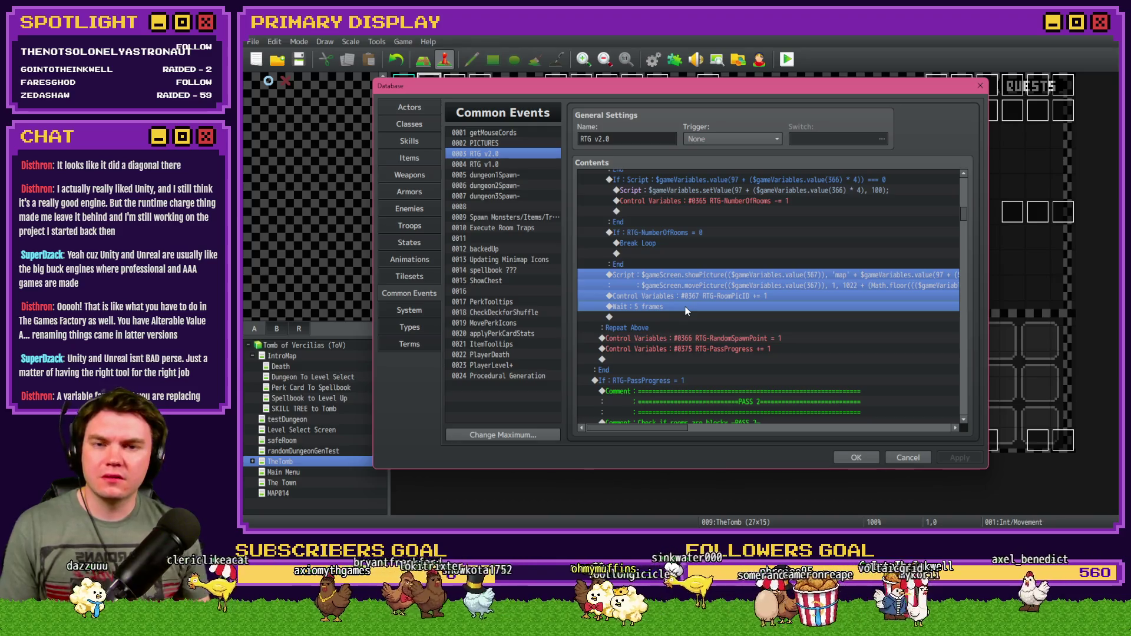
left_click(677, 273)
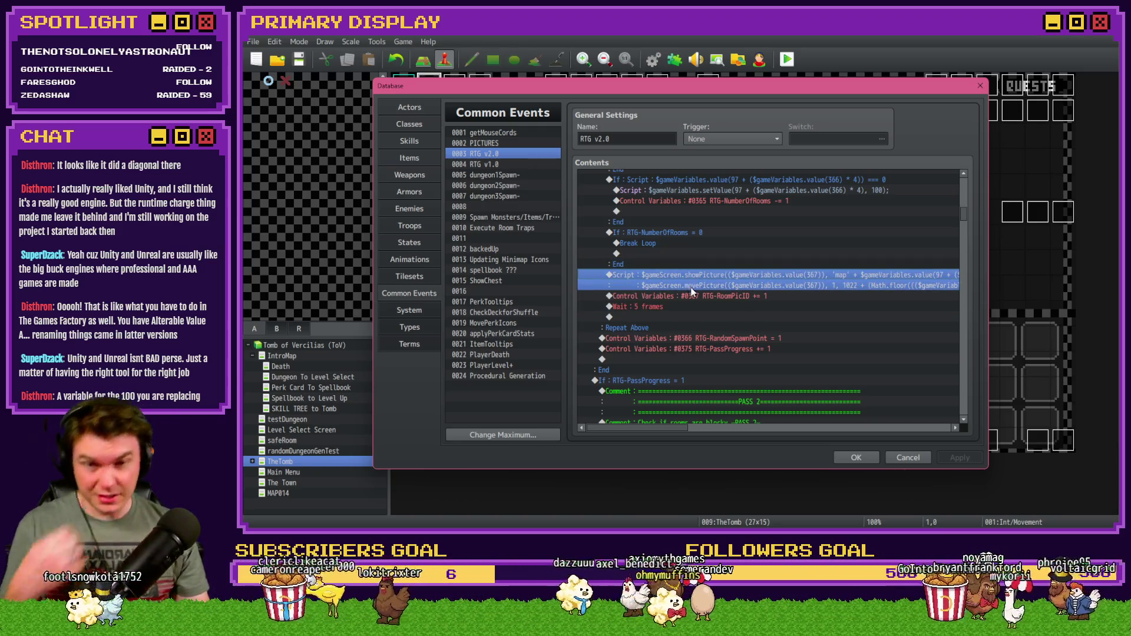
left_click(734, 297)
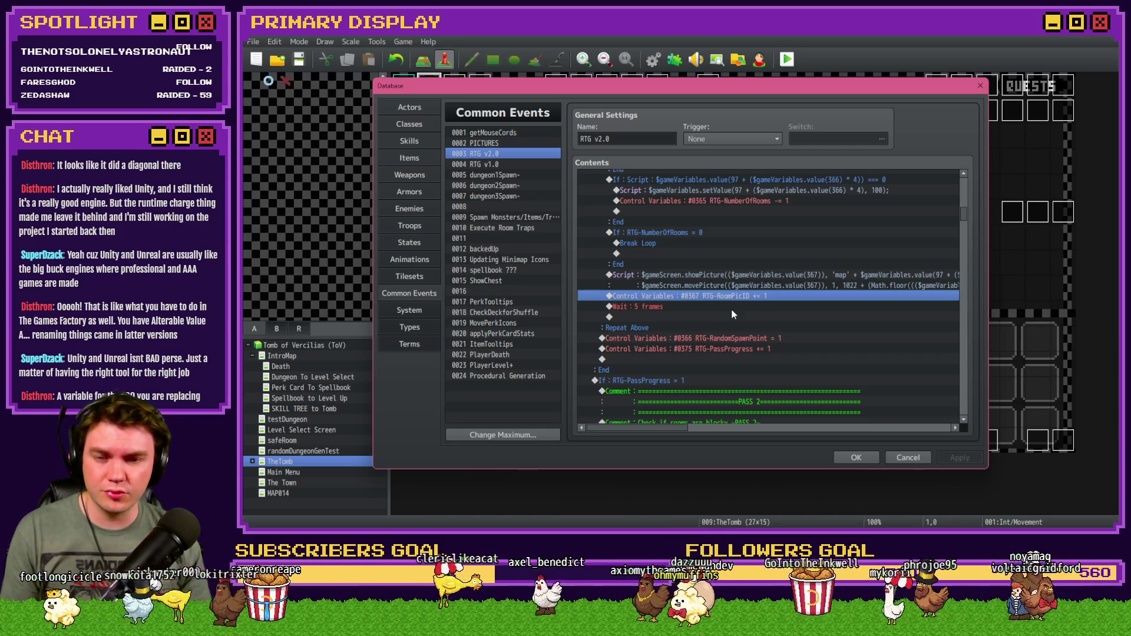
Inspect the RTG-NumberOfRooms = 0 and RTG-RandomSpawnPoint > 6 conditions without changing them.
double_click(691, 233)
key("Escape")
scroll(673, 294, "up", 2)
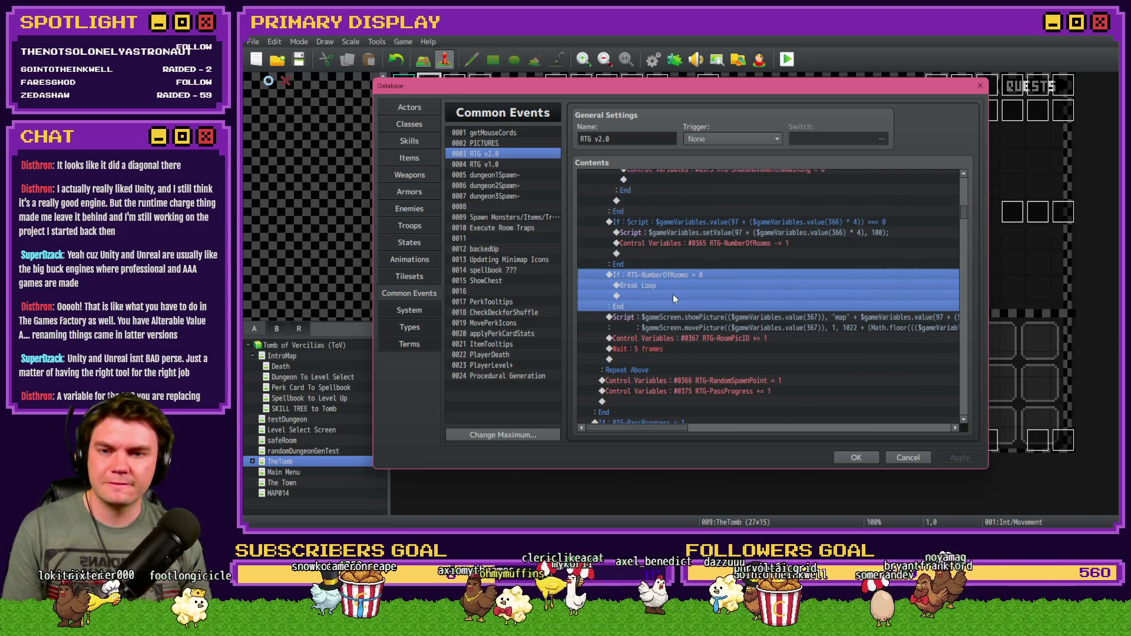
scroll(665, 314, "up", 4)
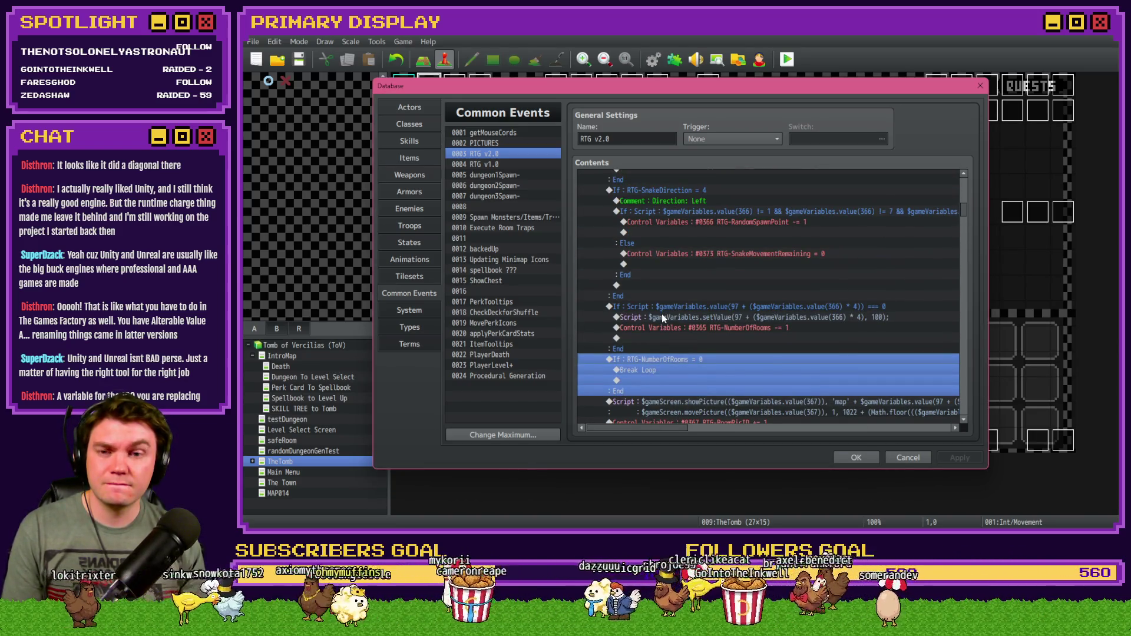
left_click_drag(962, 211, 966, 197)
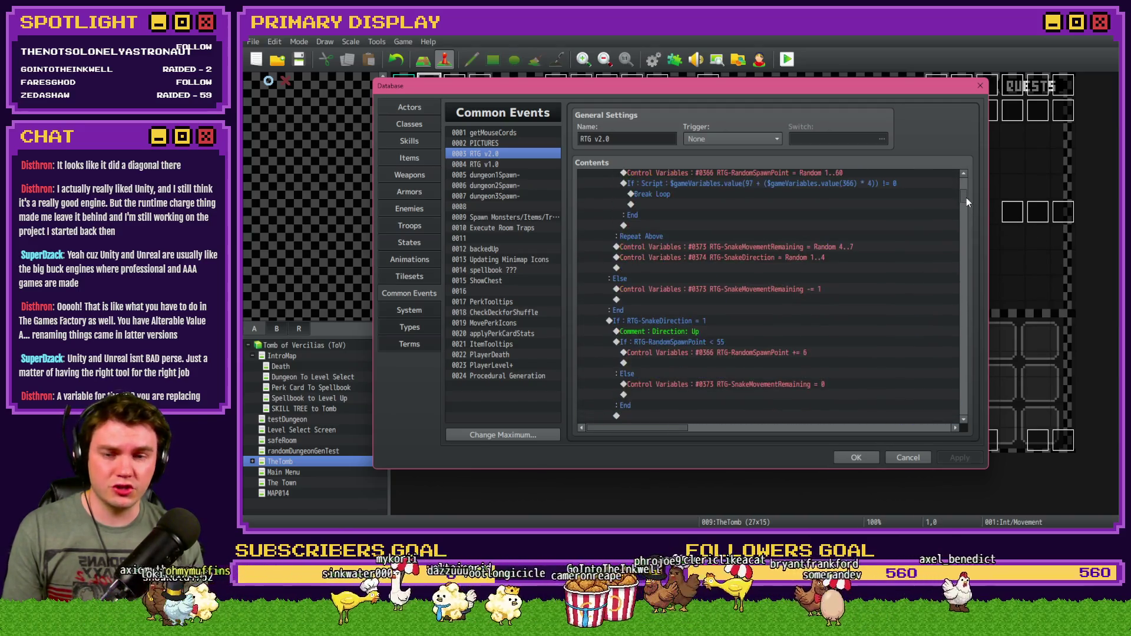
scroll(723, 341, "up", 3)
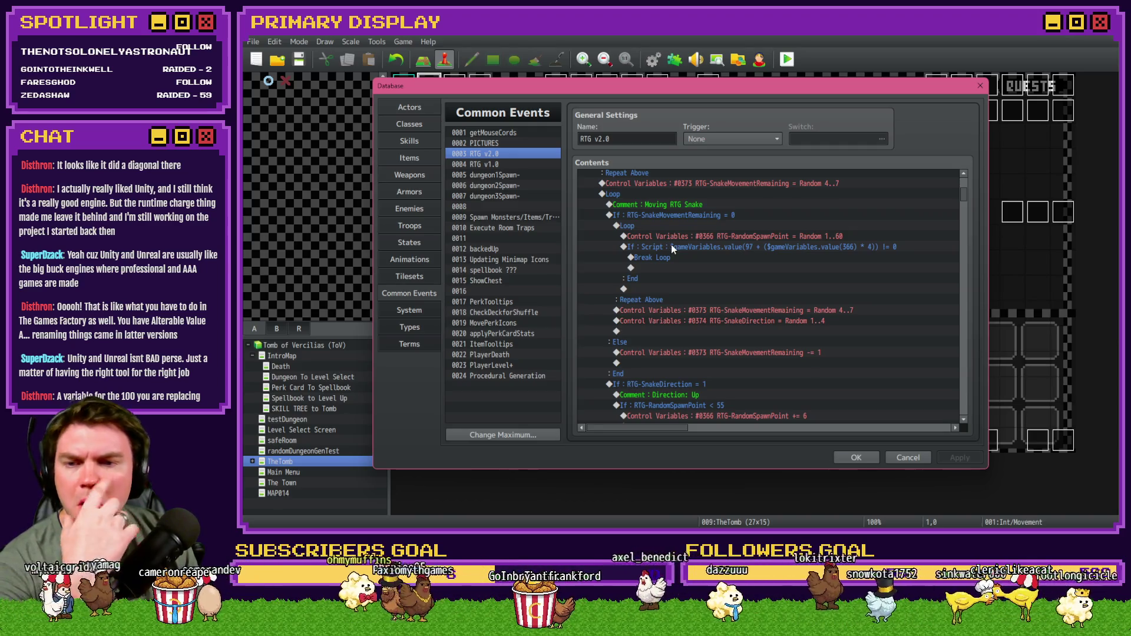
scroll(673, 247, "down", 7)
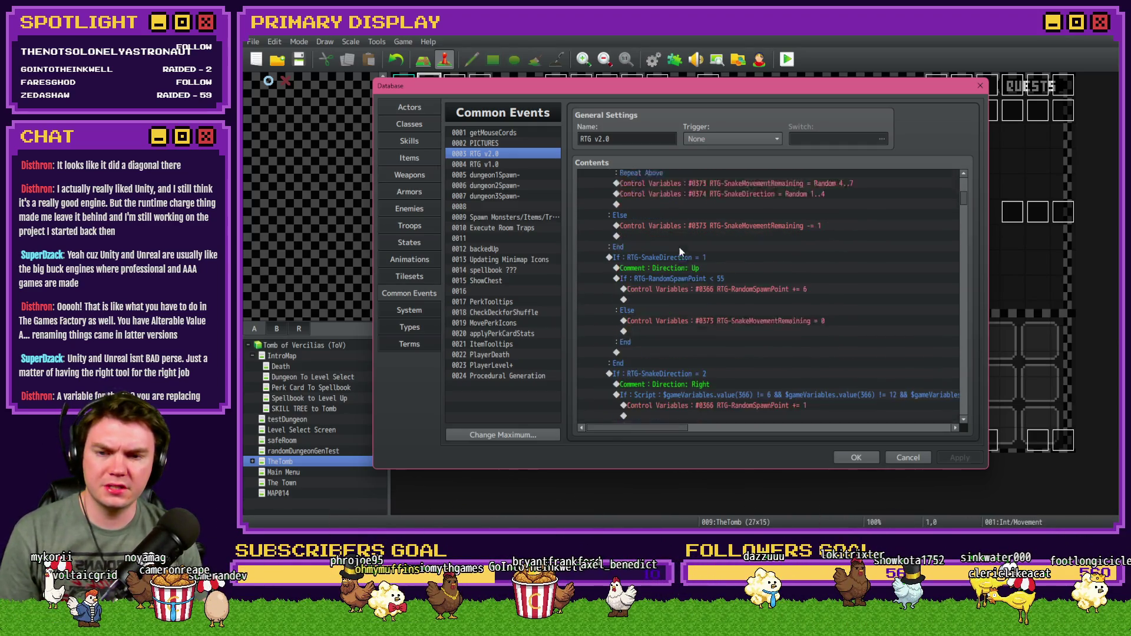
scroll(688, 246, "down", 2)
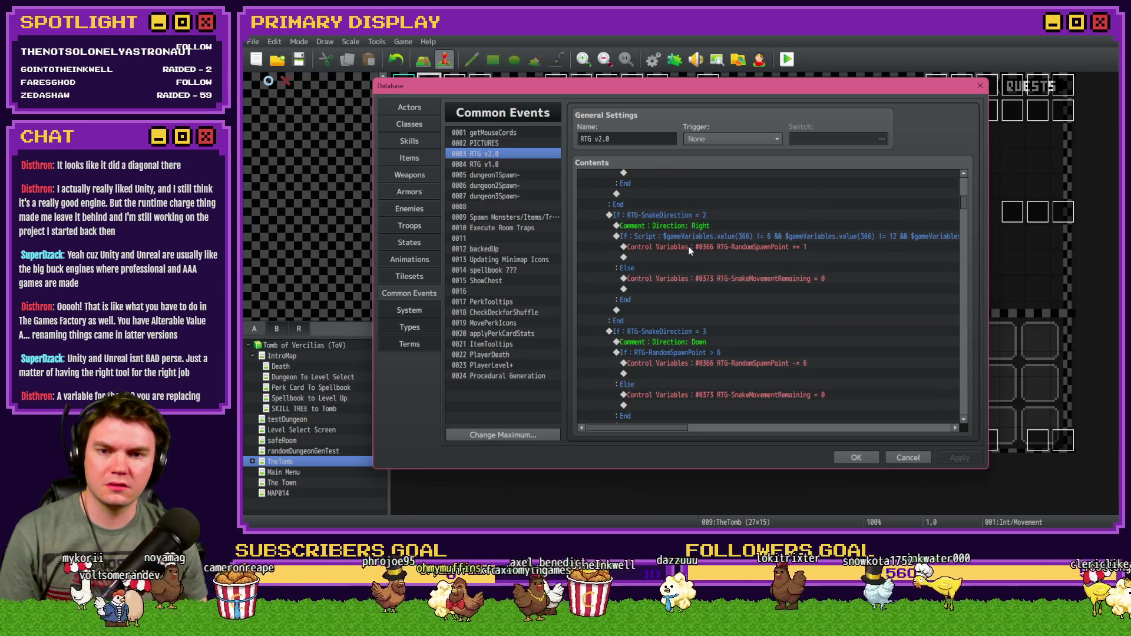
scroll(706, 279, "down", 3)
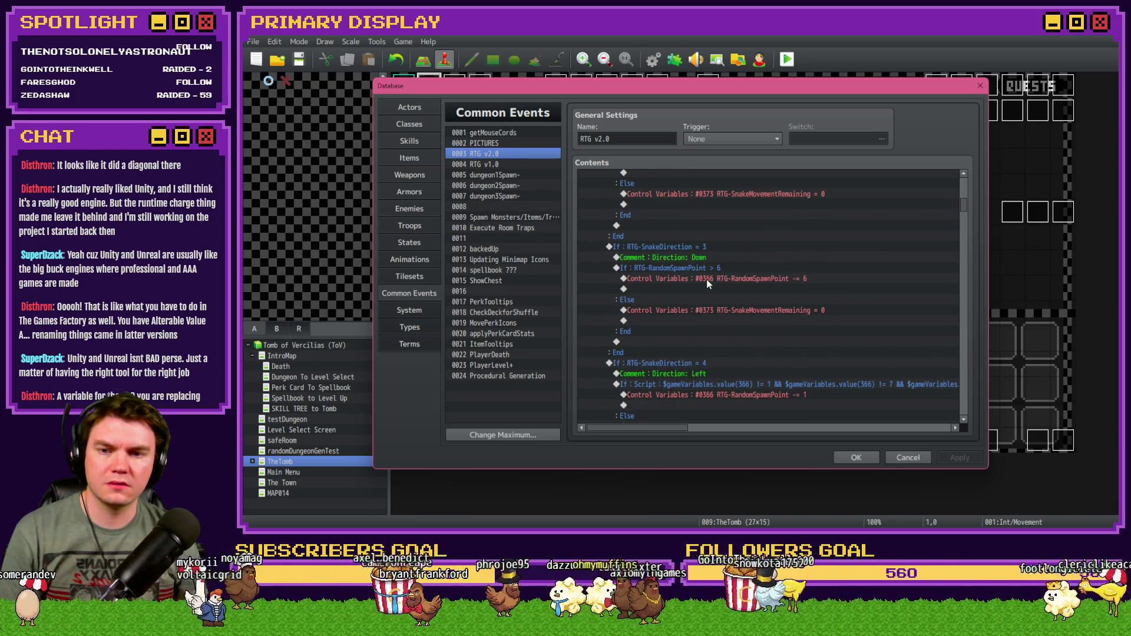
double_click(708, 271)
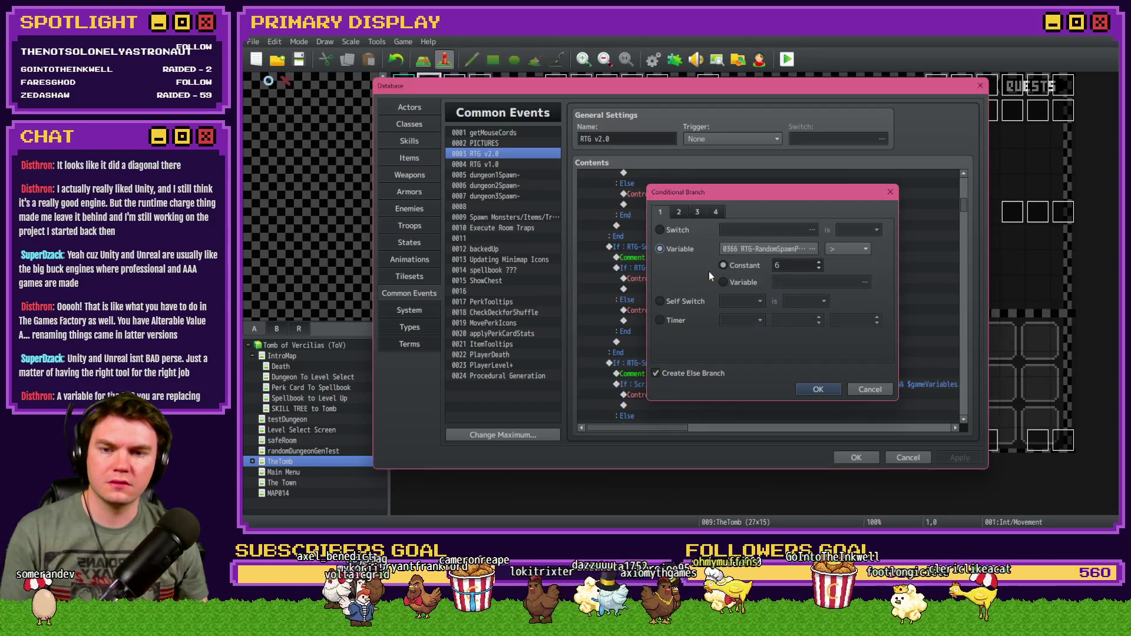
key("Escape")
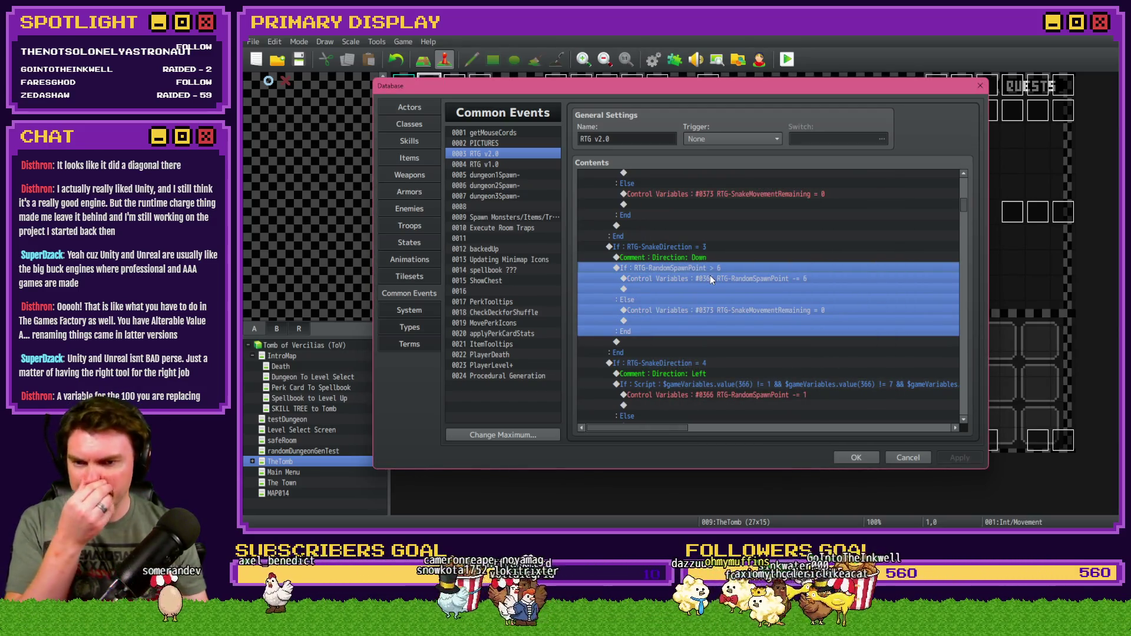
scroll(709, 275, "down", 6)
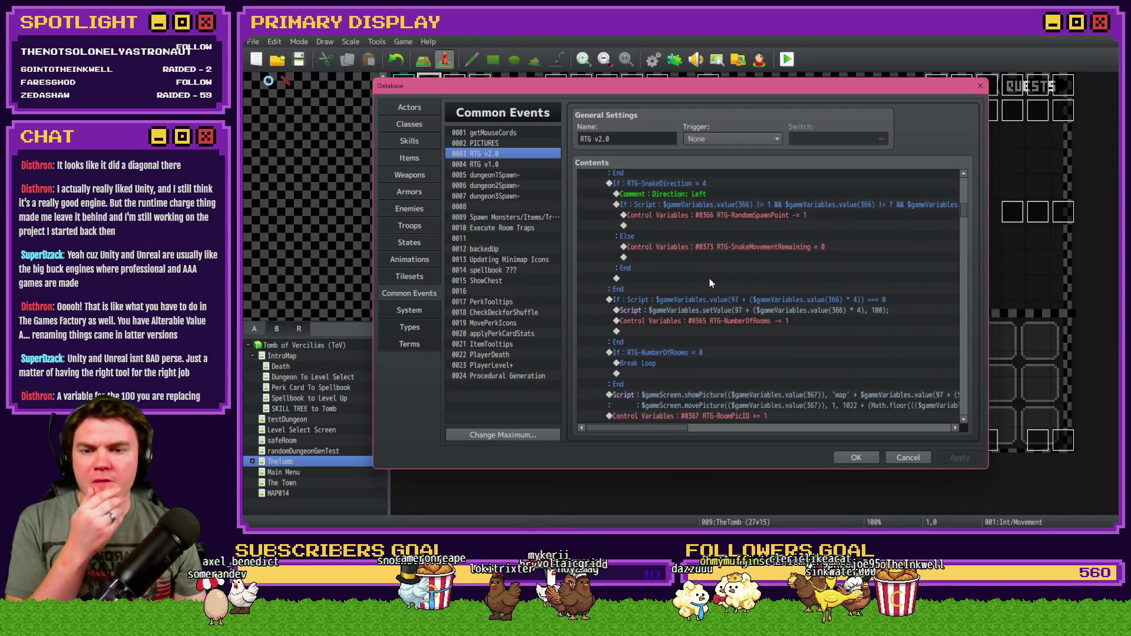
scroll(709, 278, "down", 1)
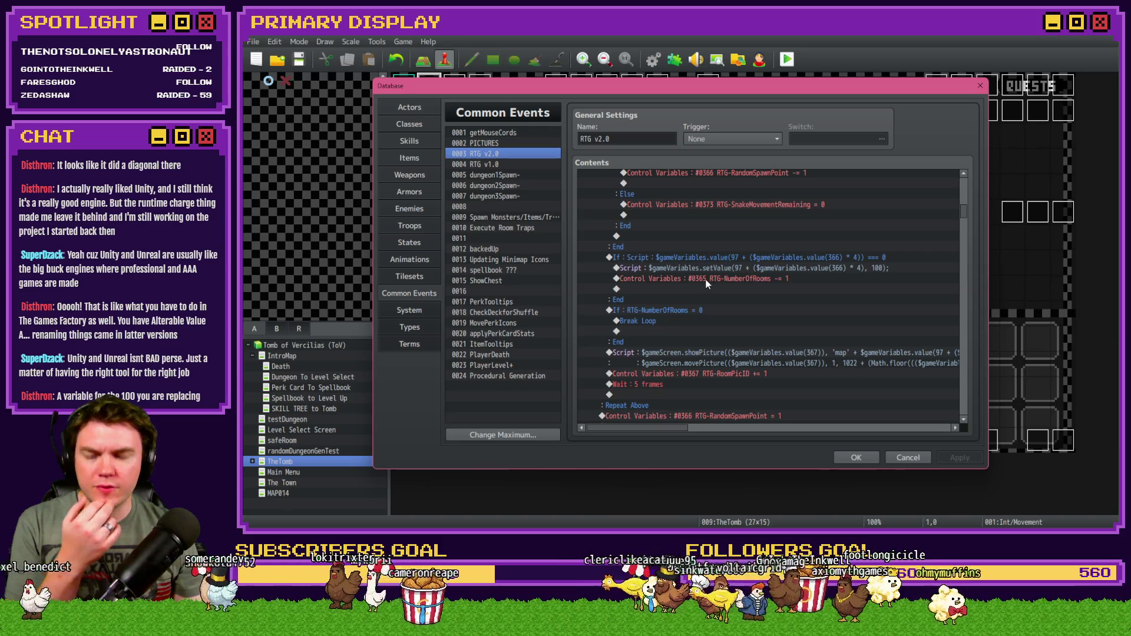
scroll(707, 282, "down", 1)
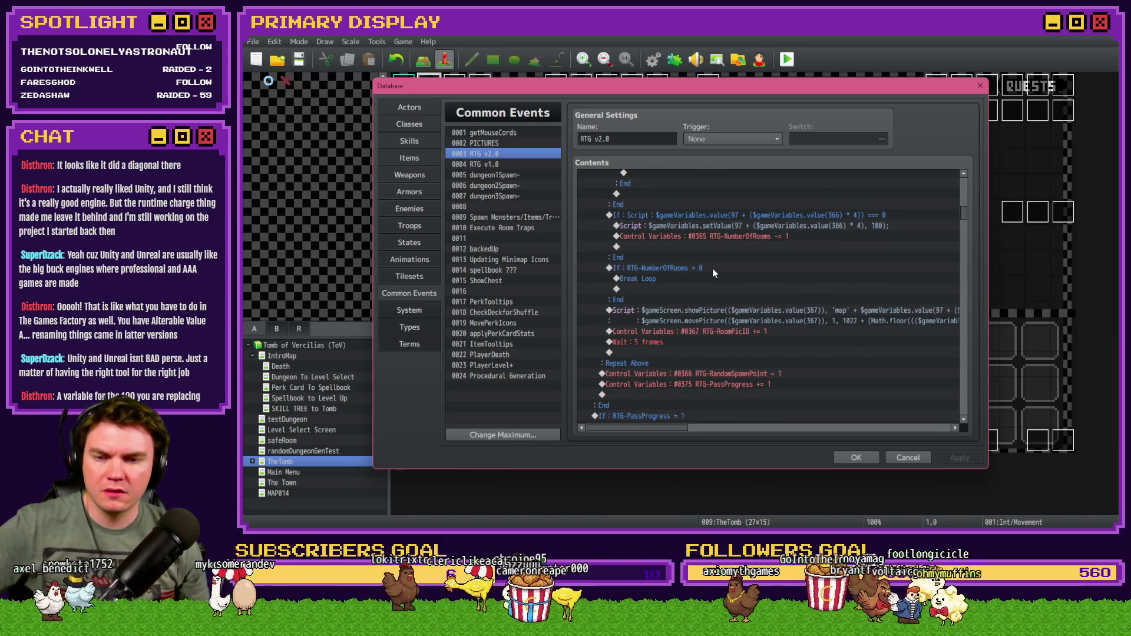
scroll(713, 269, "down", 1)
left_click(723, 290)
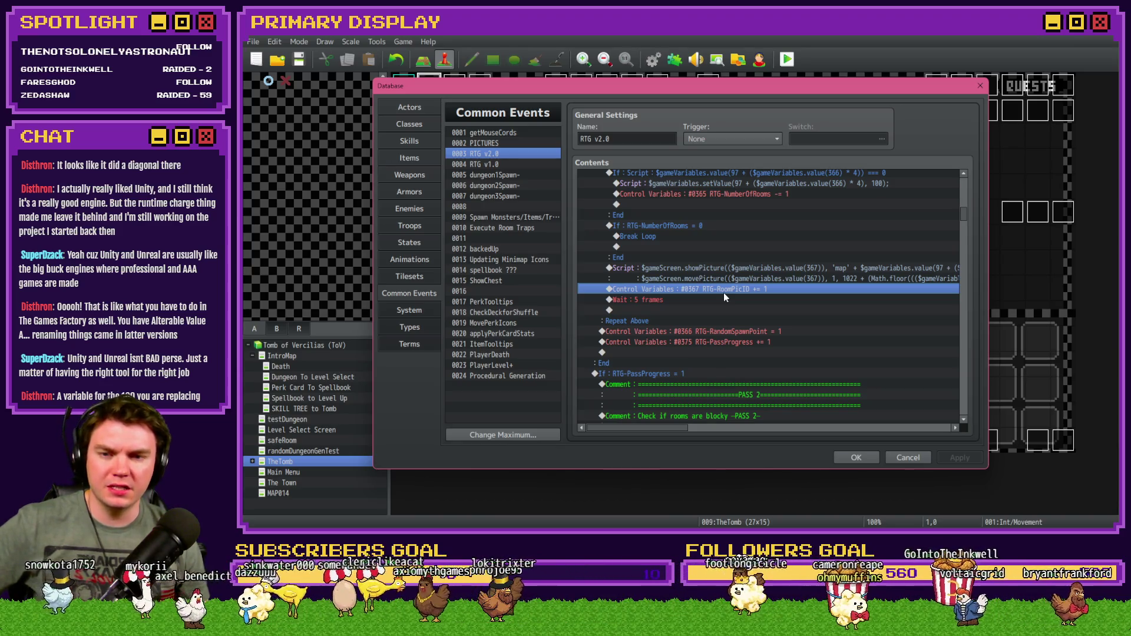
left_click(676, 272)
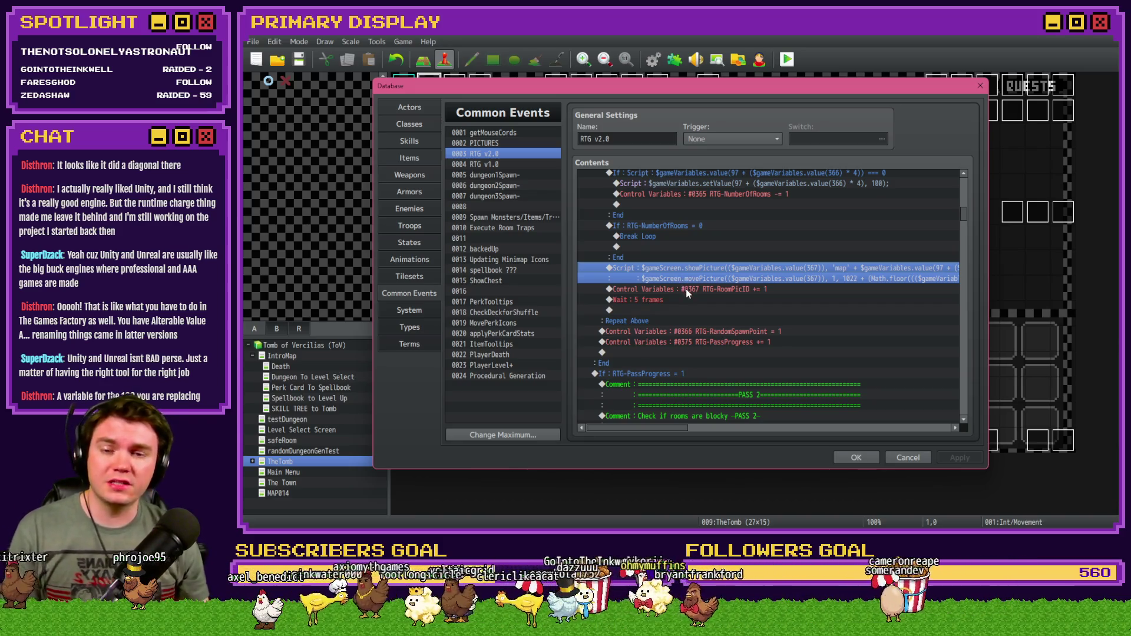
Change the room loop's Wait from 5 frames to 1 frame.
double_click(685, 300)
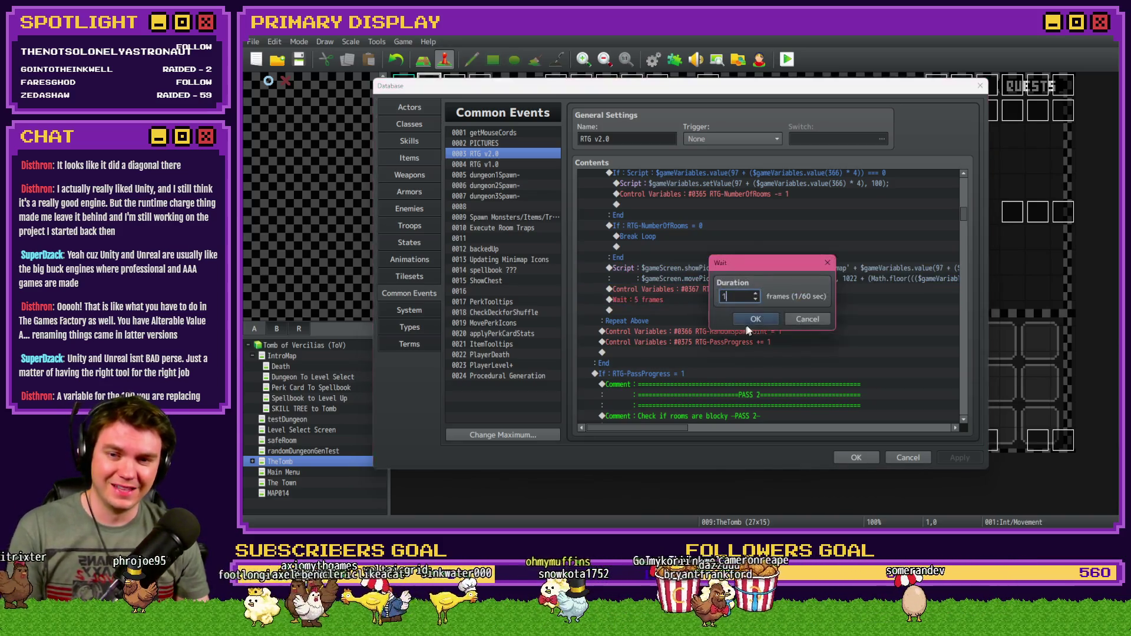
type("1")
left_click(759, 319)
Save and playtest, close the game after its TypeError, and reopen the Database.
left_click(866, 452)
key("ctrl+s")
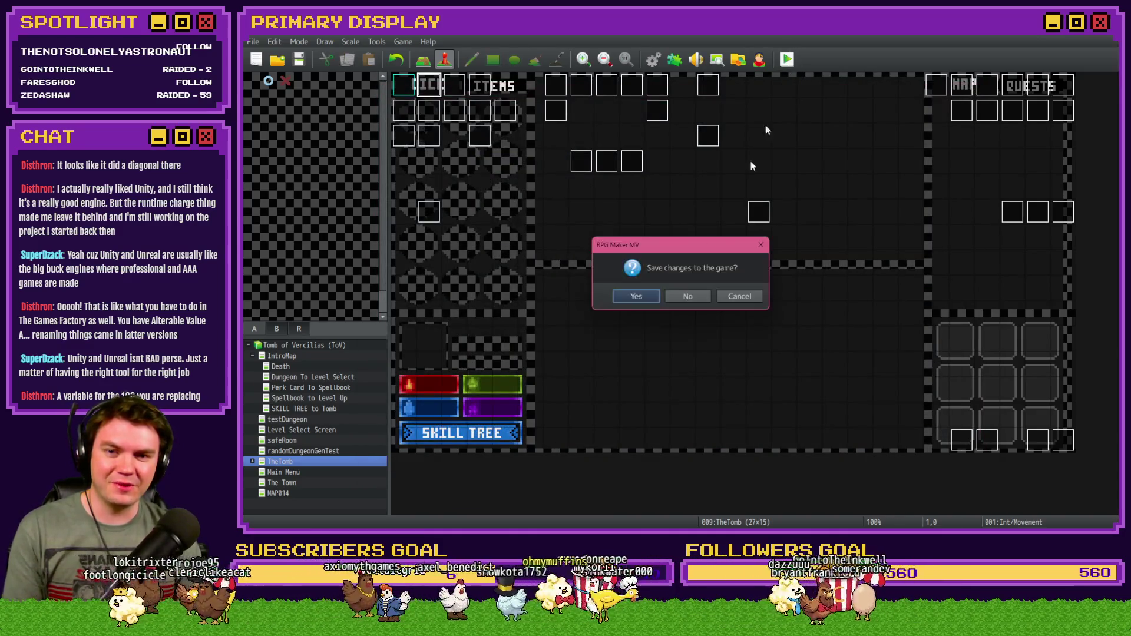
key("F9")
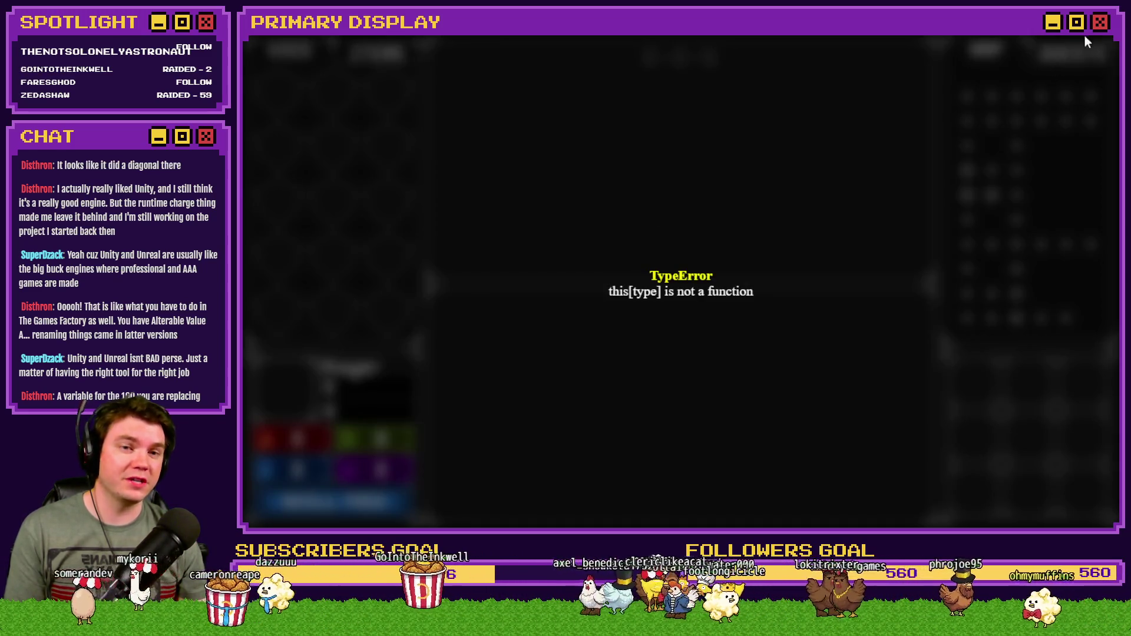
left_click(1099, 38)
left_click(1061, 110)
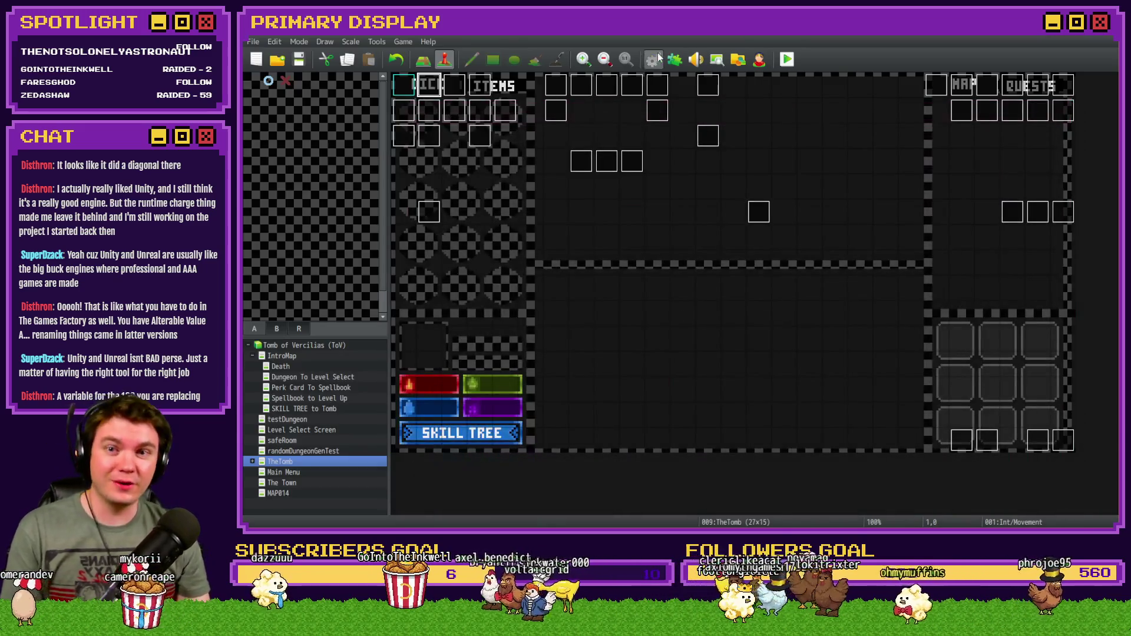
key("F9")
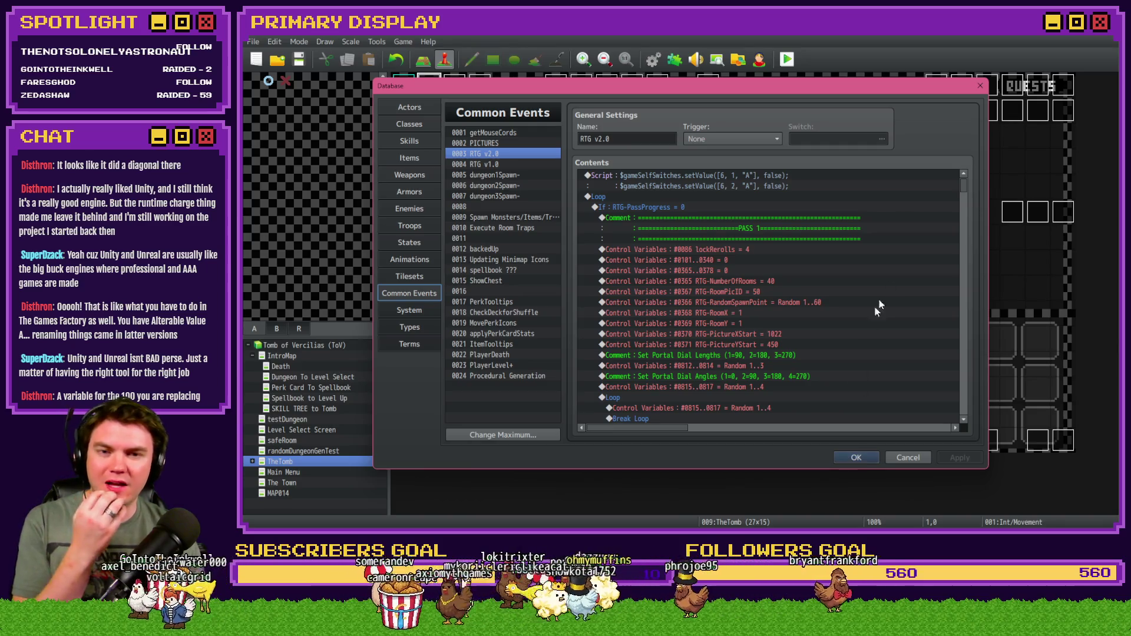
Check RTG-RoomPicID's starting value of 50, then delete the RoomPicID += 1 step from the loop.
scroll(830, 350, "down", 2)
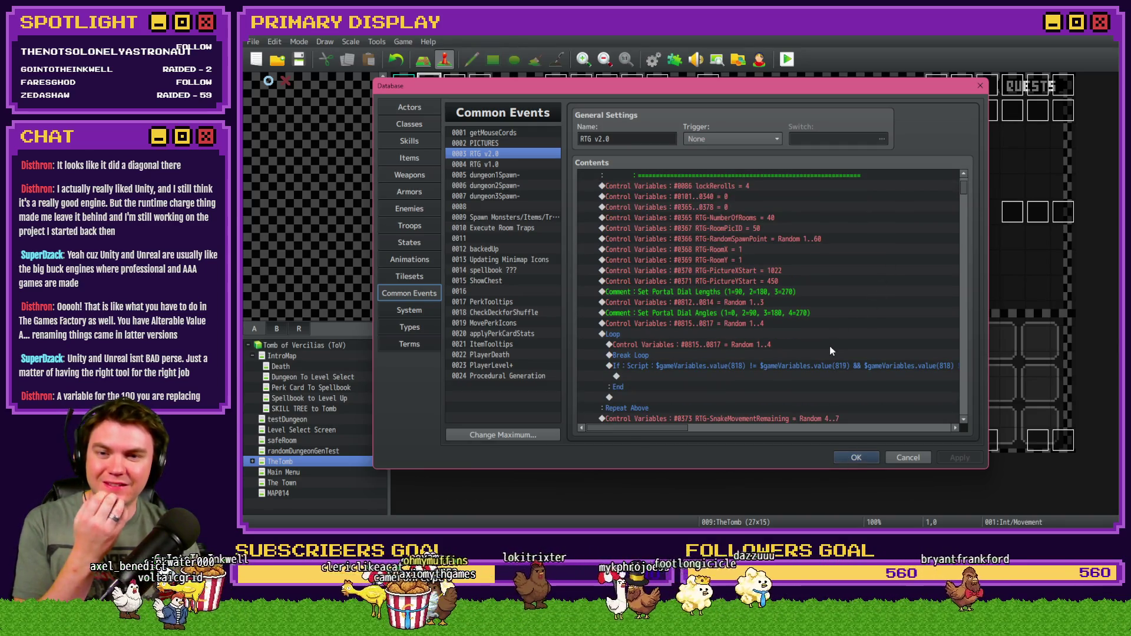
left_click(703, 227)
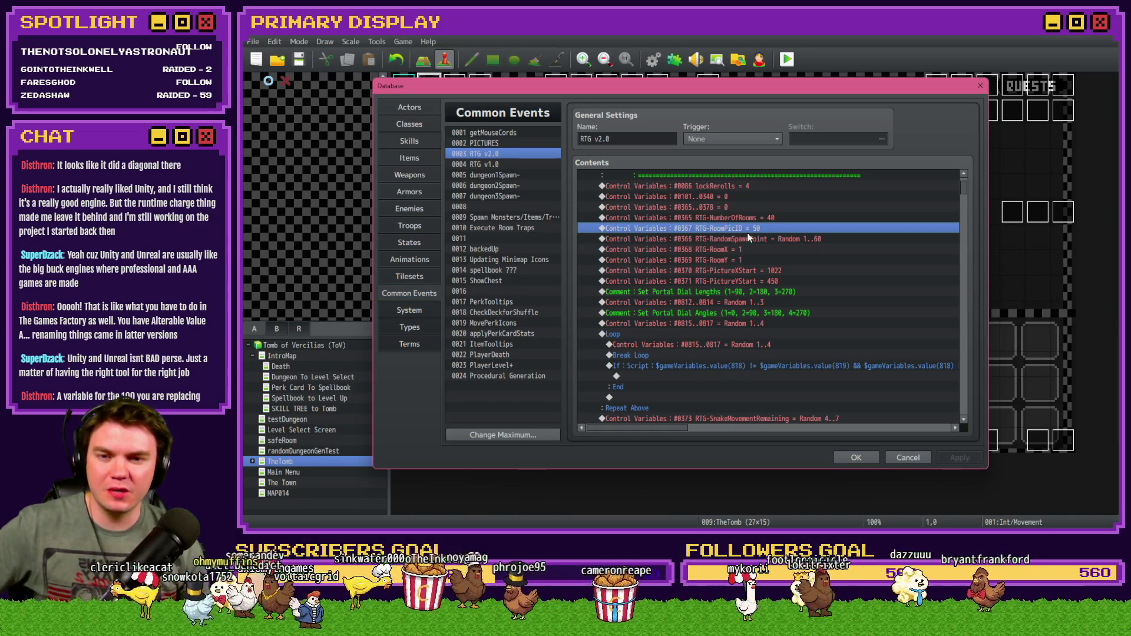
scroll(684, 239, "down", 3)
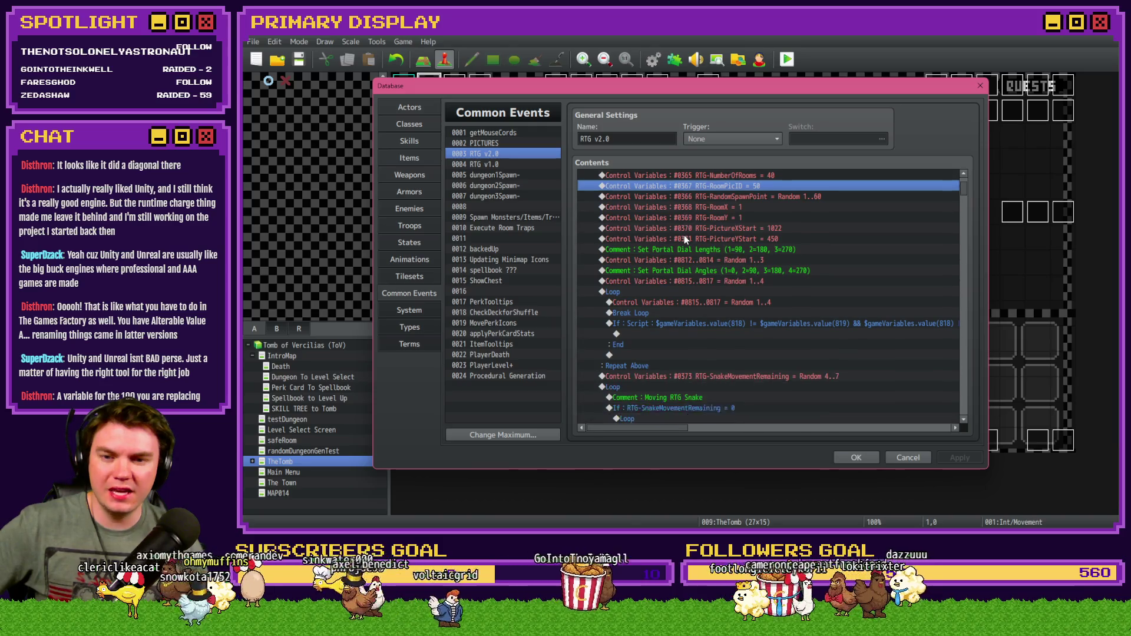
scroll(684, 235, "down", 2)
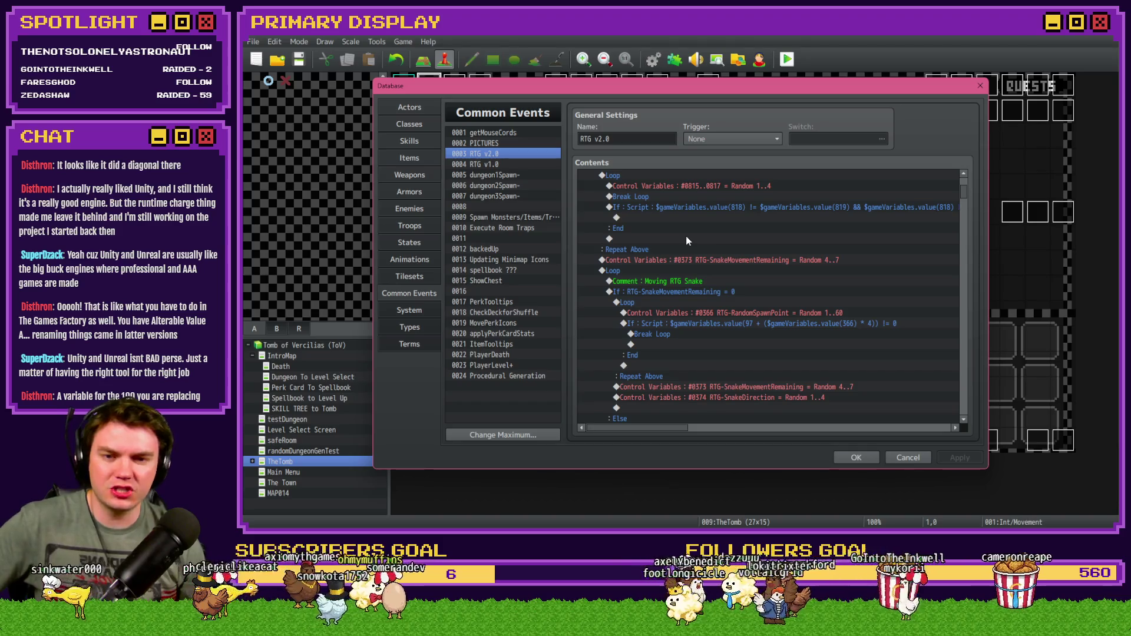
scroll(687, 239, "down", 2)
scroll(687, 239, "down", 2)
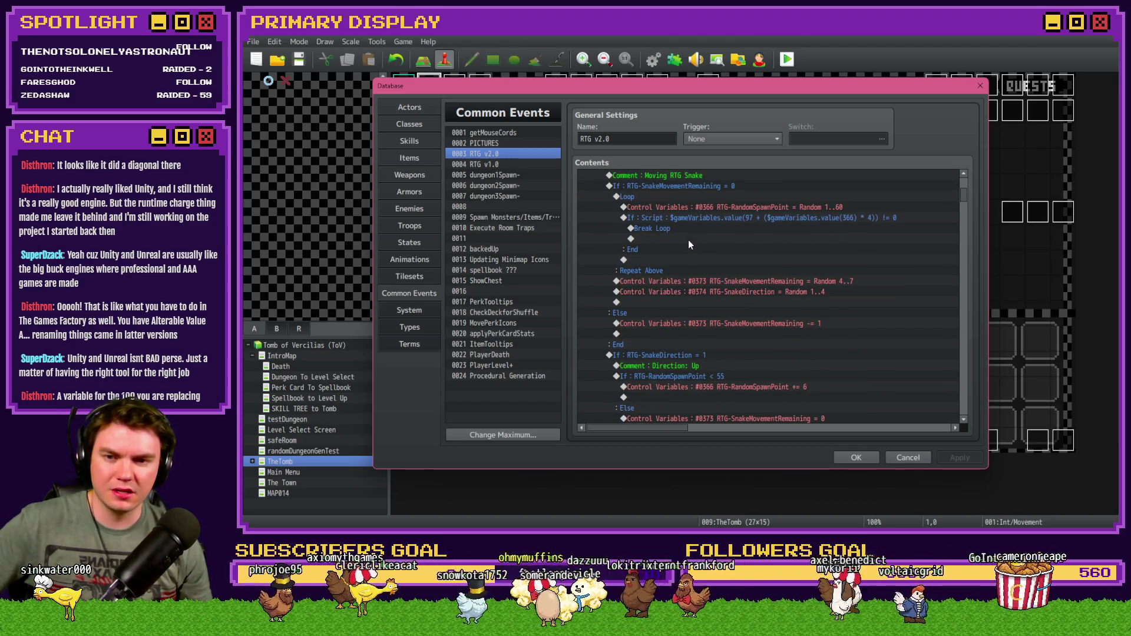
scroll(688, 239, "down", 4)
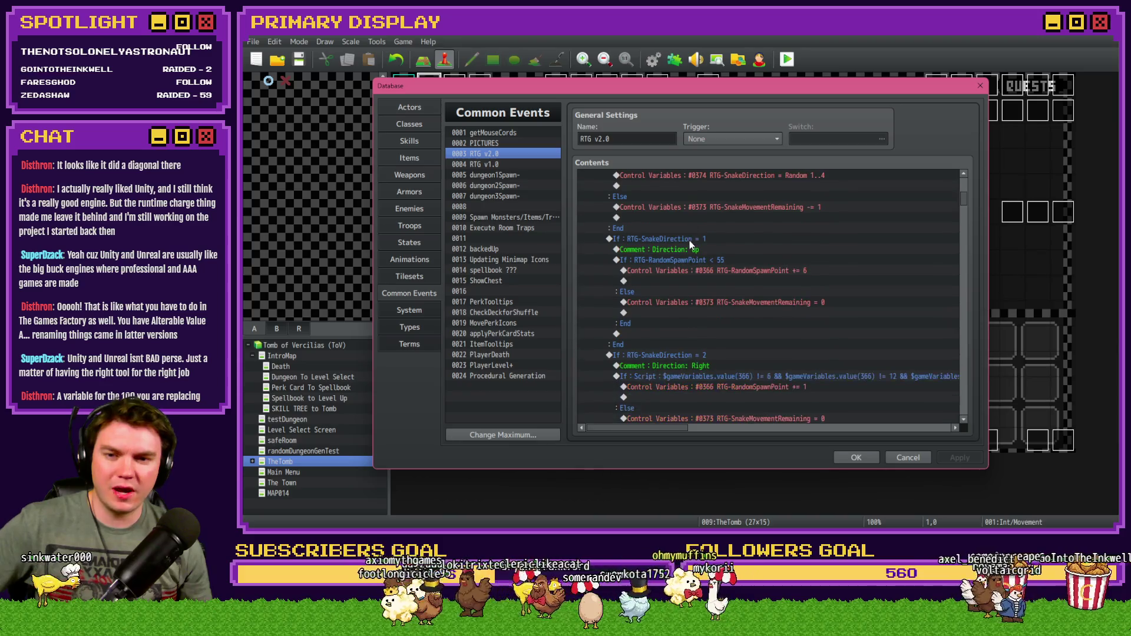
scroll(689, 240, "down", 12)
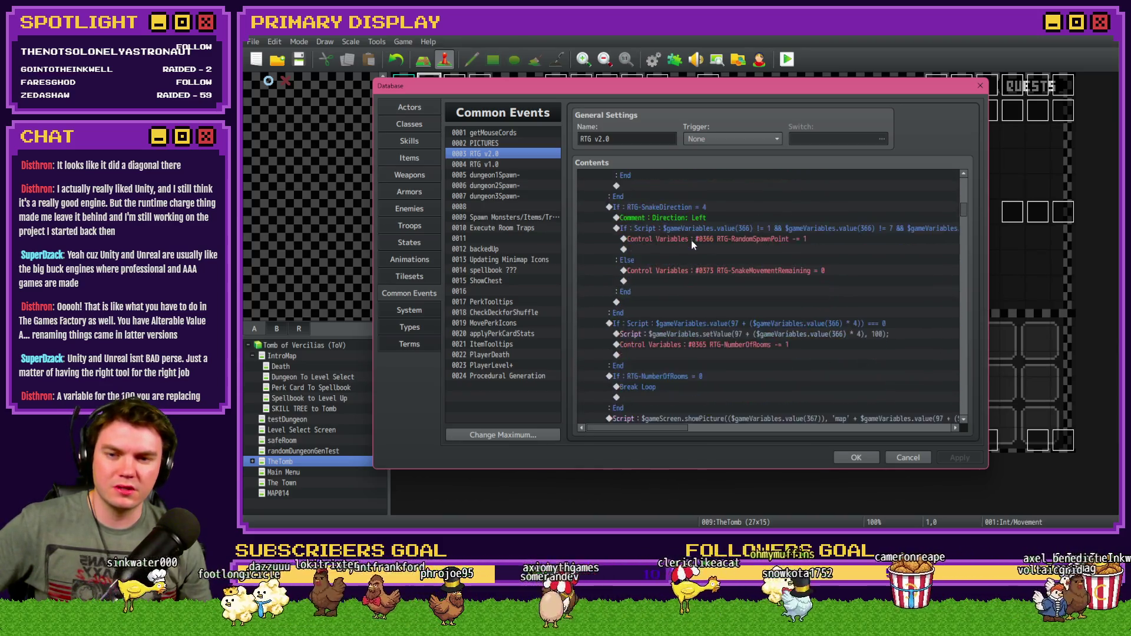
scroll(692, 240, "down", 5)
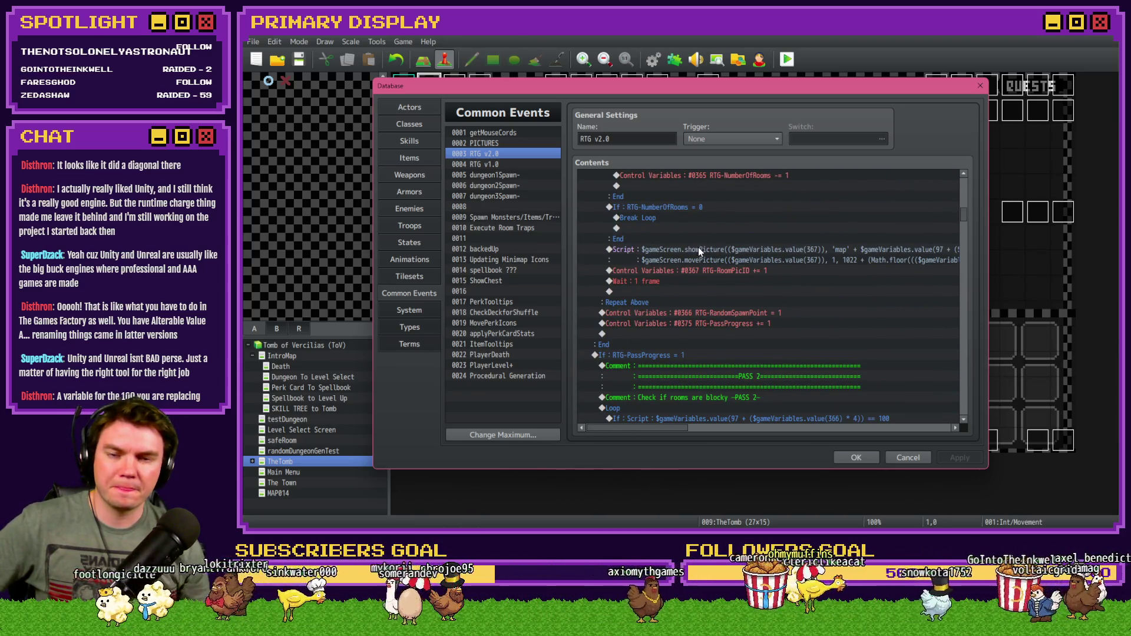
left_click(683, 271)
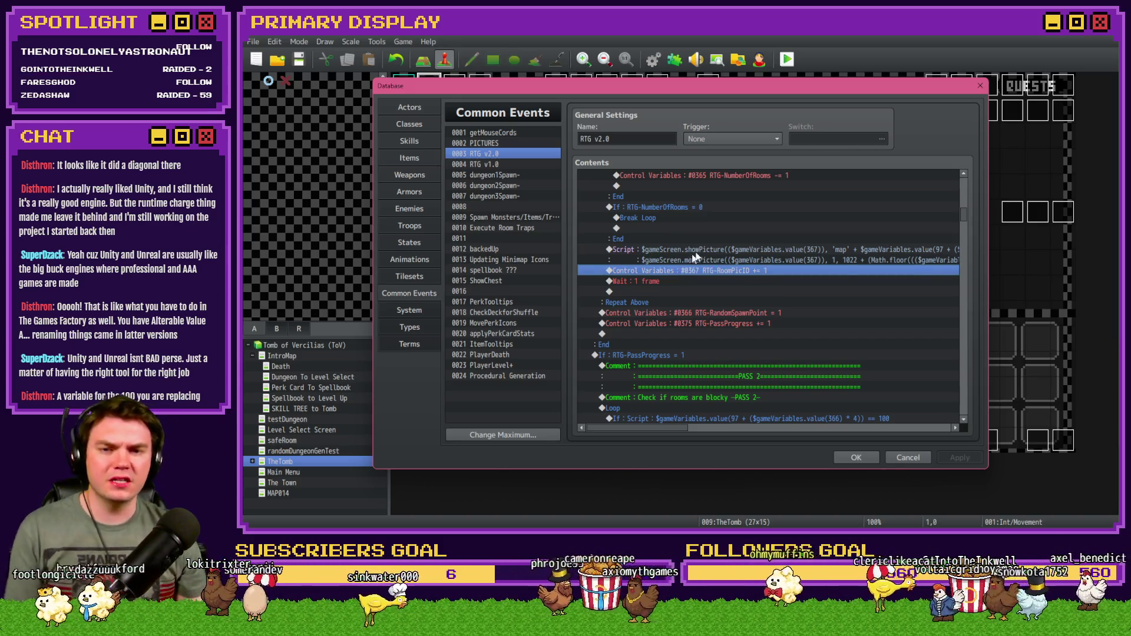
key("Delete")
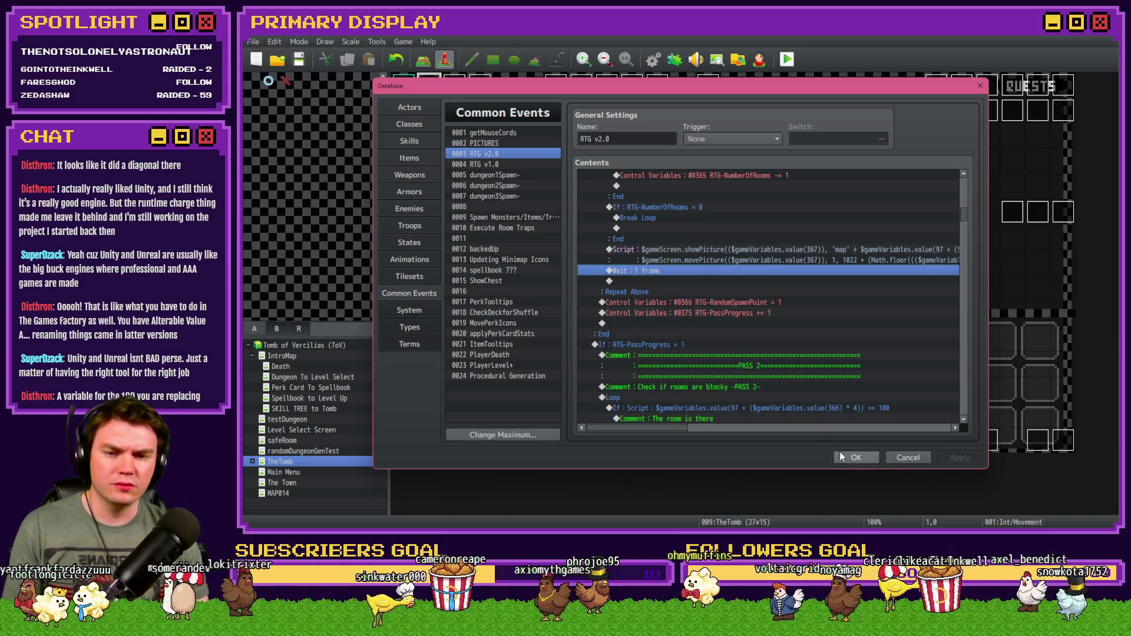
Apply the changes, save the project and start a playtest.
left_click(854, 457)
left_click(785, 59)
left_click(651, 296)
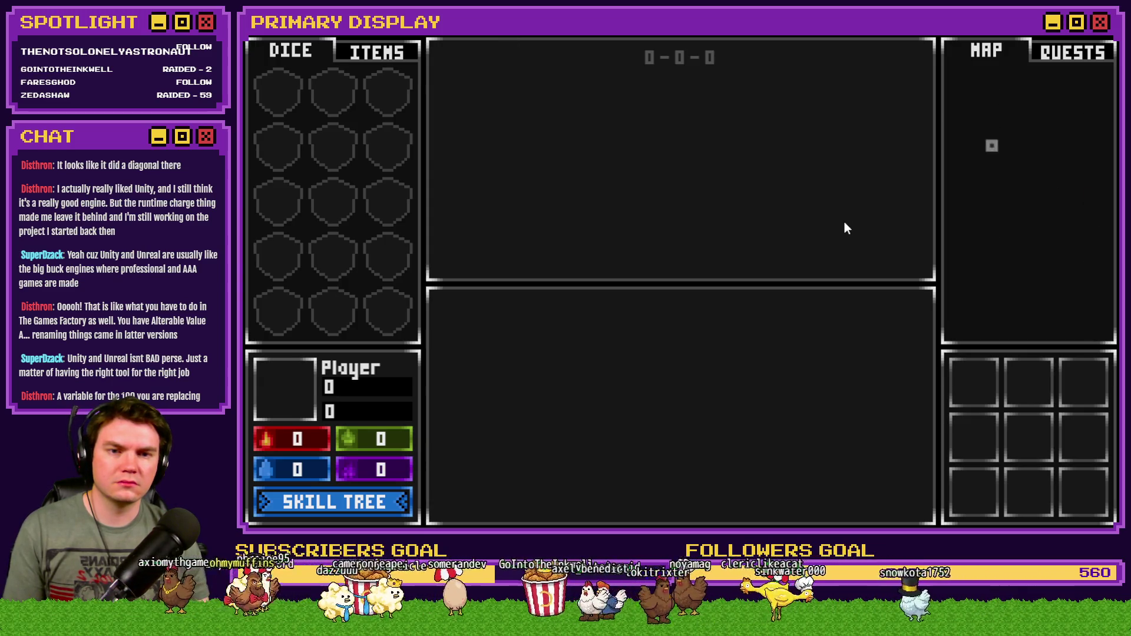
Quit the playtest and restore the RoomPicID += 1 step before the 1-frame wait.
key("alt+F4")
left_click(652, 59)
left_click_drag(965, 187, 970, 213)
left_click(718, 307)
key("ctrl+v")
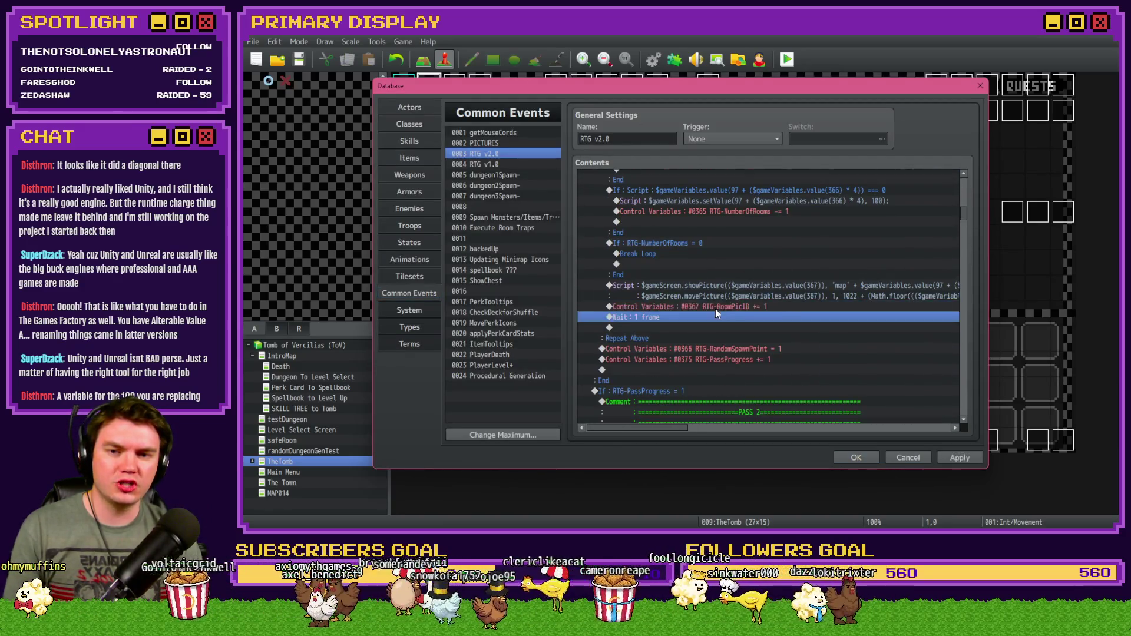
left_click(725, 294)
left_click(704, 318)
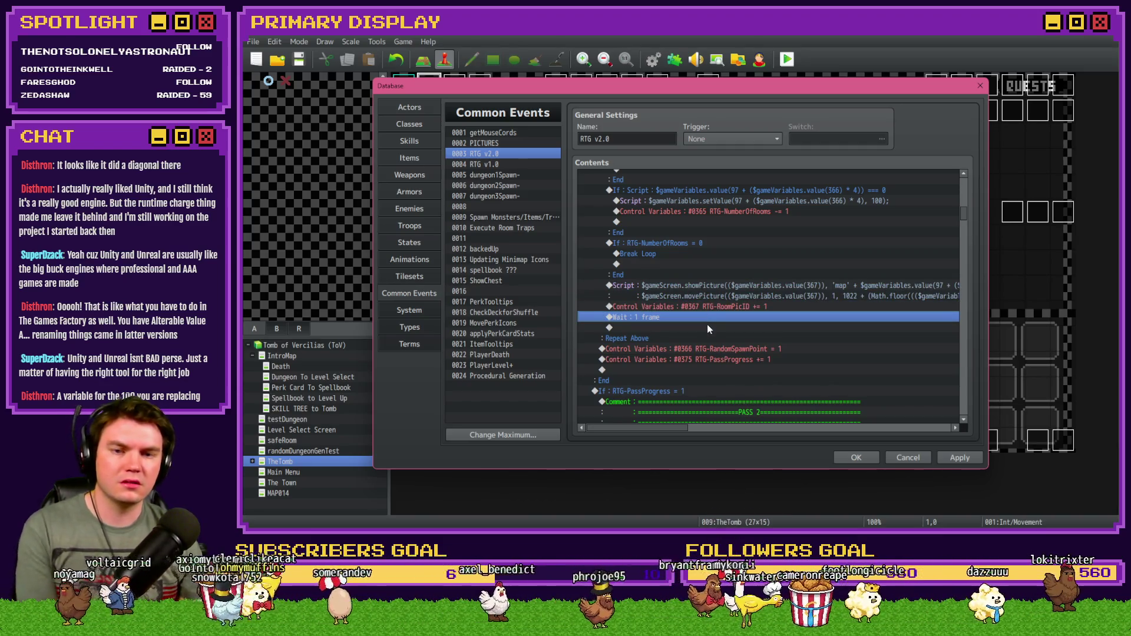
Save and playtest the full minimap, then close the game and reopen the Database.
left_click(856, 458)
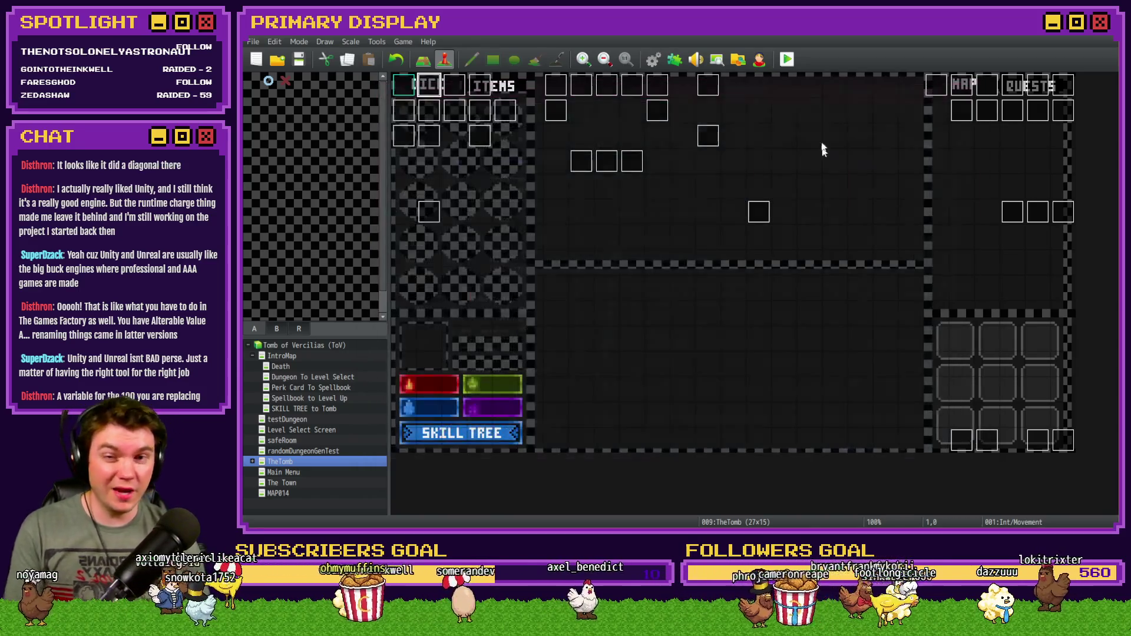
left_click(788, 61)
left_click(639, 294)
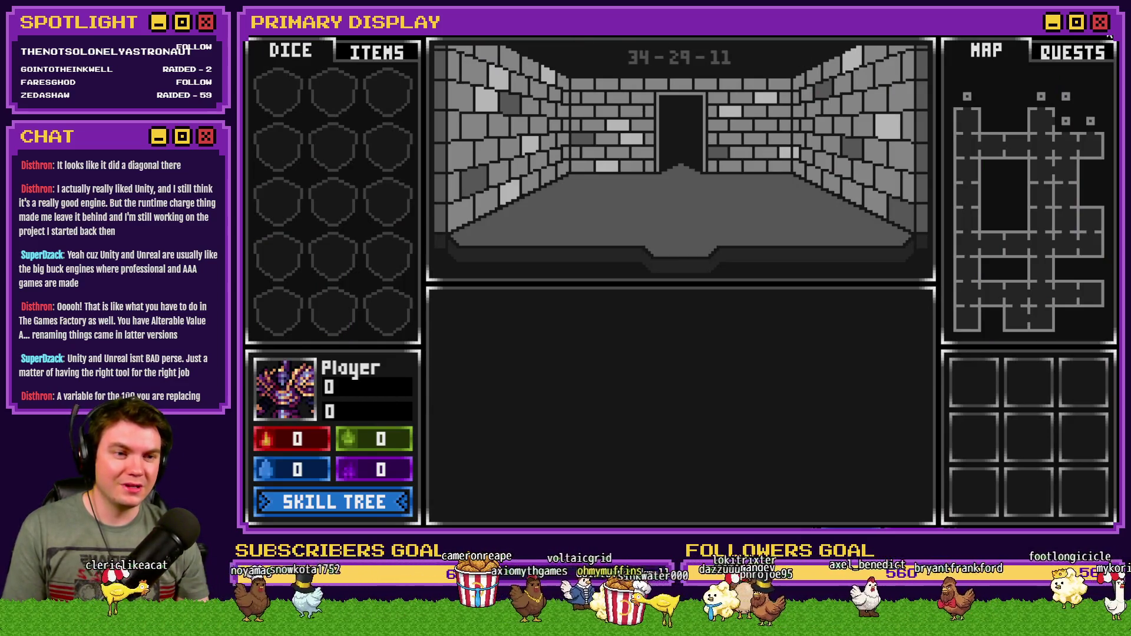
left_click(1109, 35)
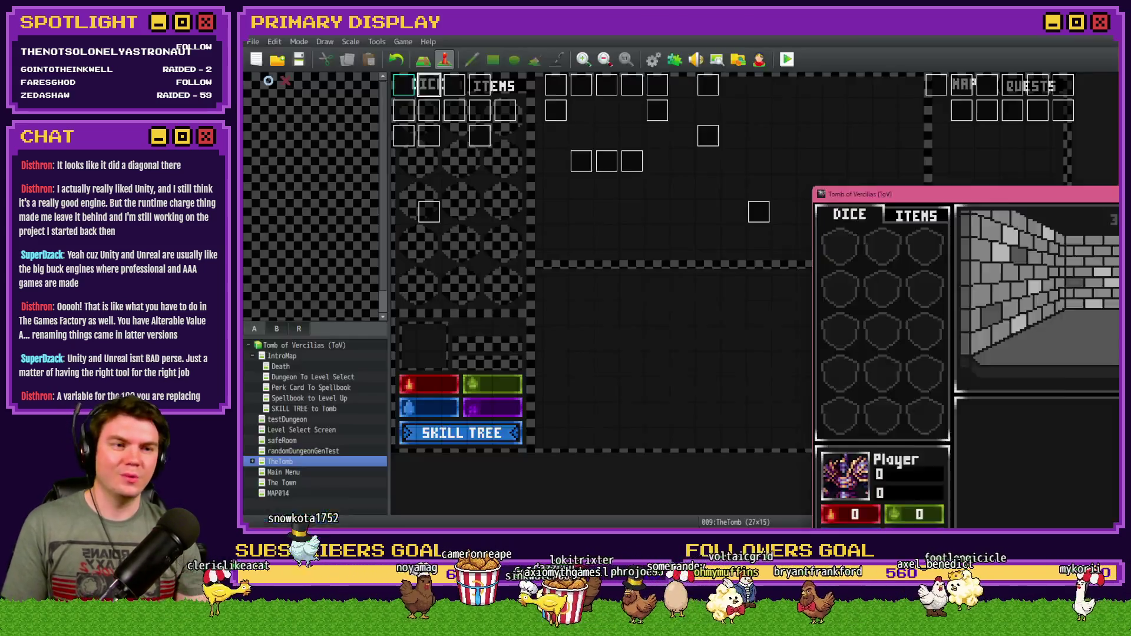
left_click(652, 59)
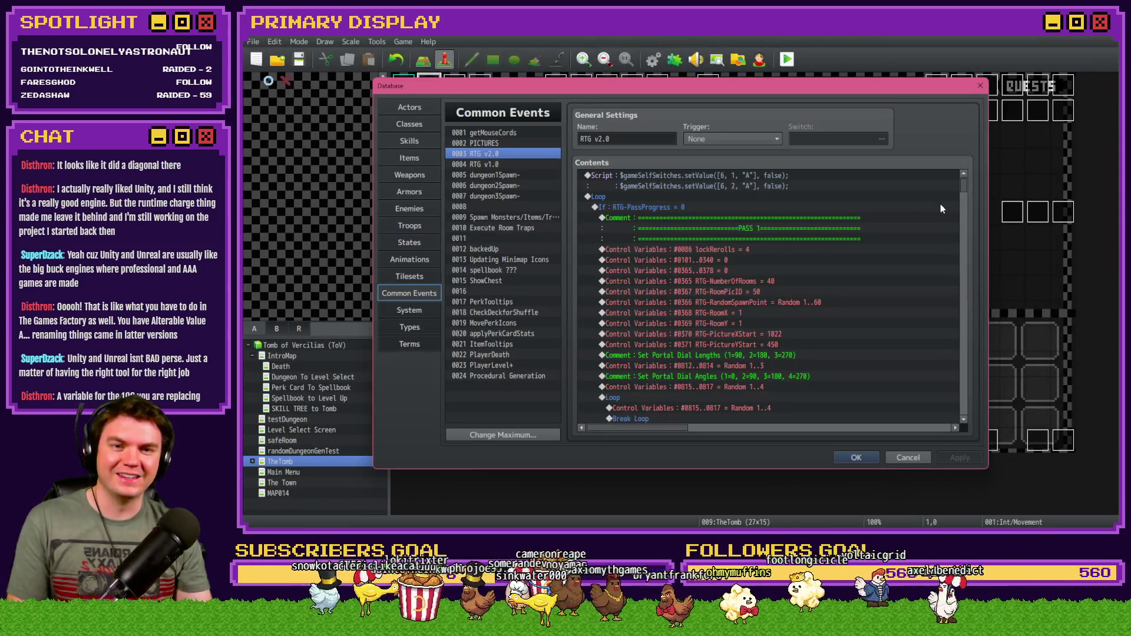
Select the empty row after the Control Variables #0375 RTG-PassProgress increment in the loop.
left_click_drag(966, 189, 967, 214)
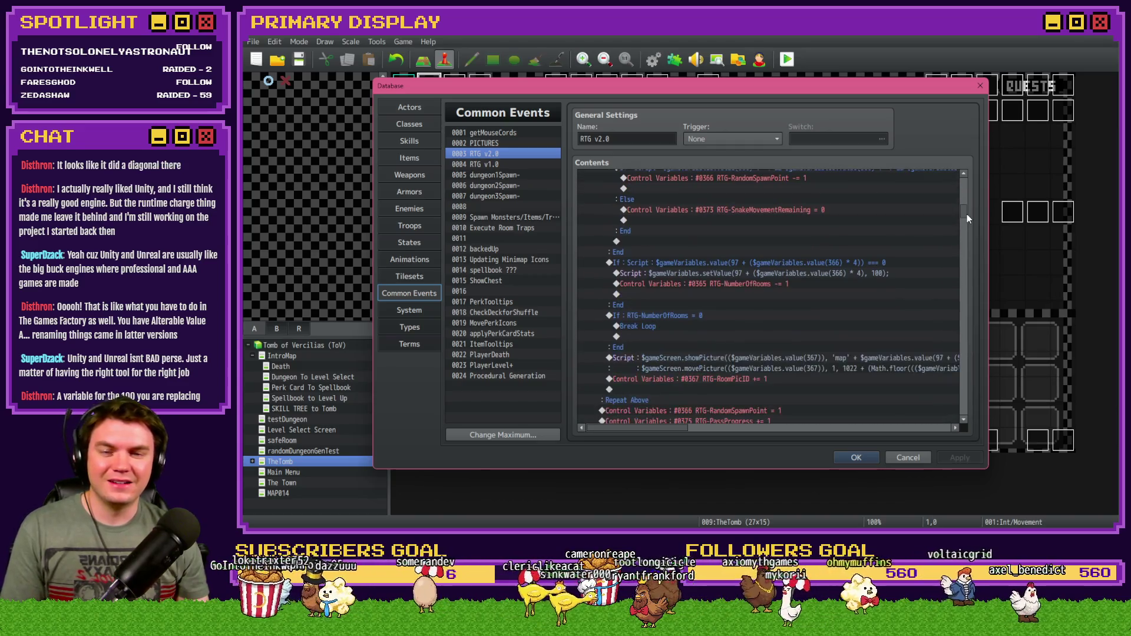
scroll(966, 214, "down", 1)
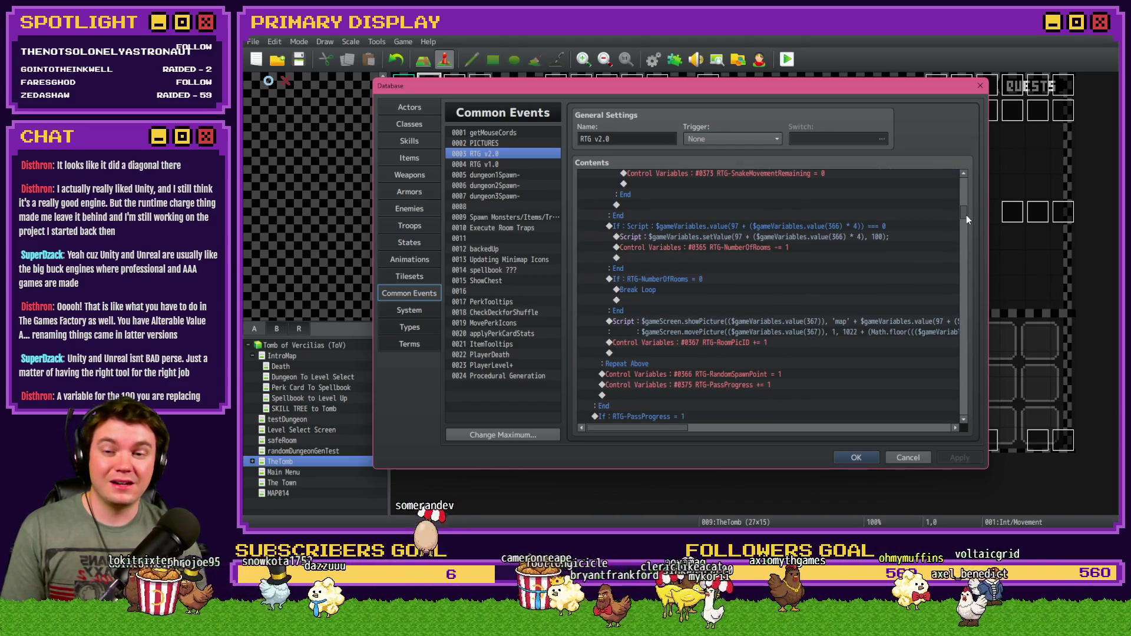
scroll(719, 323, "down", 3)
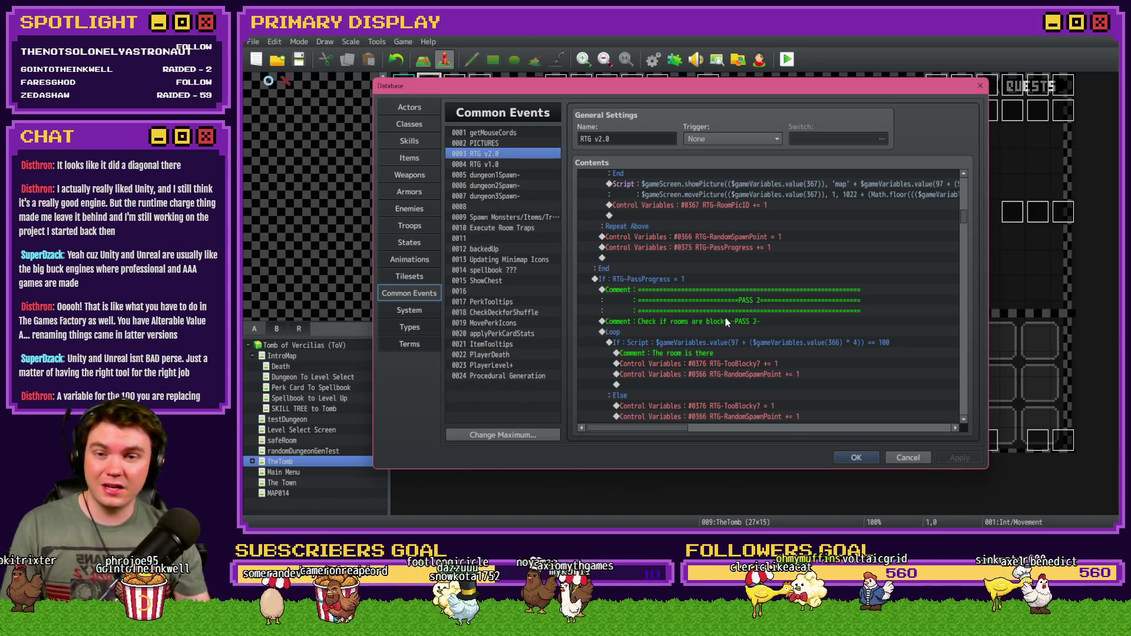
scroll(724, 320, "up", 3)
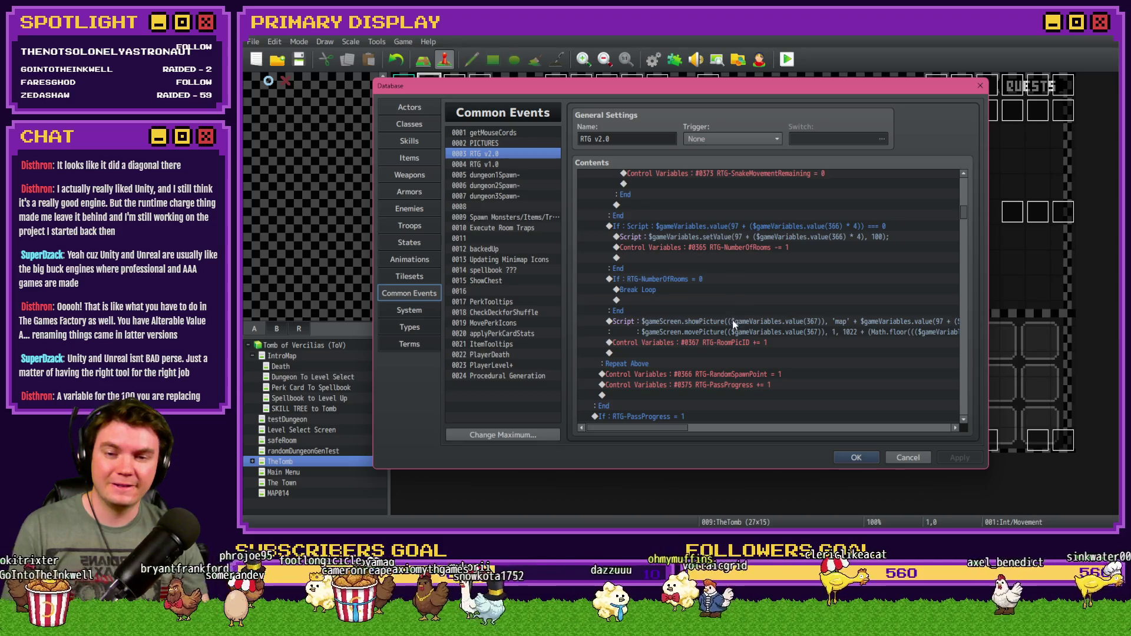
left_click(732, 321)
scroll(722, 347, "down", 2)
left_click_drag(713, 270, 686, 301)
left_click(687, 310)
Insert a Wait of 1 frame at that row.
double_click(683, 321)
left_click(666, 139)
left_click(816, 173)
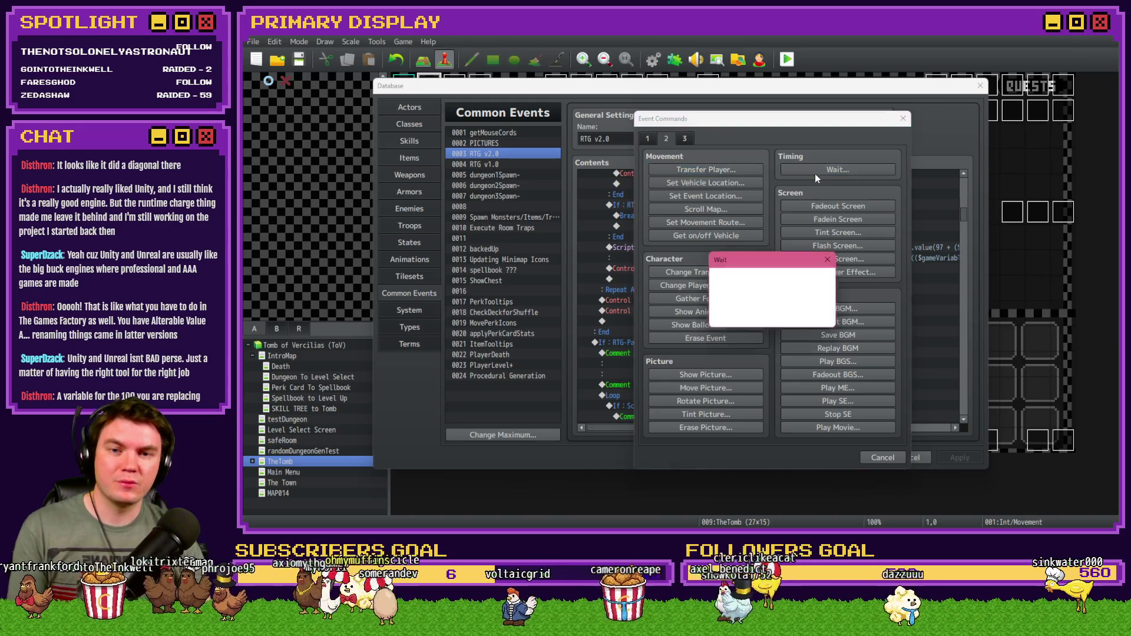
type("1")
left_click(802, 318)
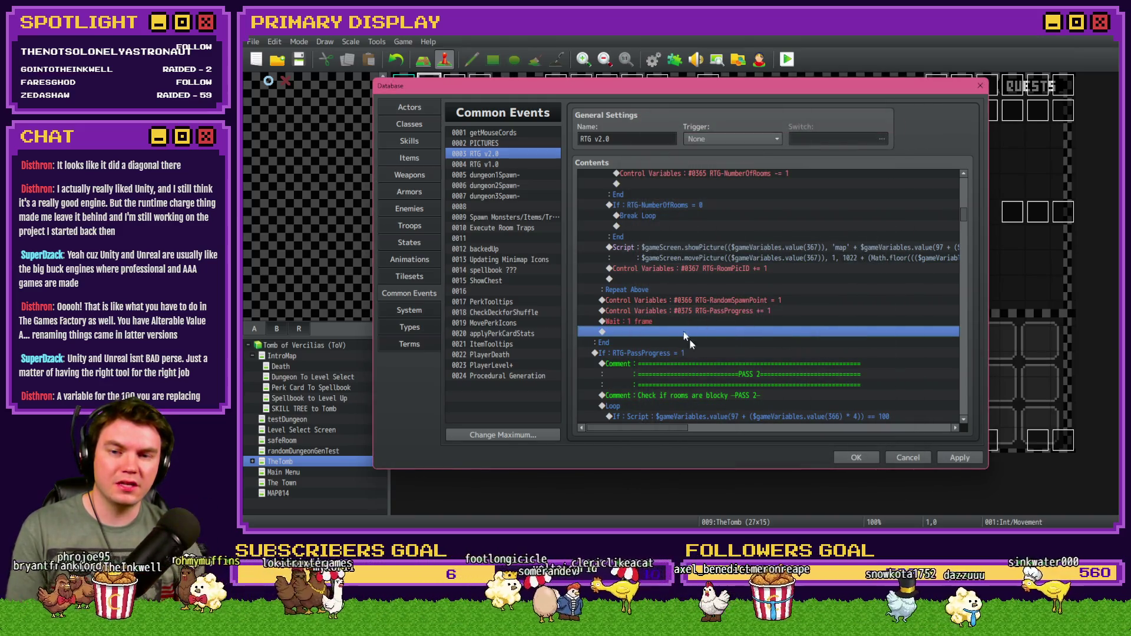
Apply the changes, save the project and launch a playtest.
left_click(849, 457)
key("F9")
key("Return")
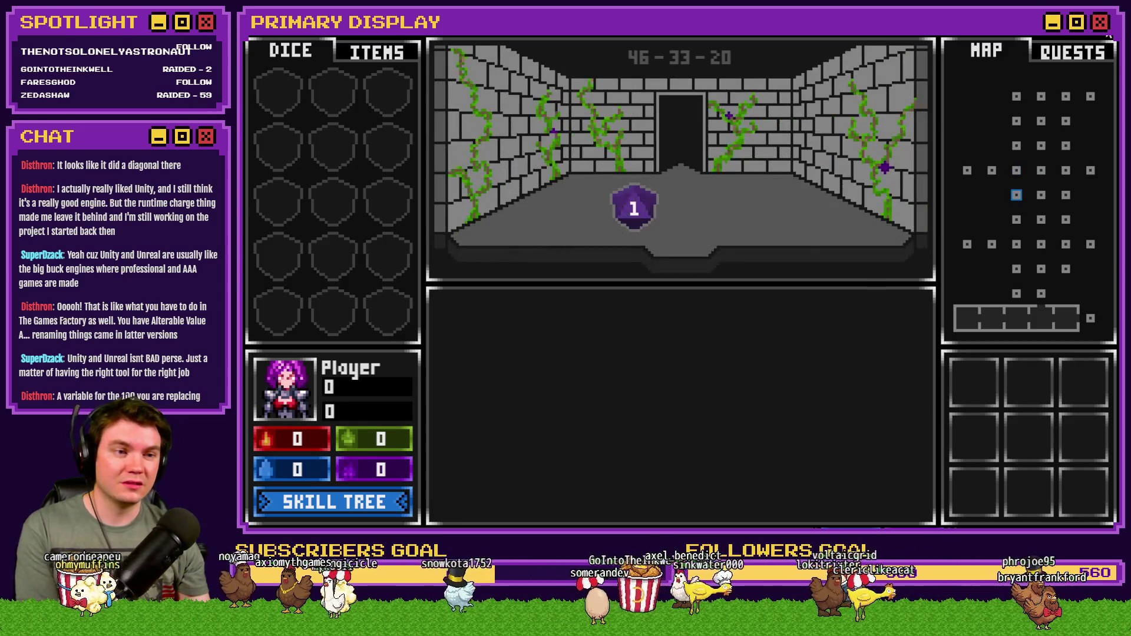
Close the game and move the 1-frame wait inside the loop after the RTG-RoomPicID increment.
key("alt+F4")
left_click(652, 59)
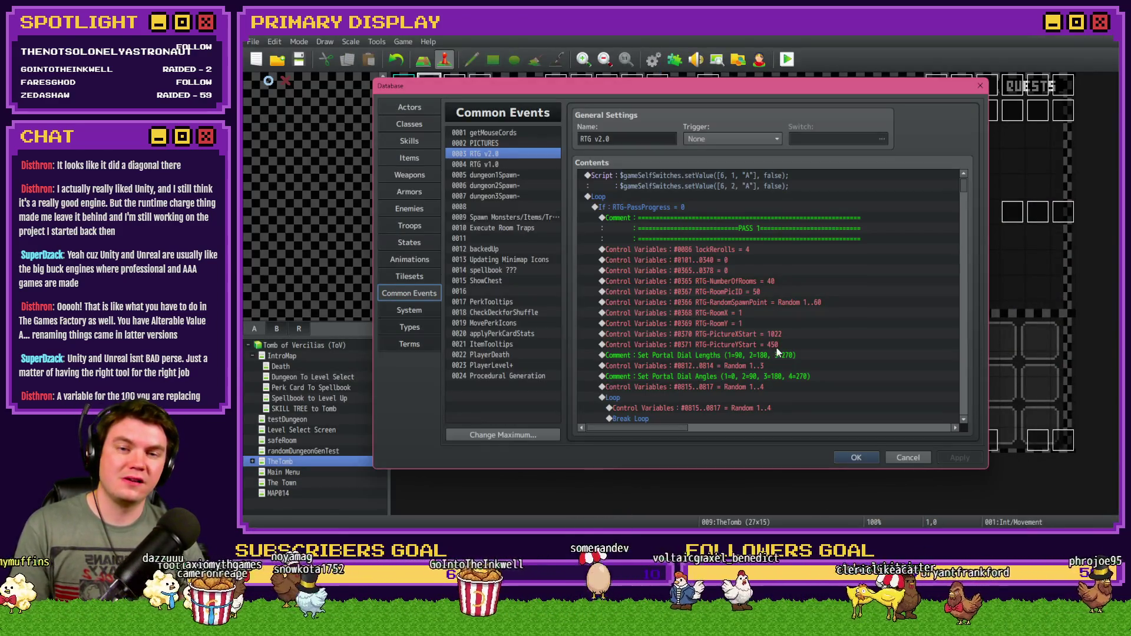
scroll(780, 354, "down", 10)
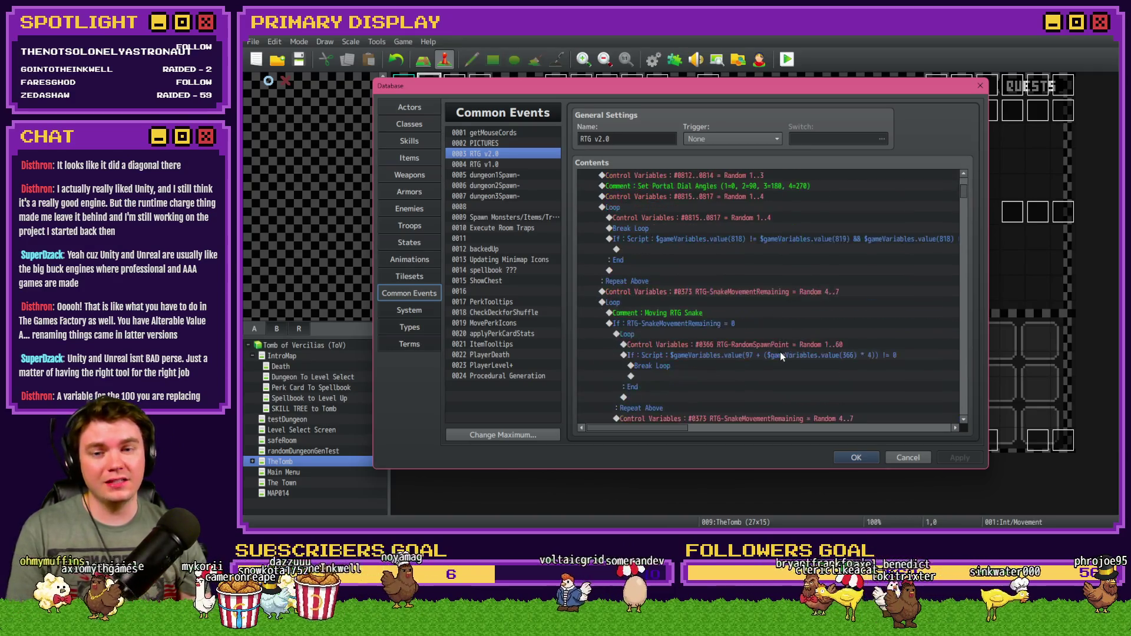
scroll(780, 355, "down", 10)
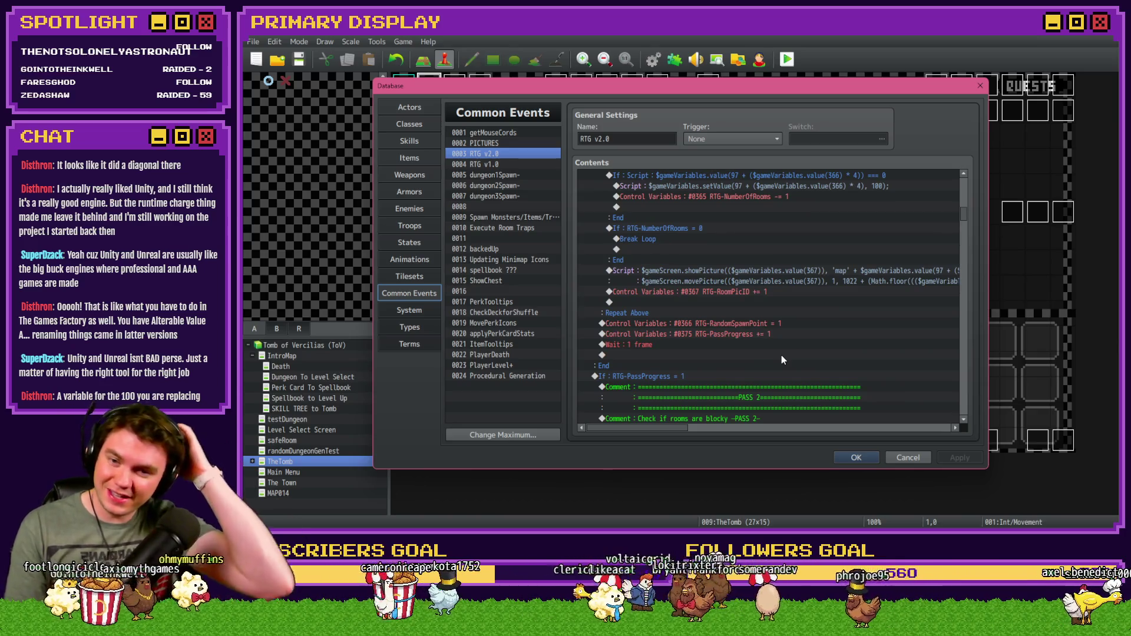
left_click(693, 344)
key("ctrl+x")
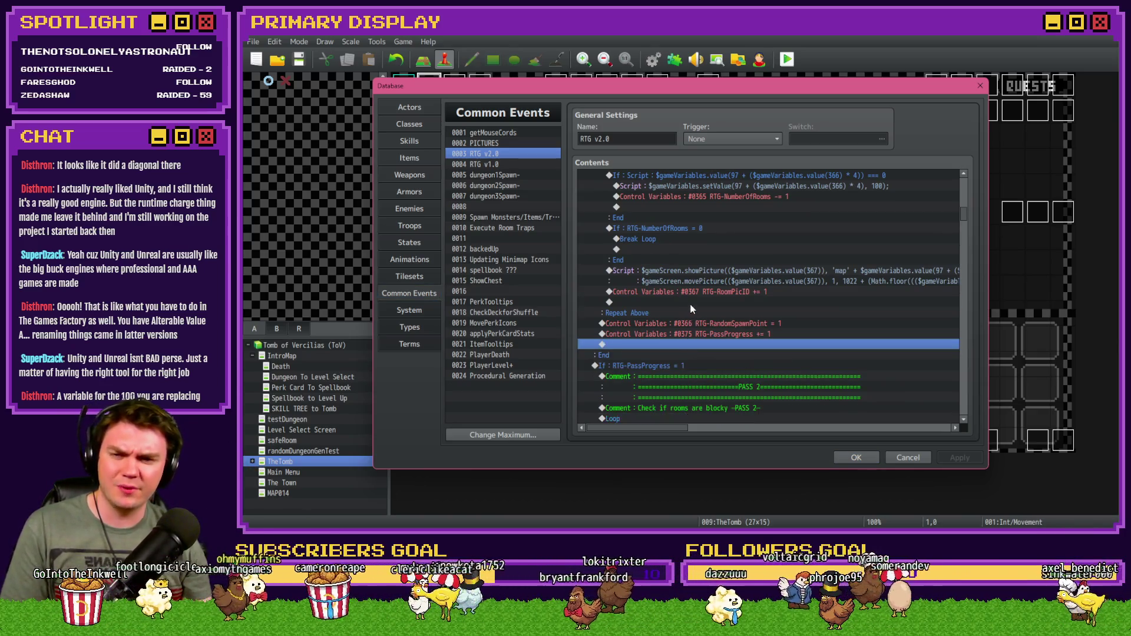
left_click(695, 302)
key("ctrl+v")
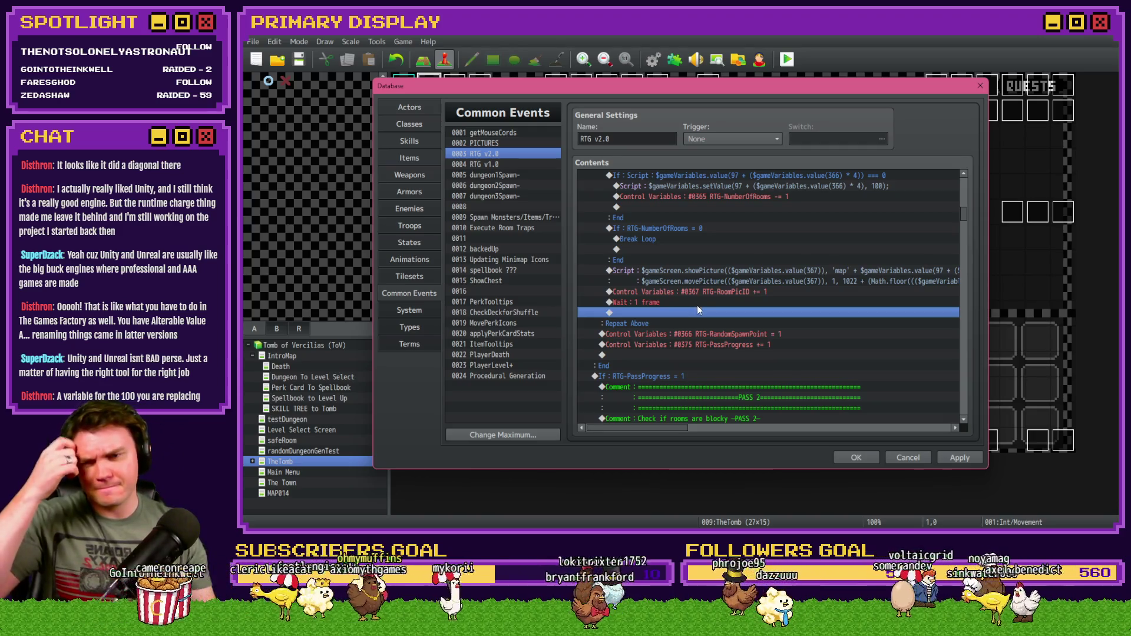
Cut the showPicture script, RTG-RoomPicID increment and wait lines out of the loop.
left_click(695, 271)
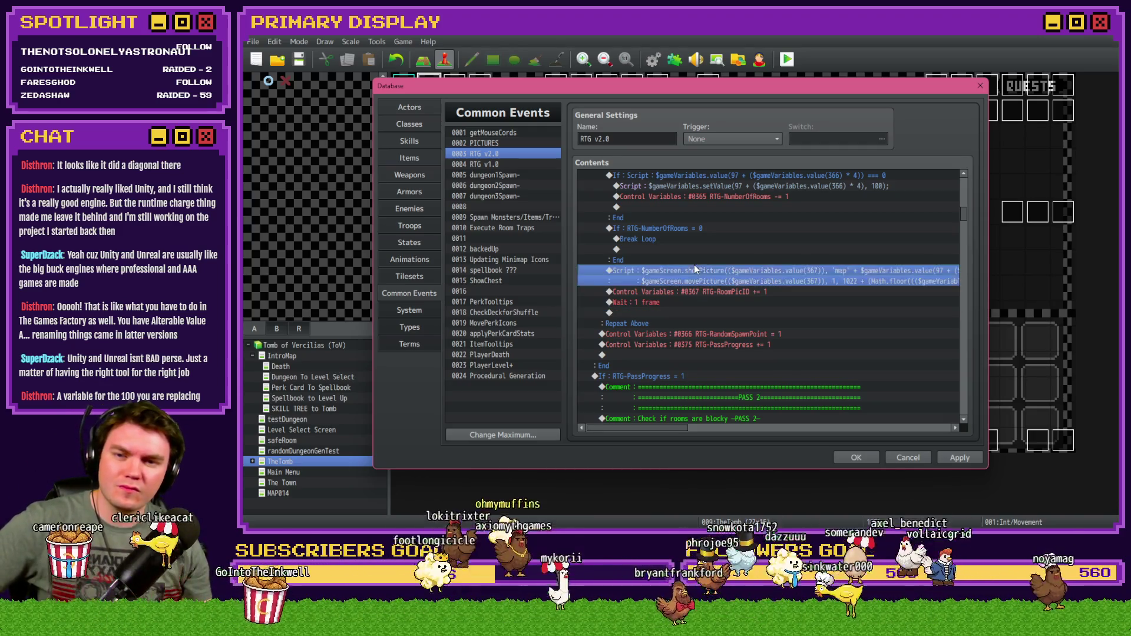
left_click(687, 302, "shift")
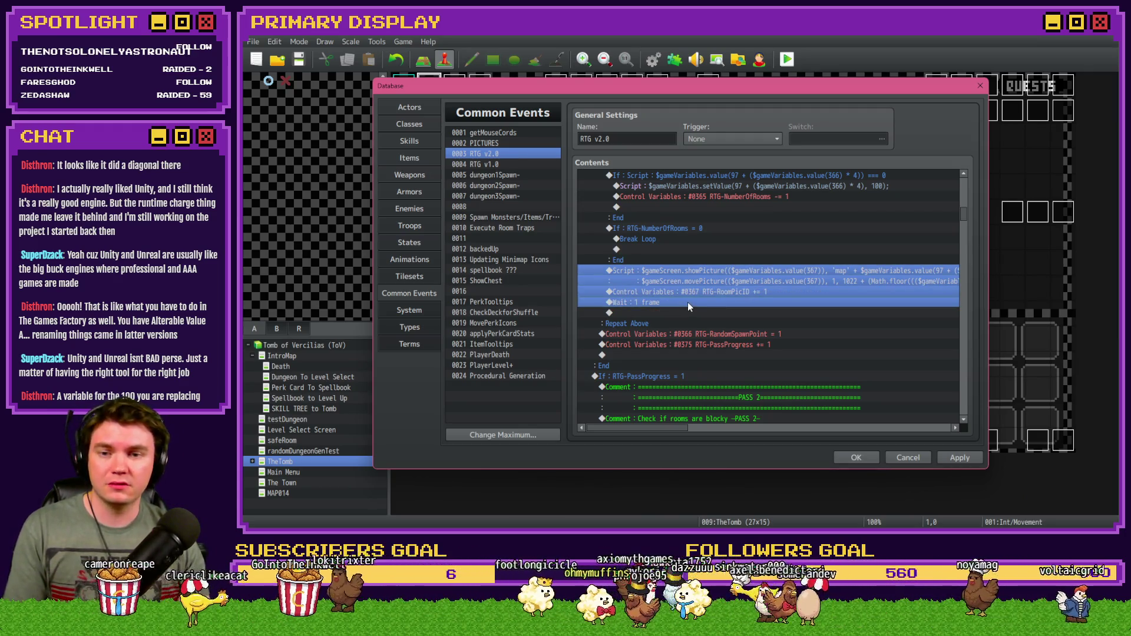
key("ctrl+x")
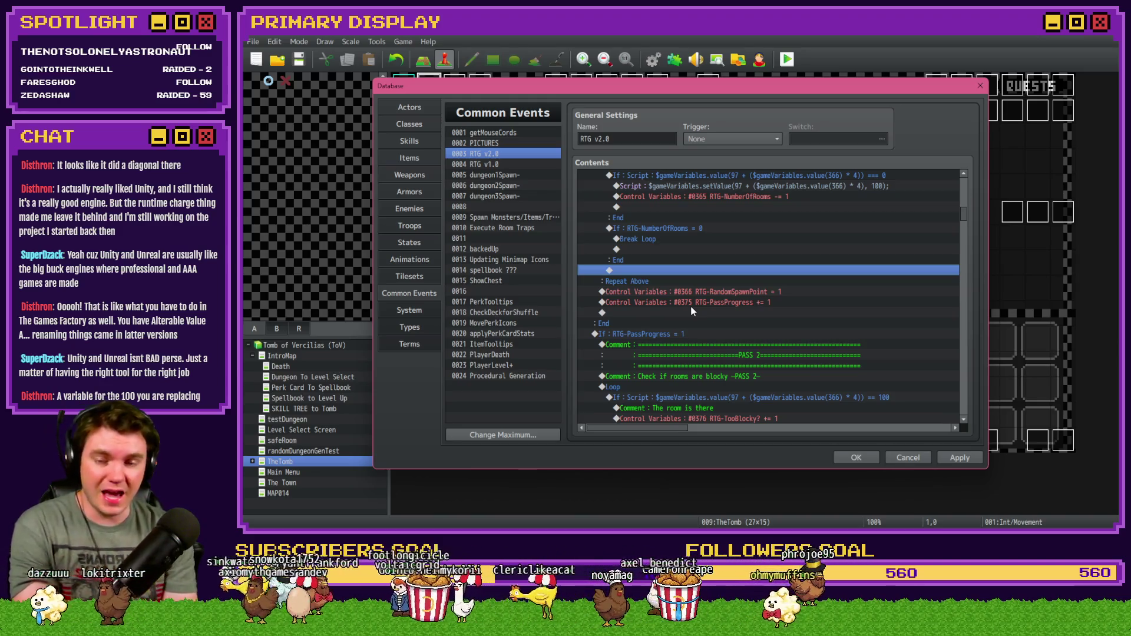
Start adding a Control Variables command on the empty line, then cancel it.
double_click(682, 271)
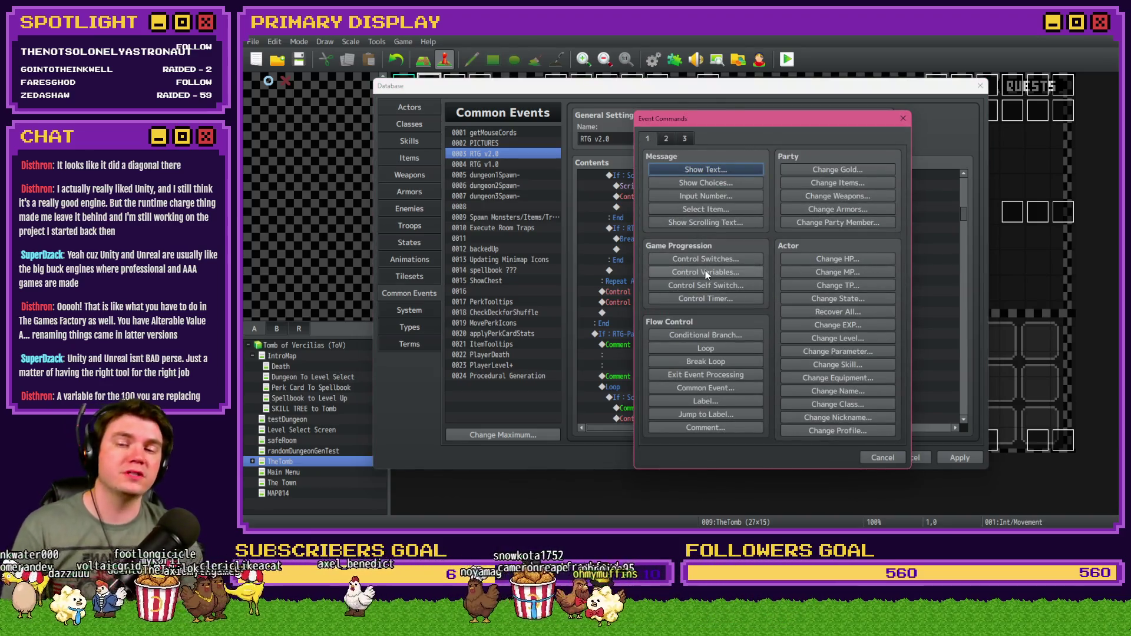
left_click(705, 271)
left_click(756, 219)
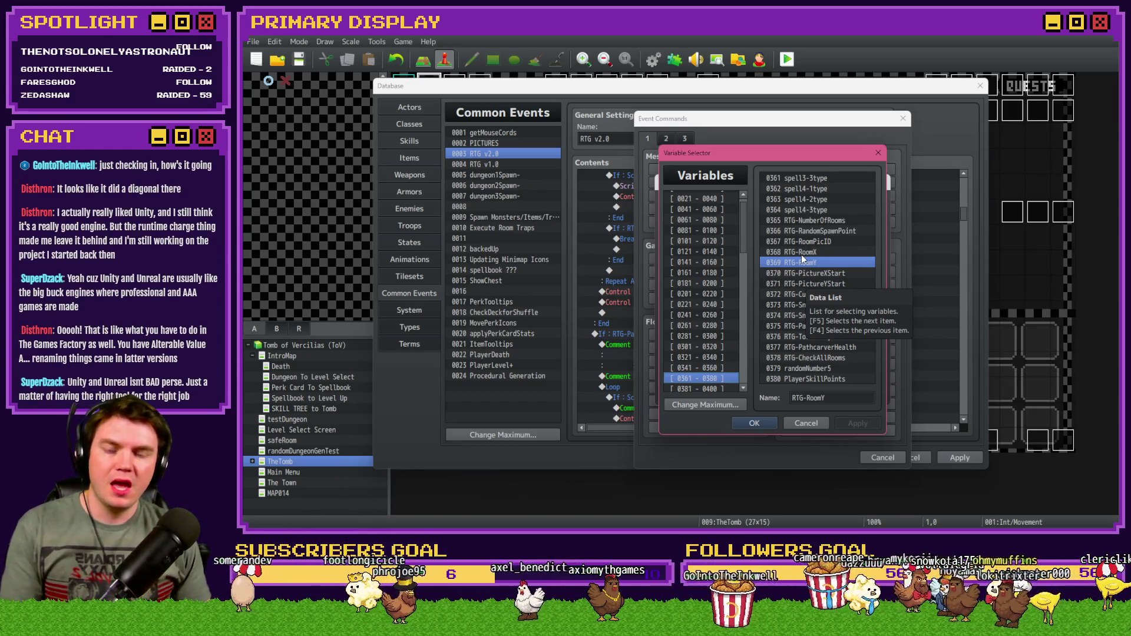
key("Escape")
key("Escape")
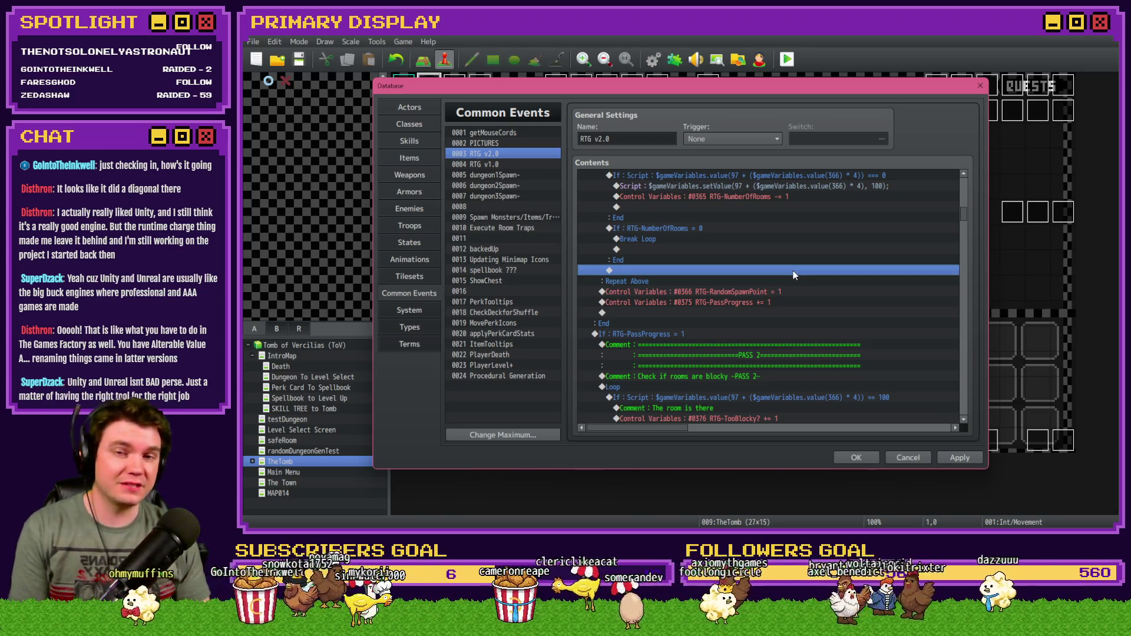
scroll(793, 270, "up", 5)
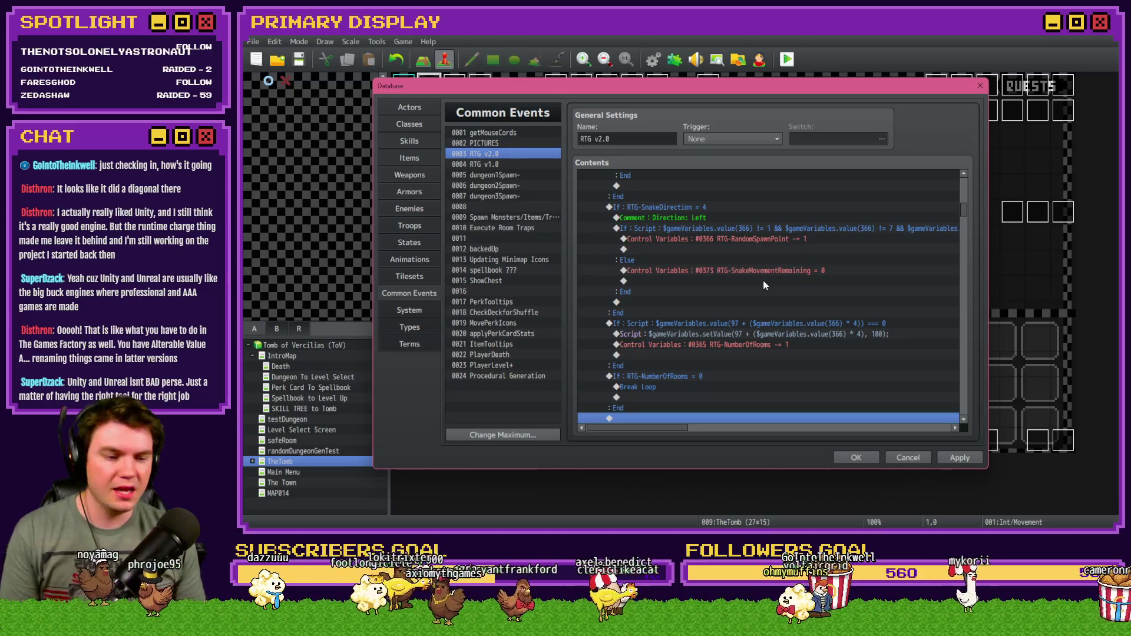
Scroll back up through RTG v2.0 and close the Database to begin a playtest.
scroll(757, 305, "up", 1)
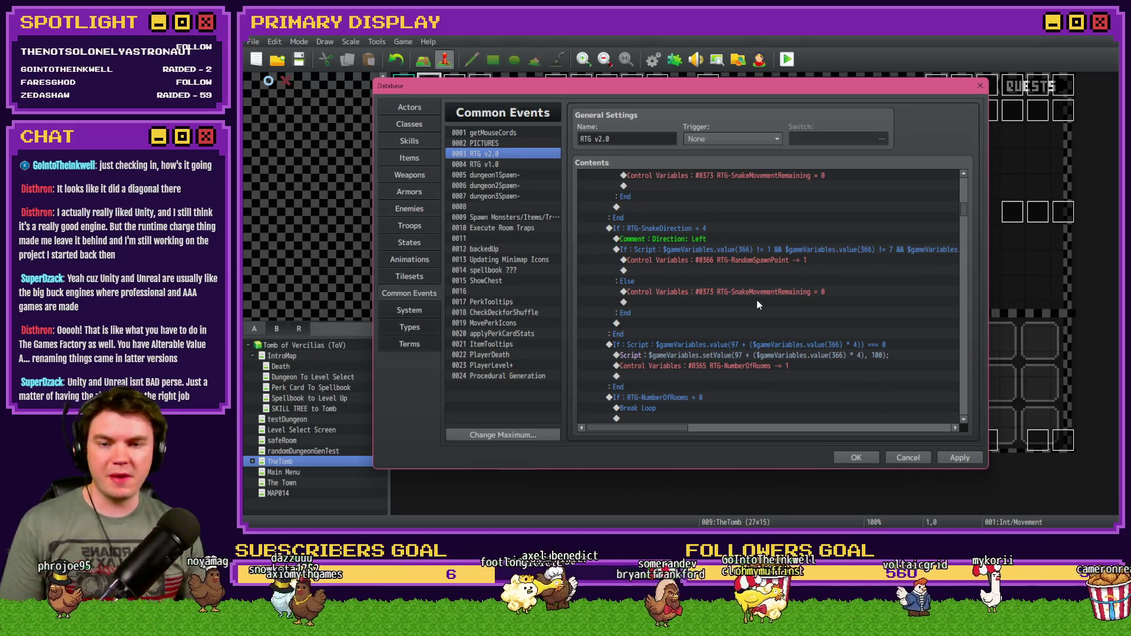
scroll(756, 301, "up", 3)
left_click(856, 457)
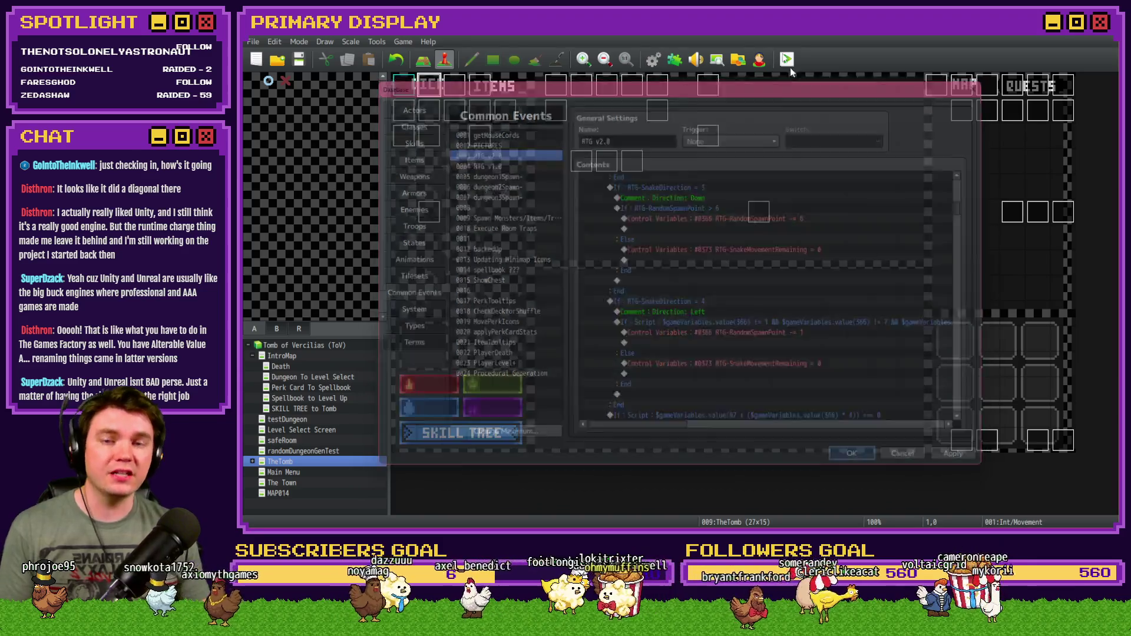
Save the changes, launch the game, and walk up and right into the dungeon.
left_click(787, 60)
key("Return")
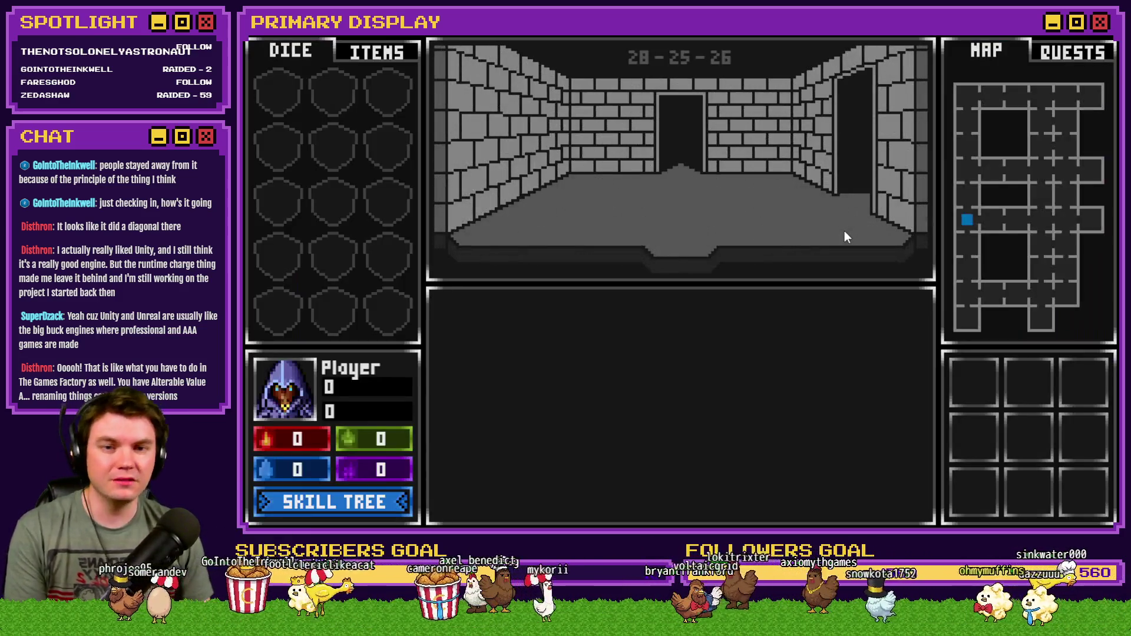
key("Up")
key("Right")
key("Right")
key("Right")
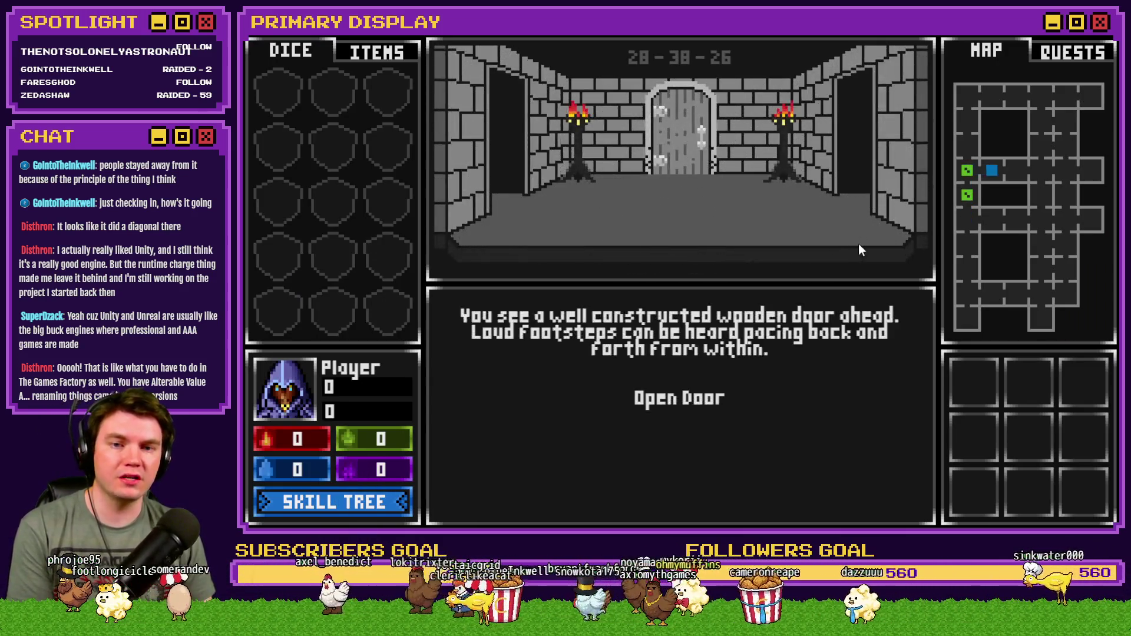
Explore the generated rooms down, left, back up and right, then close the playtest.
key("Down")
key("Down")
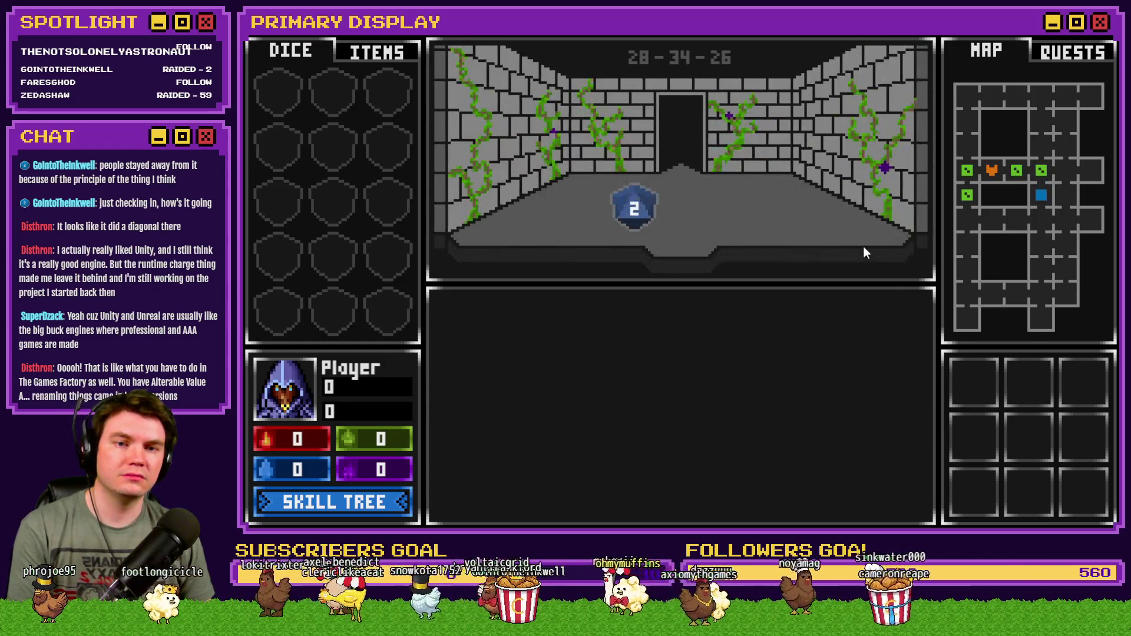
key("Left")
key("Left")
key("Left")
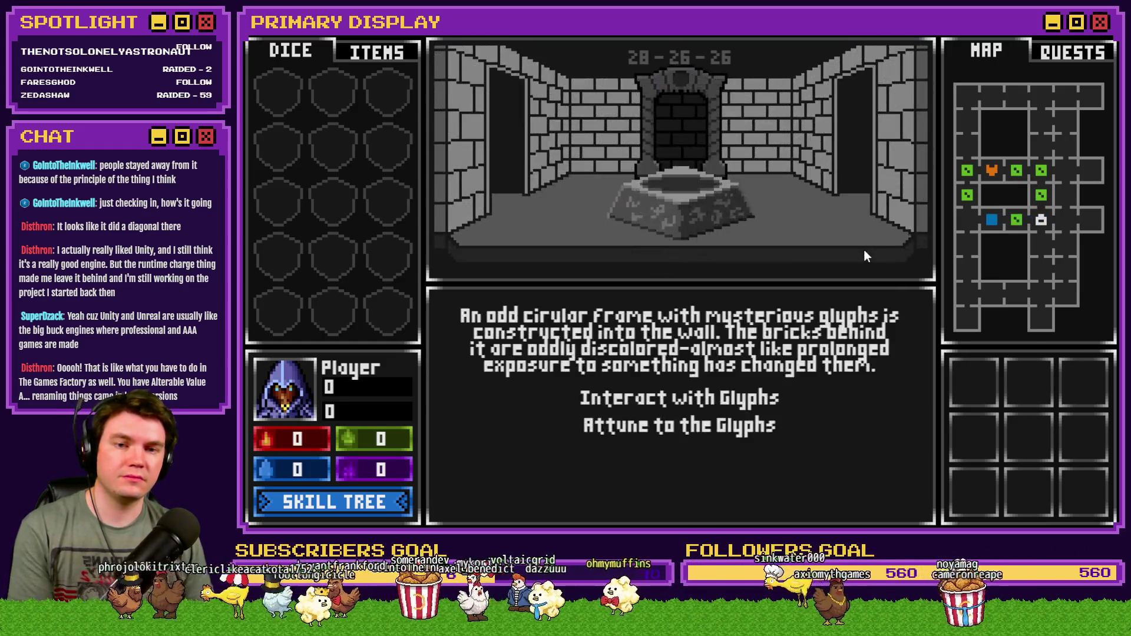
key("Down")
key("Down")
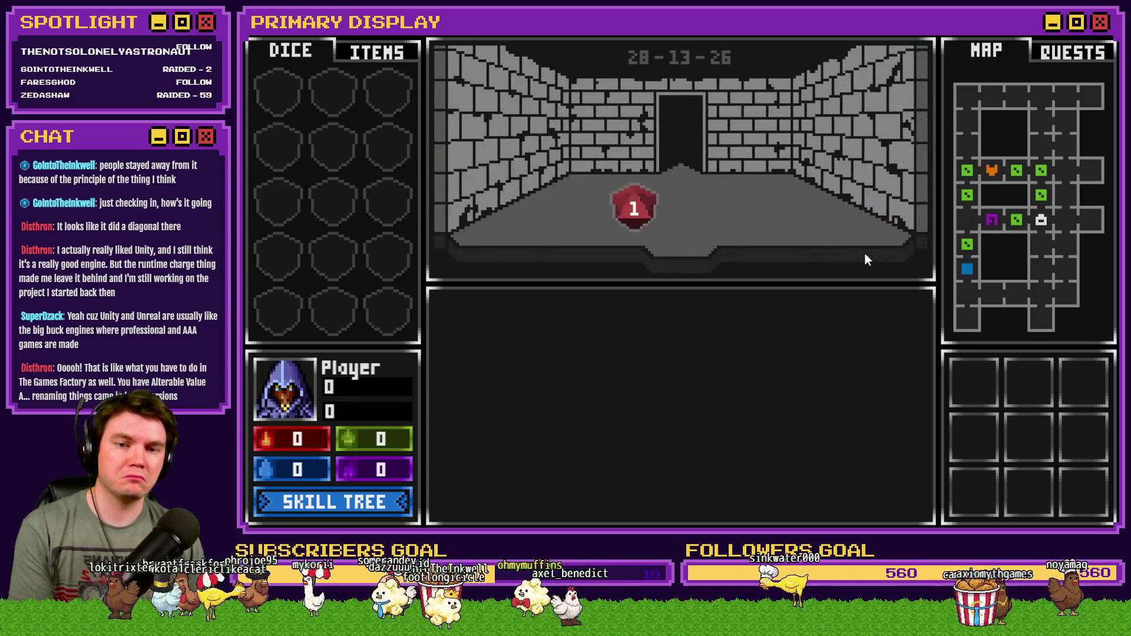
key("Down")
key("Down")
key("Up")
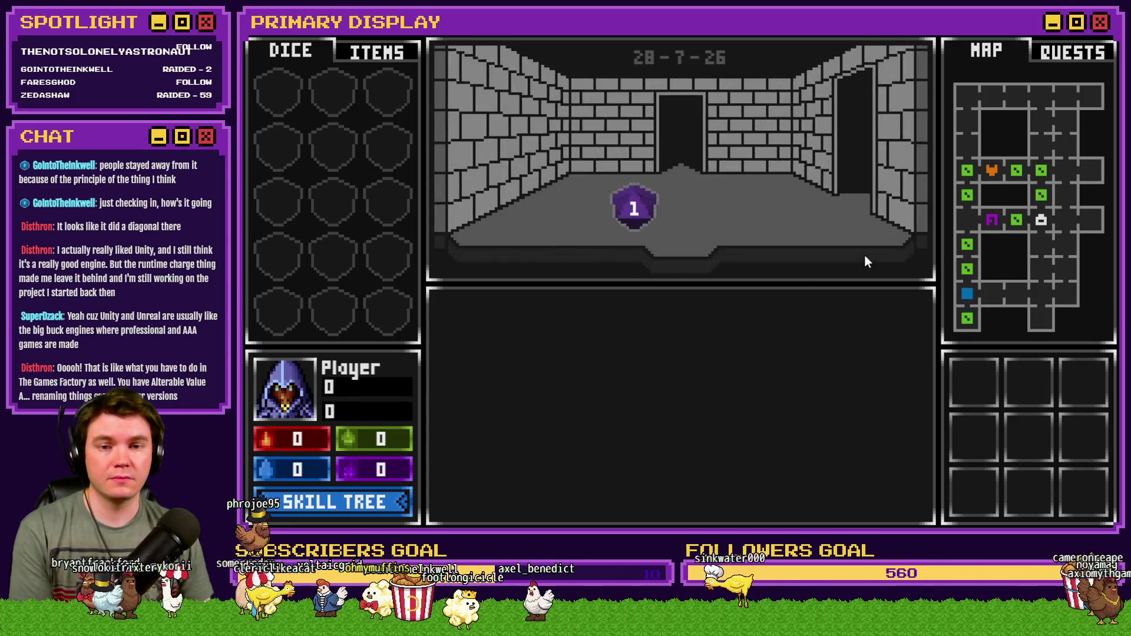
key("Right")
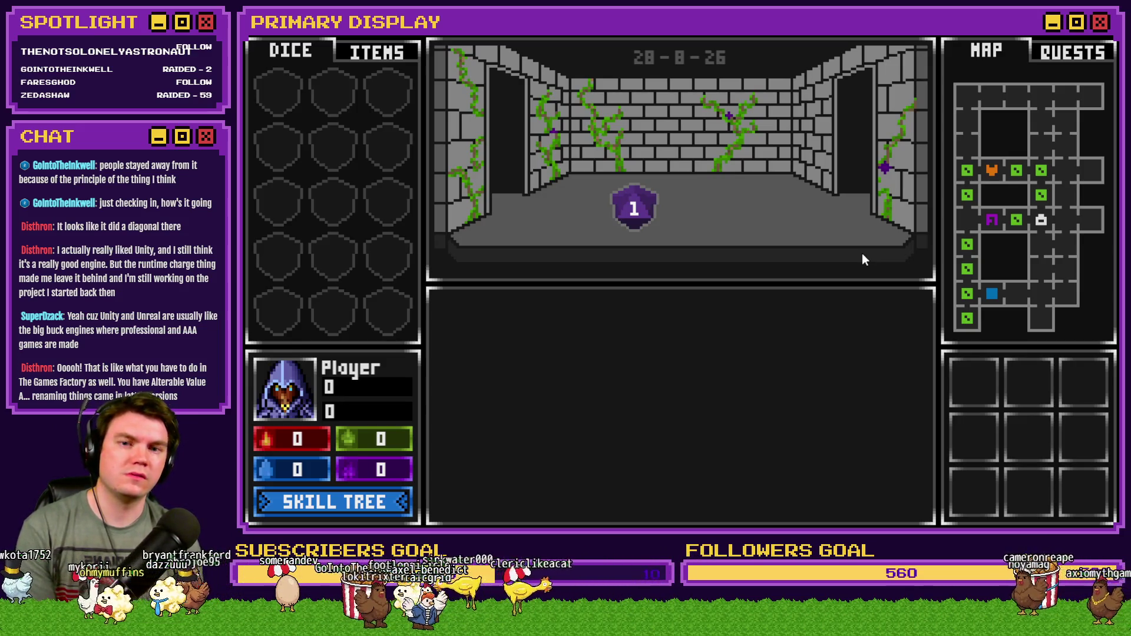
left_click(1102, 40)
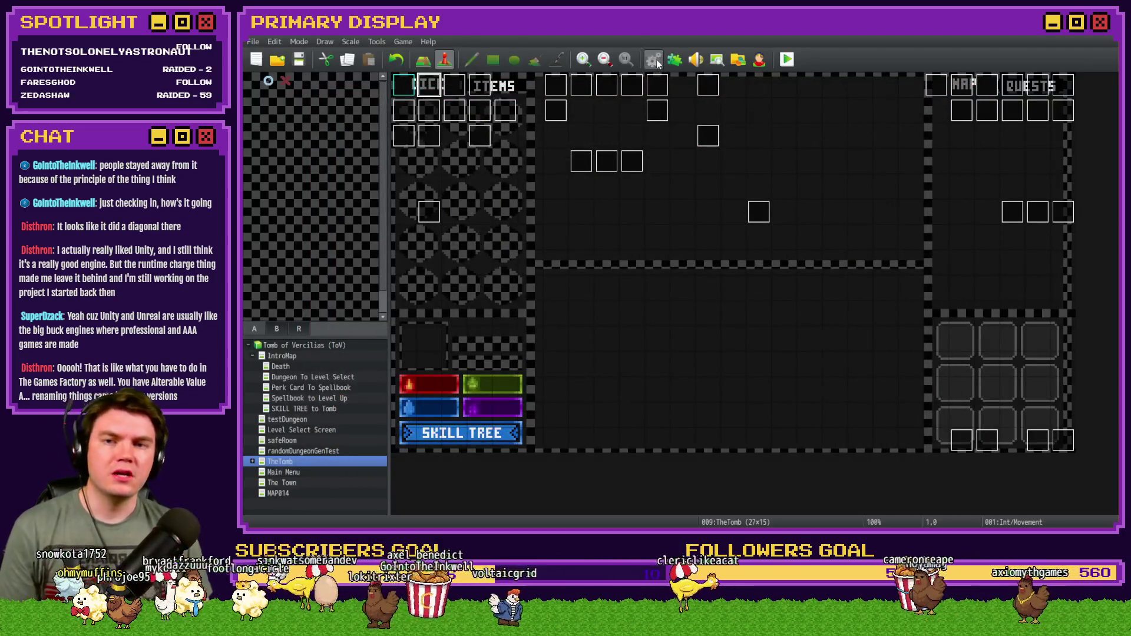
Review the Moving RTG Snake comment lines in the RTG v2.0 common event's Contents.
key("F9")
scroll(746, 306, "down", 10)
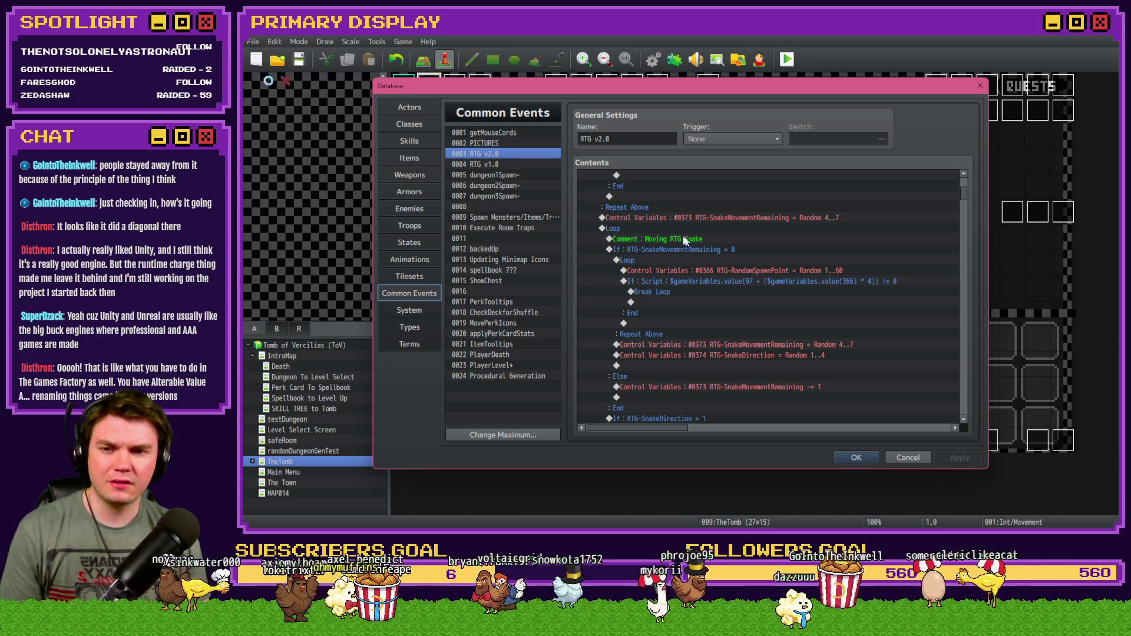
left_click(668, 229)
left_click(665, 239)
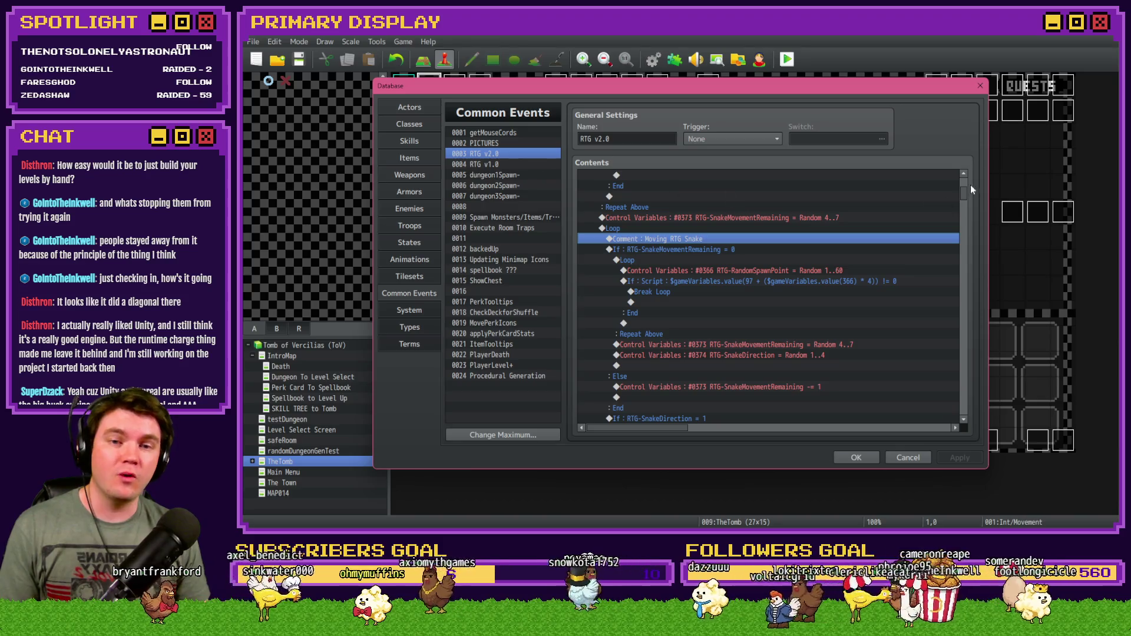
mouse_move(963, 199)
left_mouse_down()
mouse_move(968, 408)
mouse_move(958, 165)
left_mouse_up()
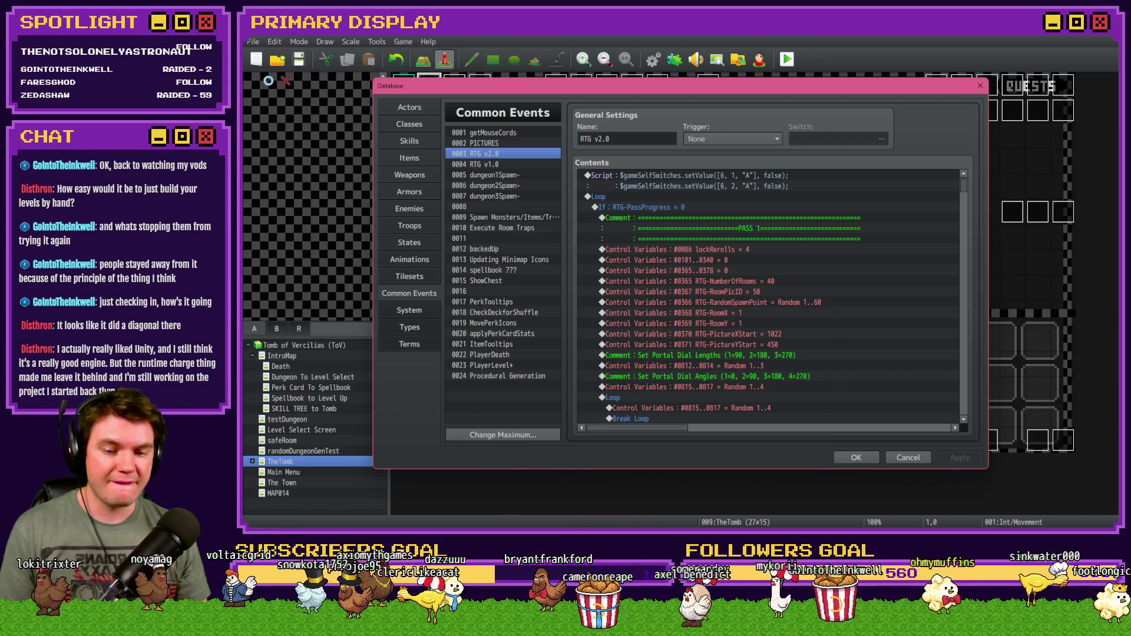
key("alt+Tab")
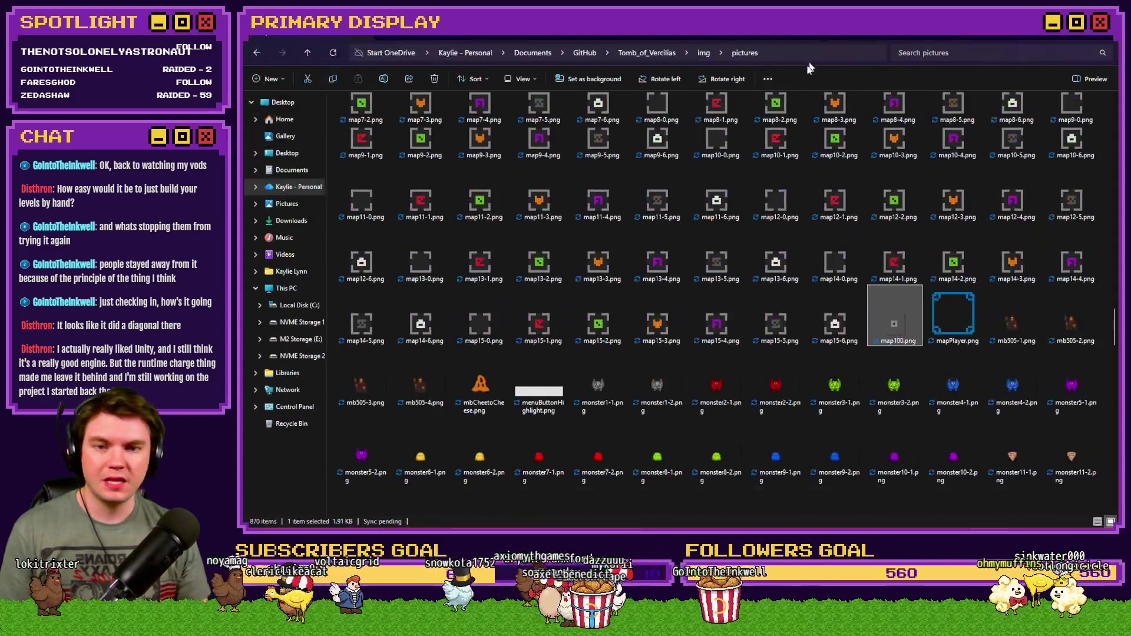
Browse the map tile images, including map12-0, in the img/pictures folder.
left_click(778, 260)
key("Right")
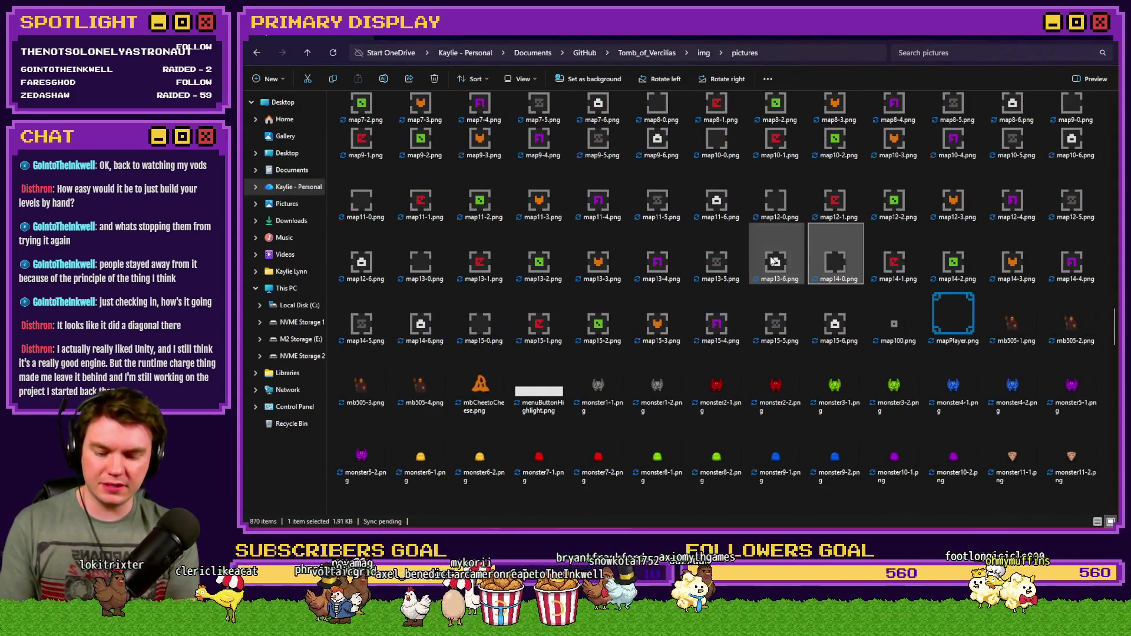
left_click(759, 205)
key("Right")
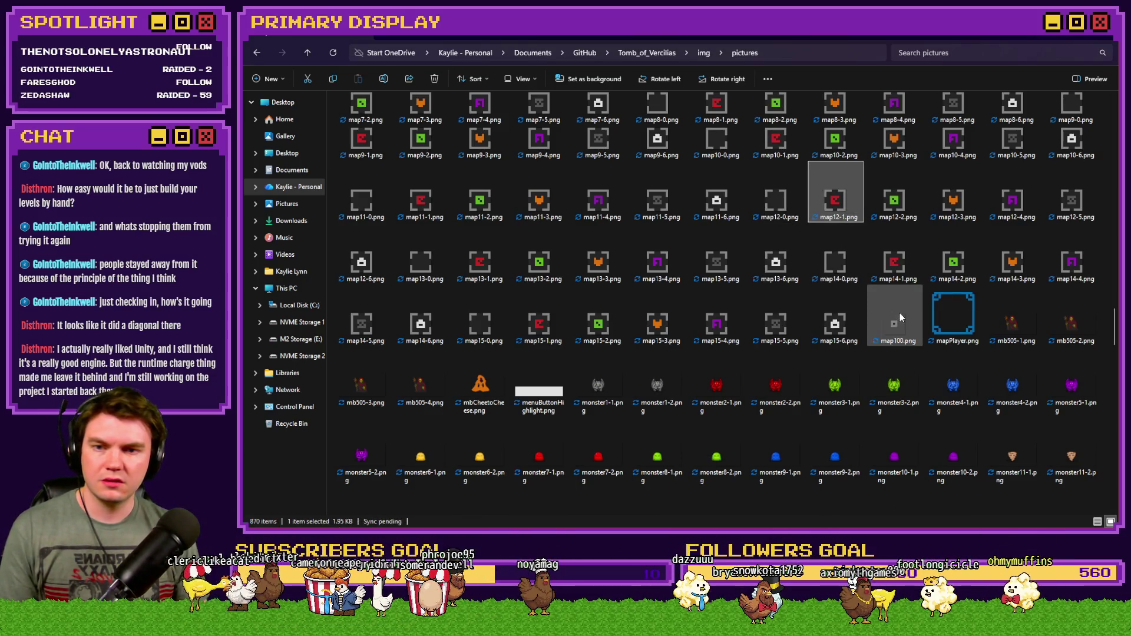
scroll(900, 312, "up", 5)
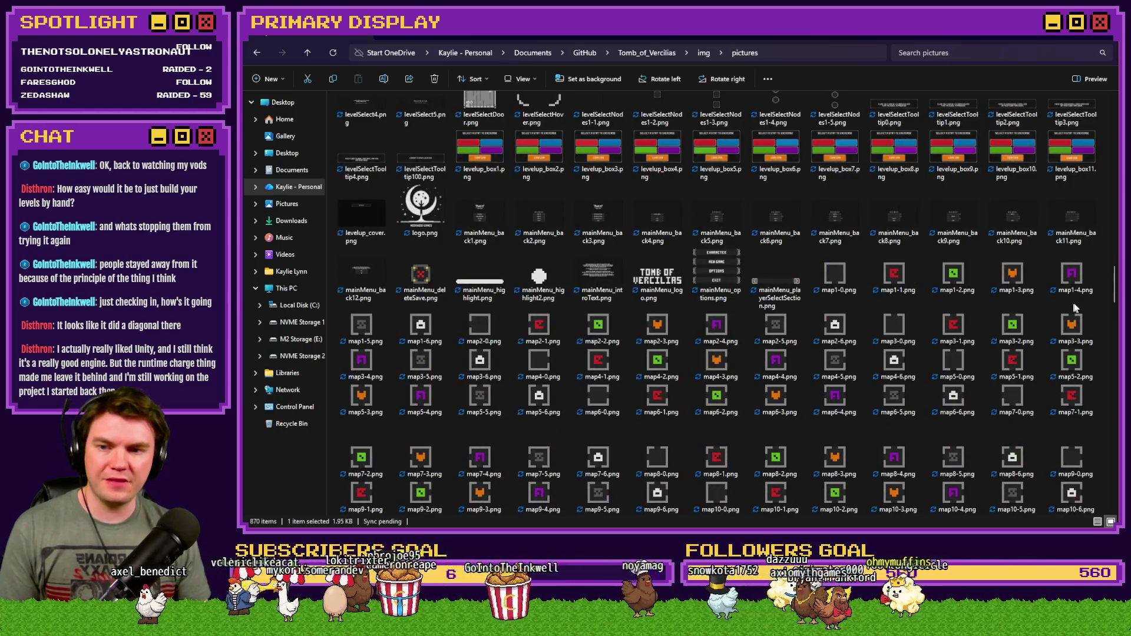
Open pov_Layout1.png from the pictures folder in the image viewer.
mouse_move(1105, 291)
left_mouse_down()
mouse_move(1106, 116)
mouse_move(1113, 456)
mouse_move(1112, 424)
left_mouse_up()
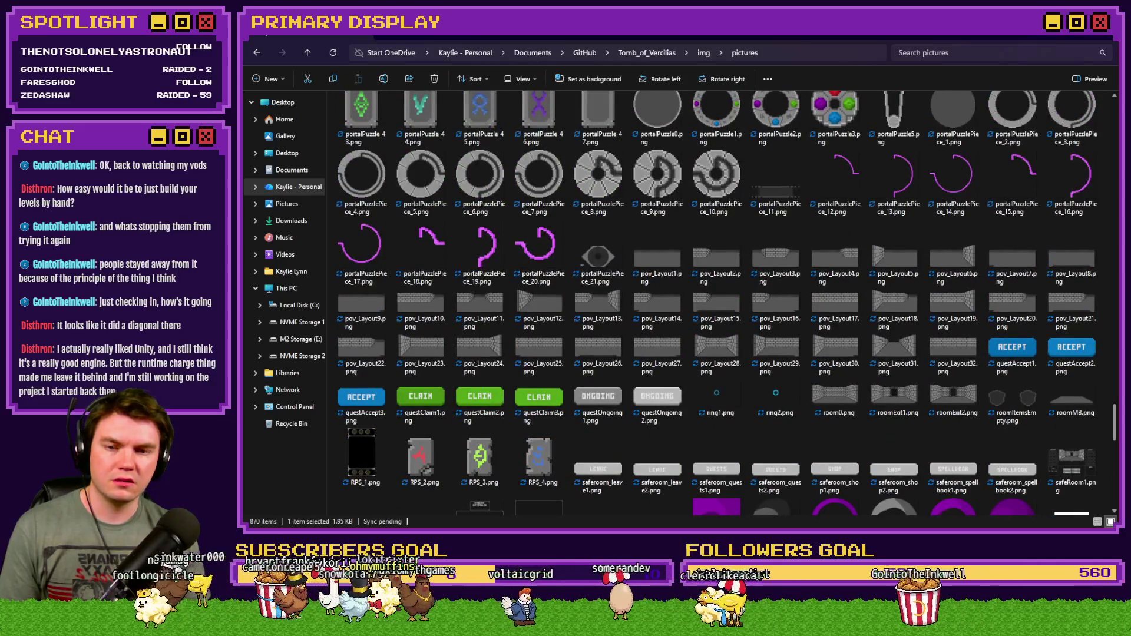
left_click(659, 253)
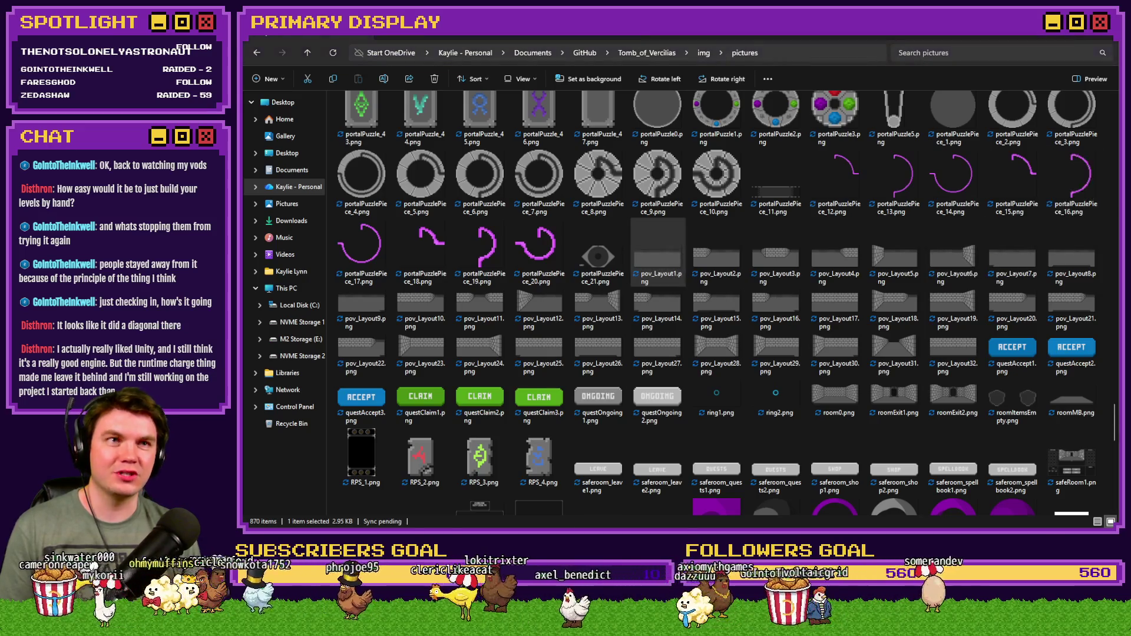
key("Return")
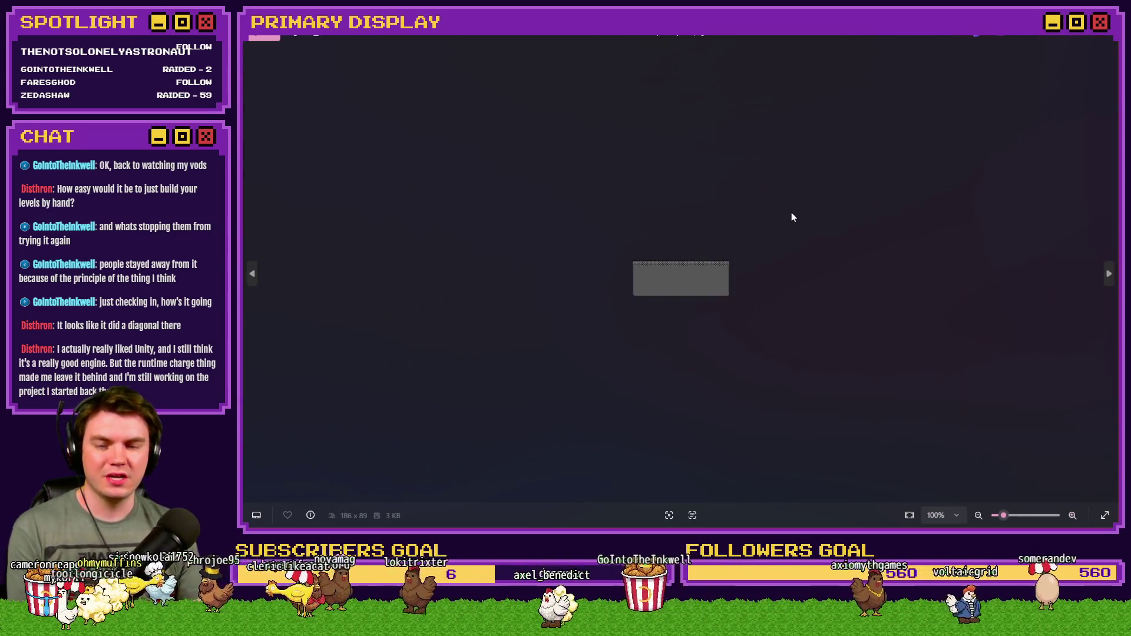
Step through the room and corridor layout images to the ACCEPT image.
key("Right")
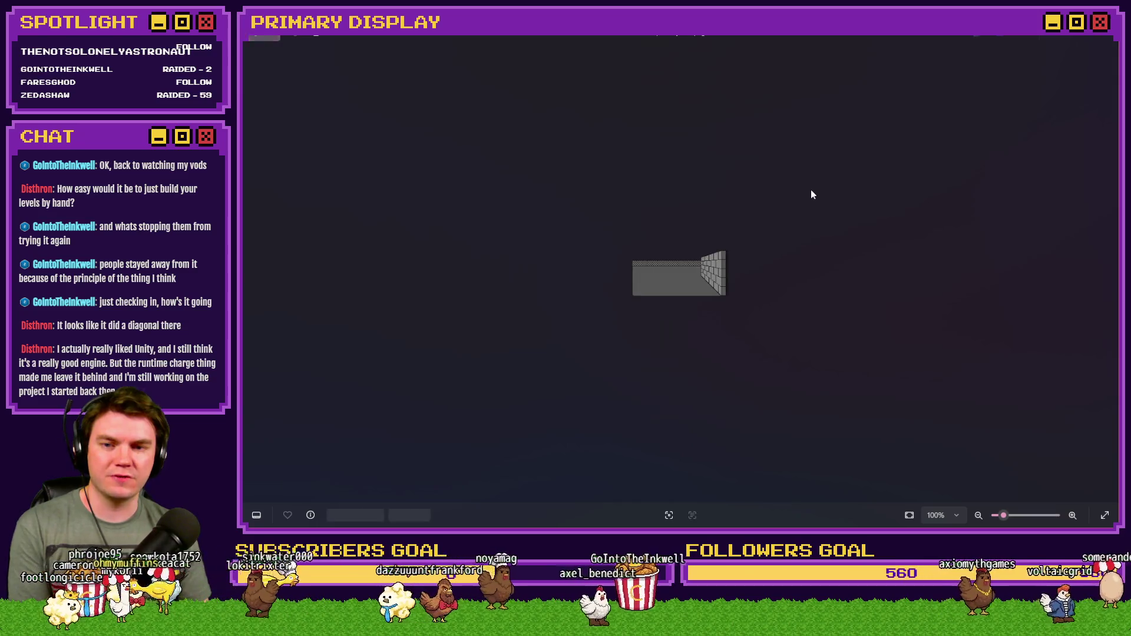
key("Right")
key("Right")
key("Right")
key("Right")
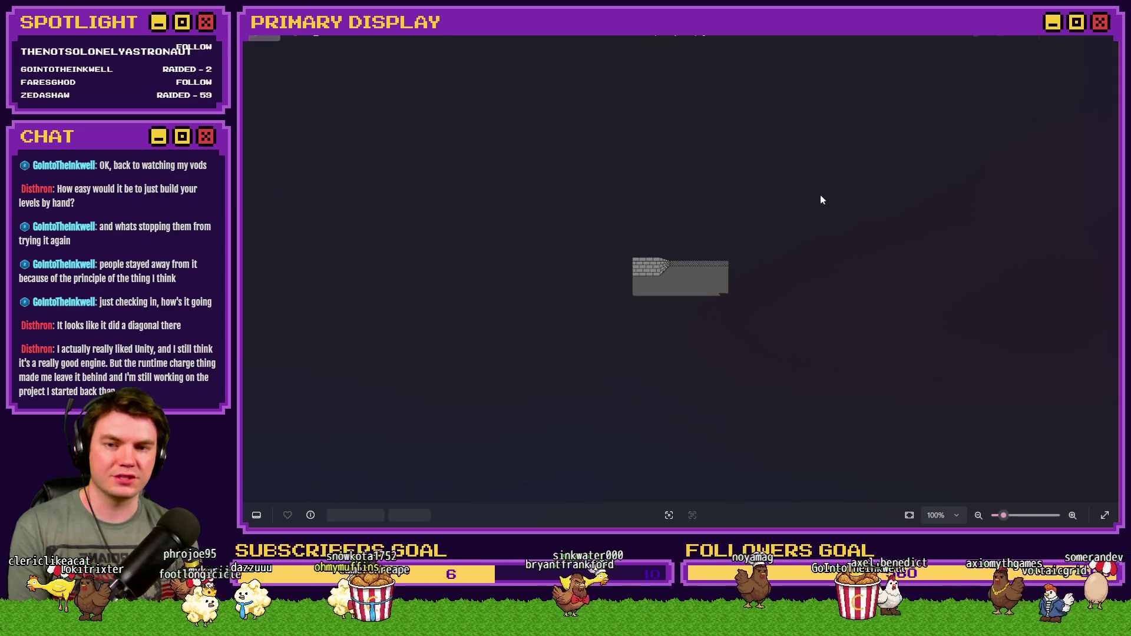
key("Right")
key("Right")
key("Right")
key("Right")
key("Right")
key("Right")
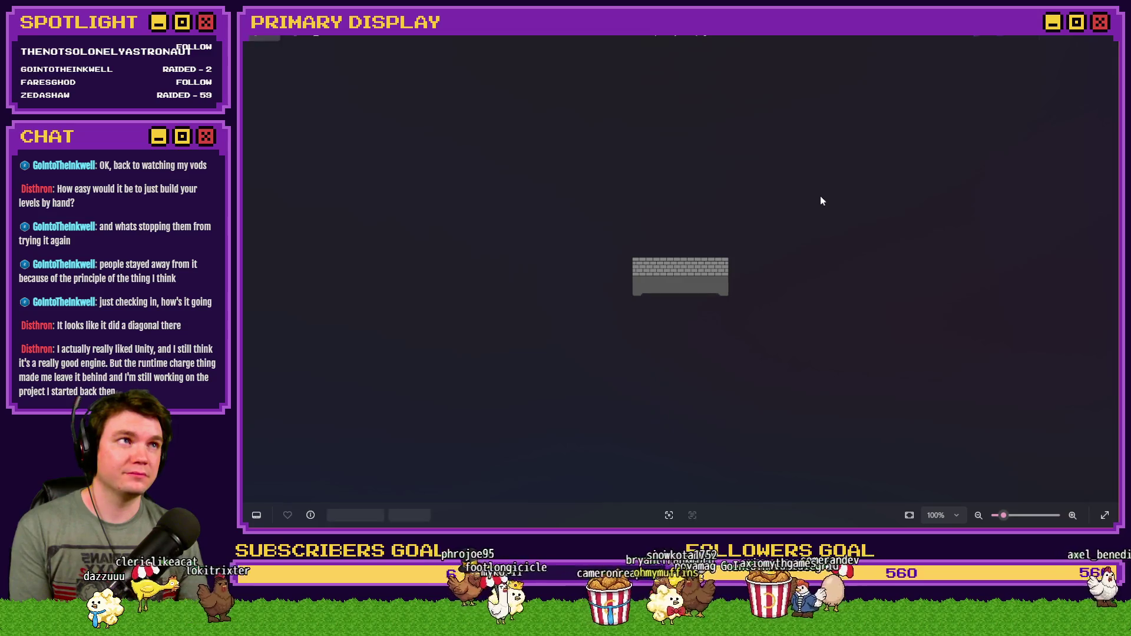
key("Right")
key("Right")
key("Right")
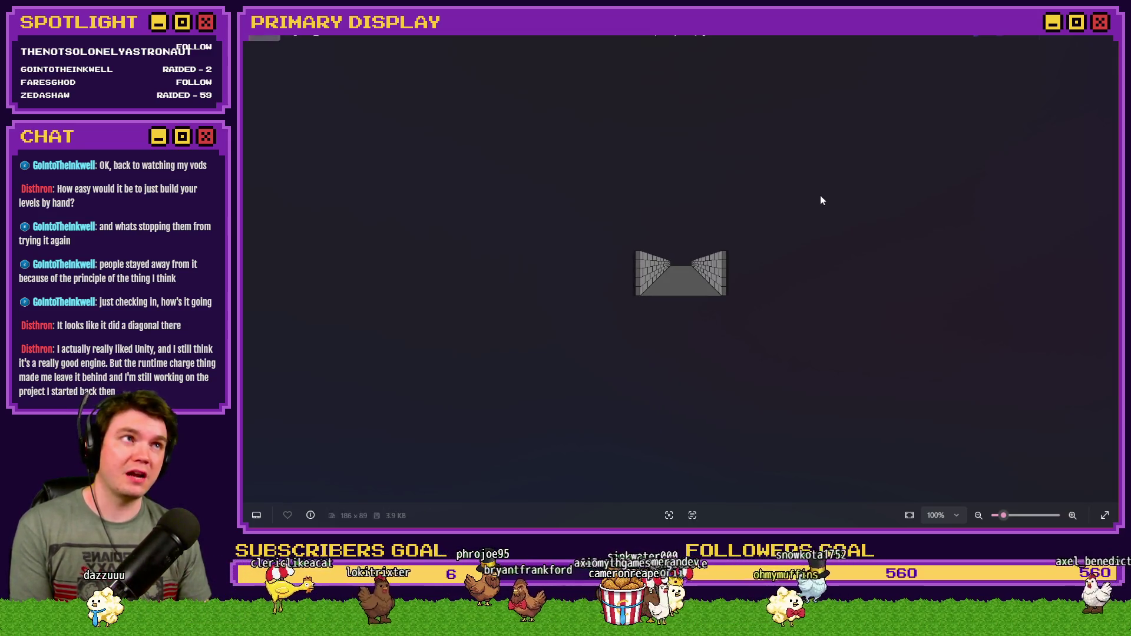
key("Right")
key("Right")
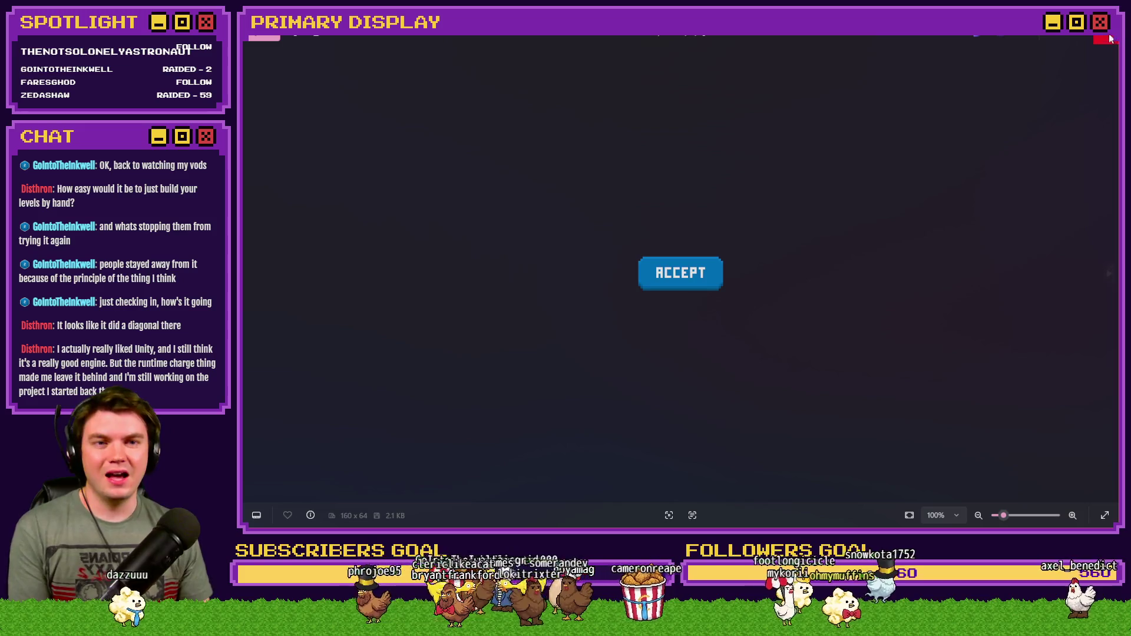
Close Photos, look over the dungeon map, and return to RPG Maker.
left_click(1110, 38)
key("alt+Tab")
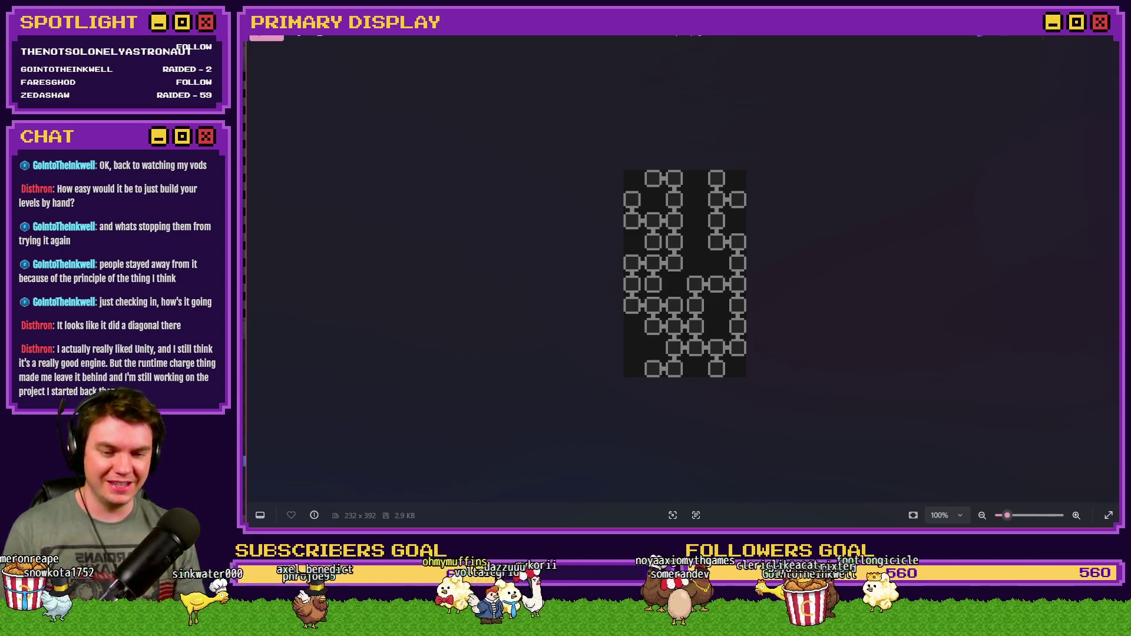
key("alt+Tab")
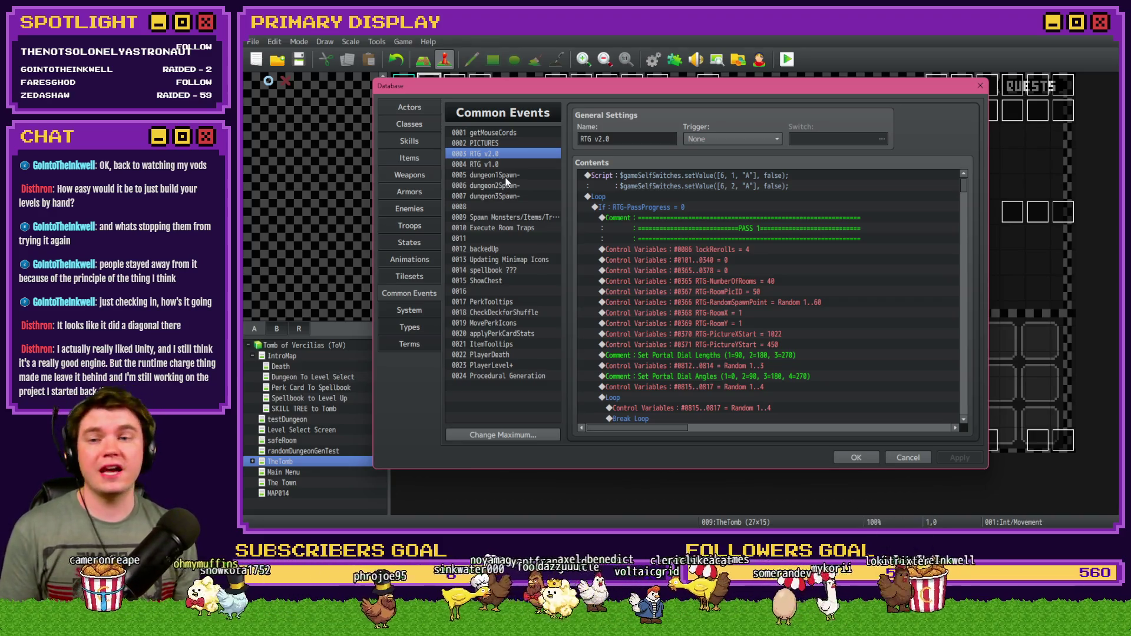
In dungeon1Spawn-, inspect the itemSpawn(min), monsterSpawn(max) and room2-layout variable lines.
left_click(506, 176)
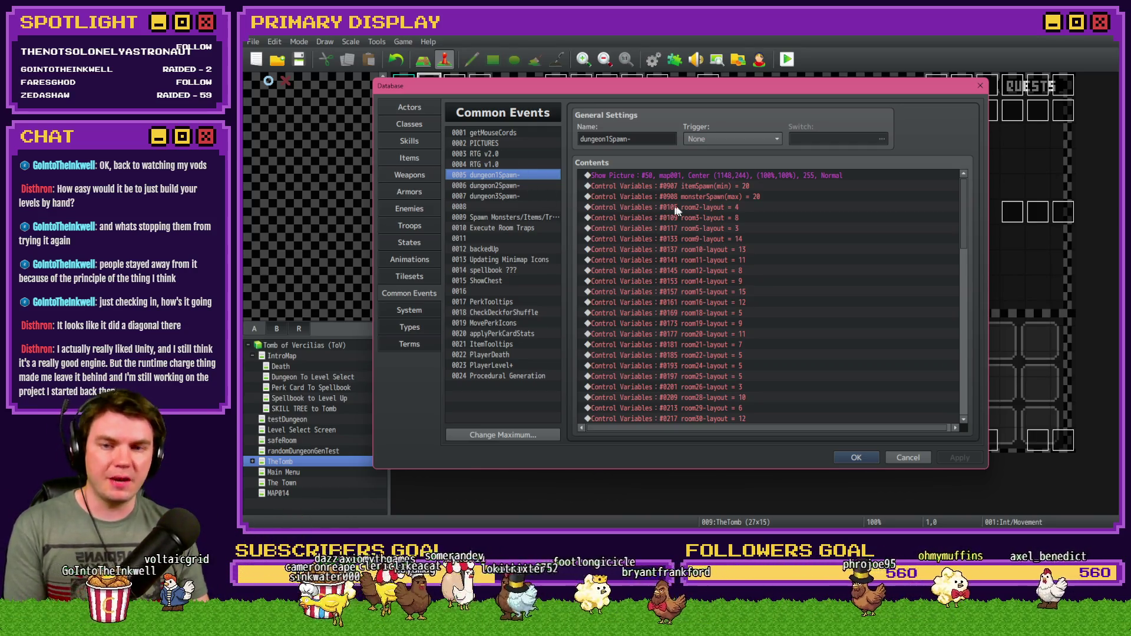
left_click(705, 186)
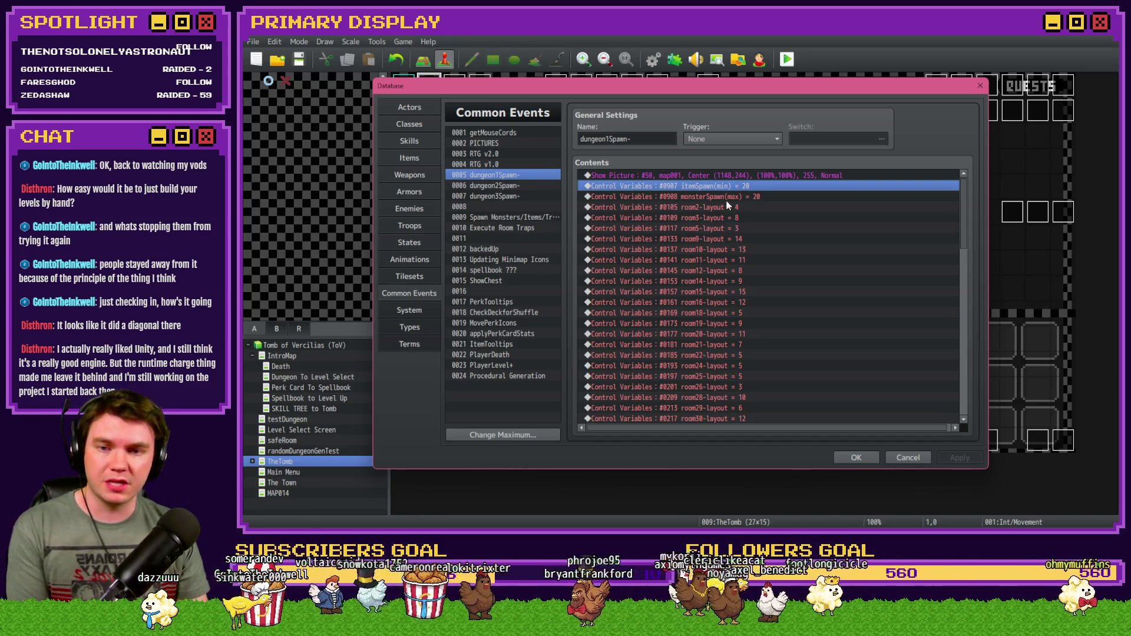
left_click(727, 198)
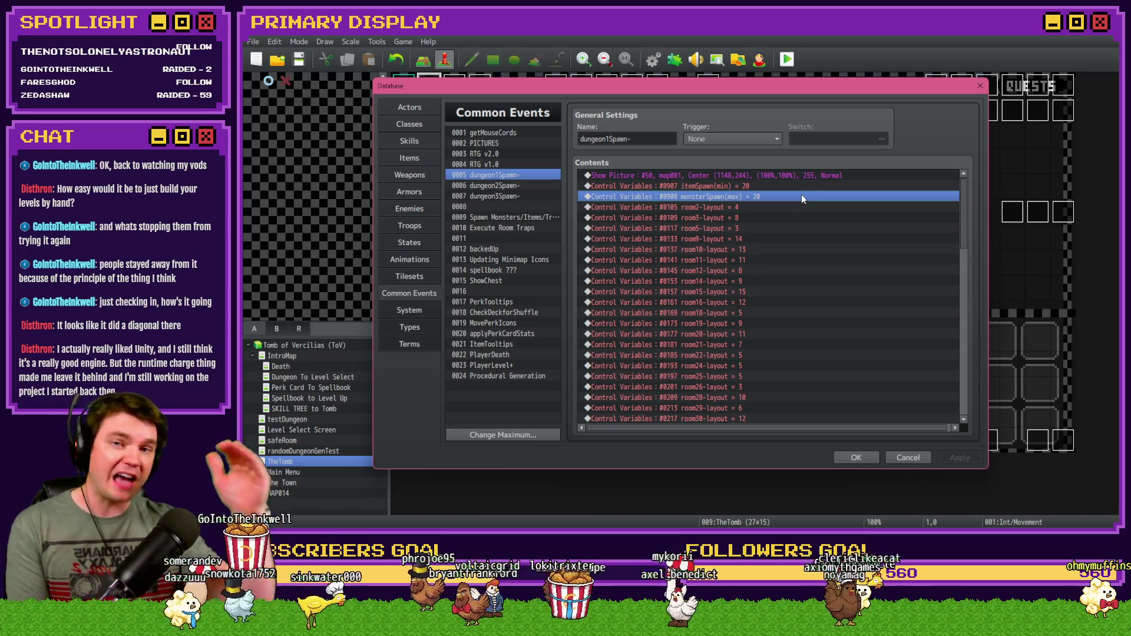
left_click(776, 211)
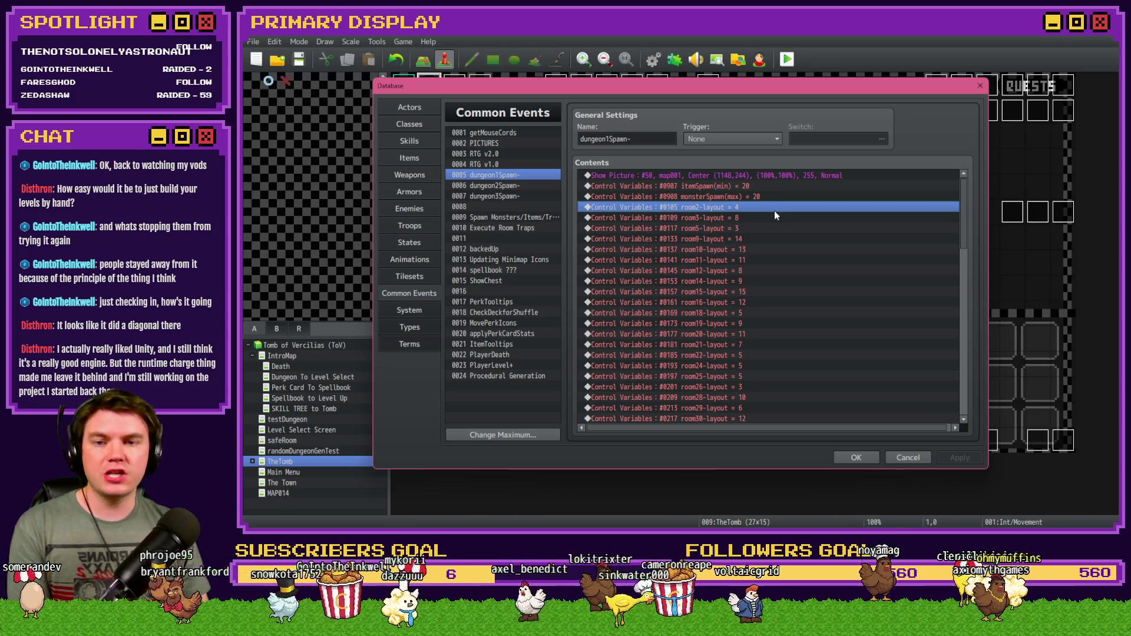
key("alt+Tab")
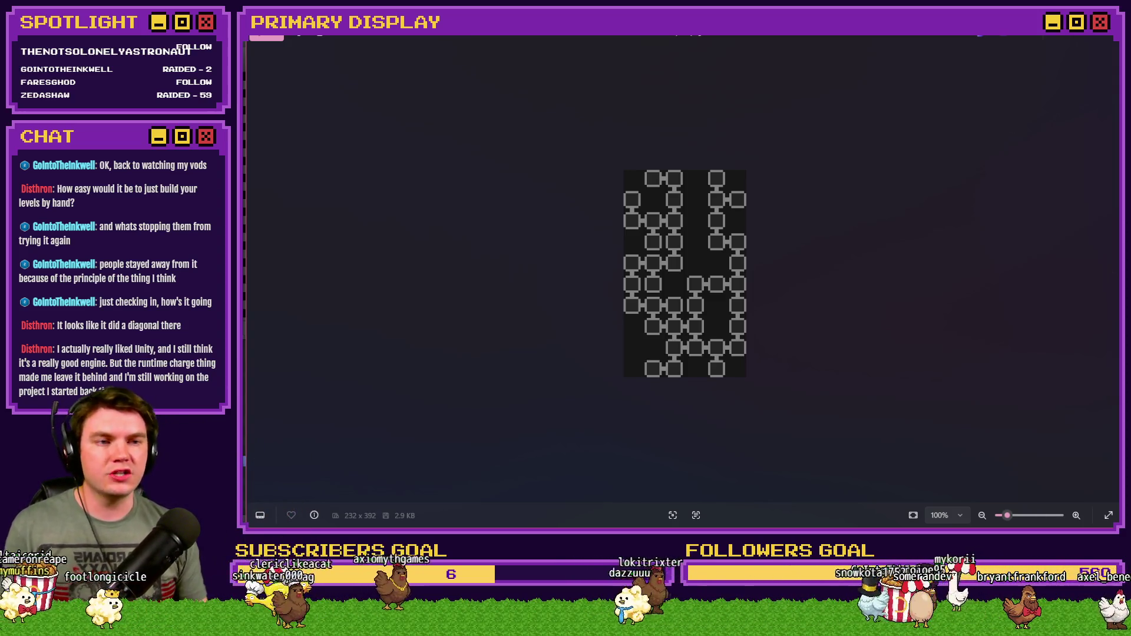
Close Photos and open room1.png from the Old Assets folder.
key("alt+F4")
scroll(801, 222, "up", 8)
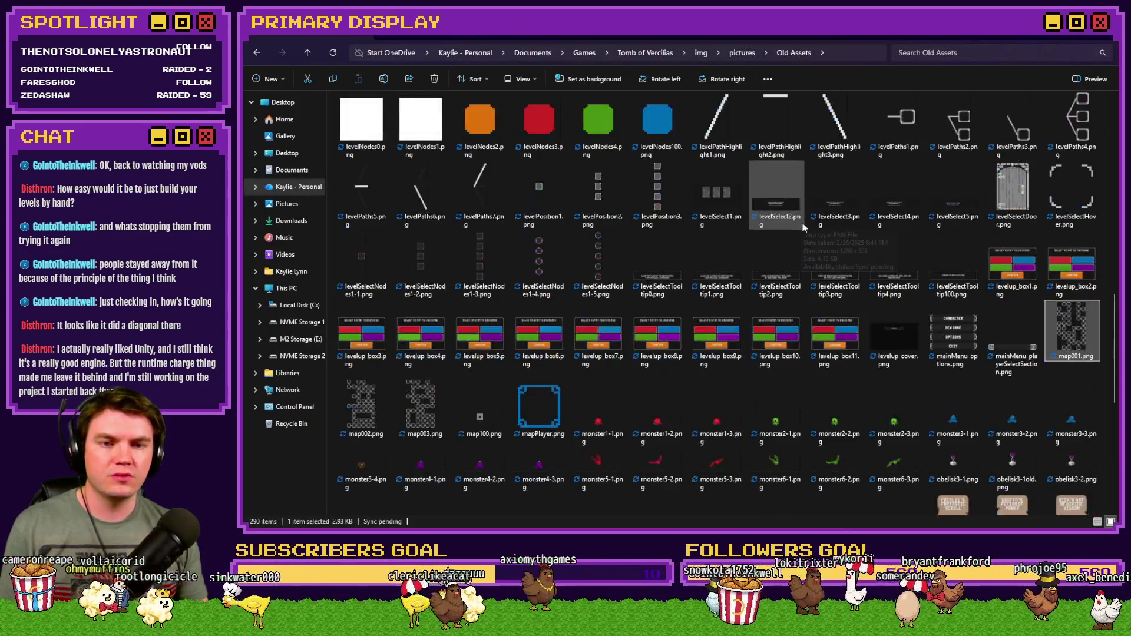
scroll(801, 224, "up", 5)
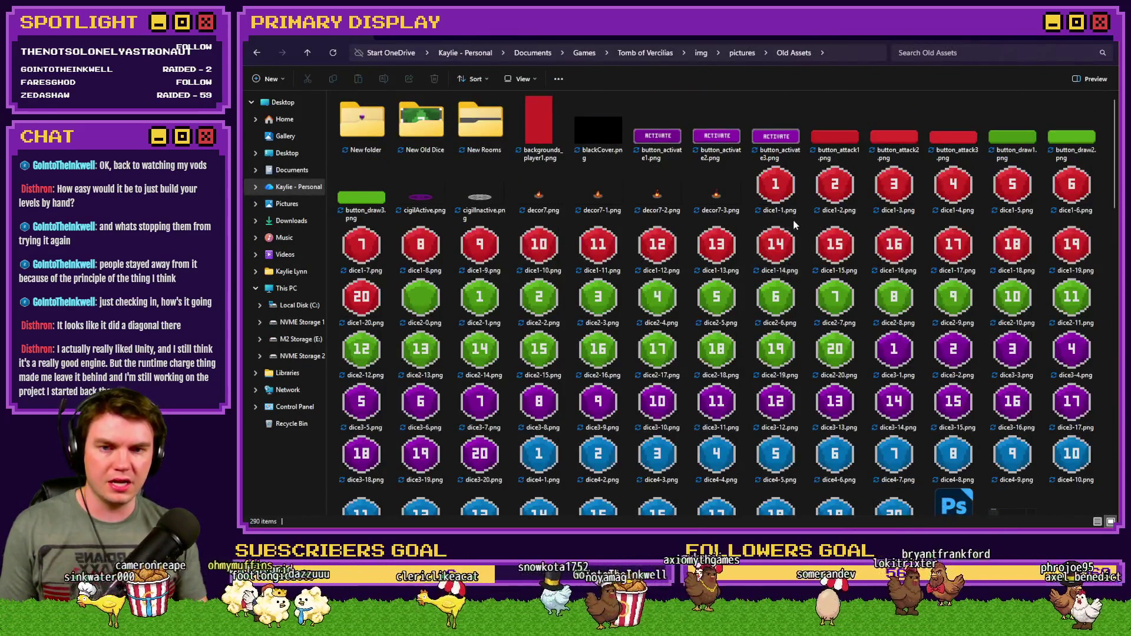
scroll(768, 197, "down", 15)
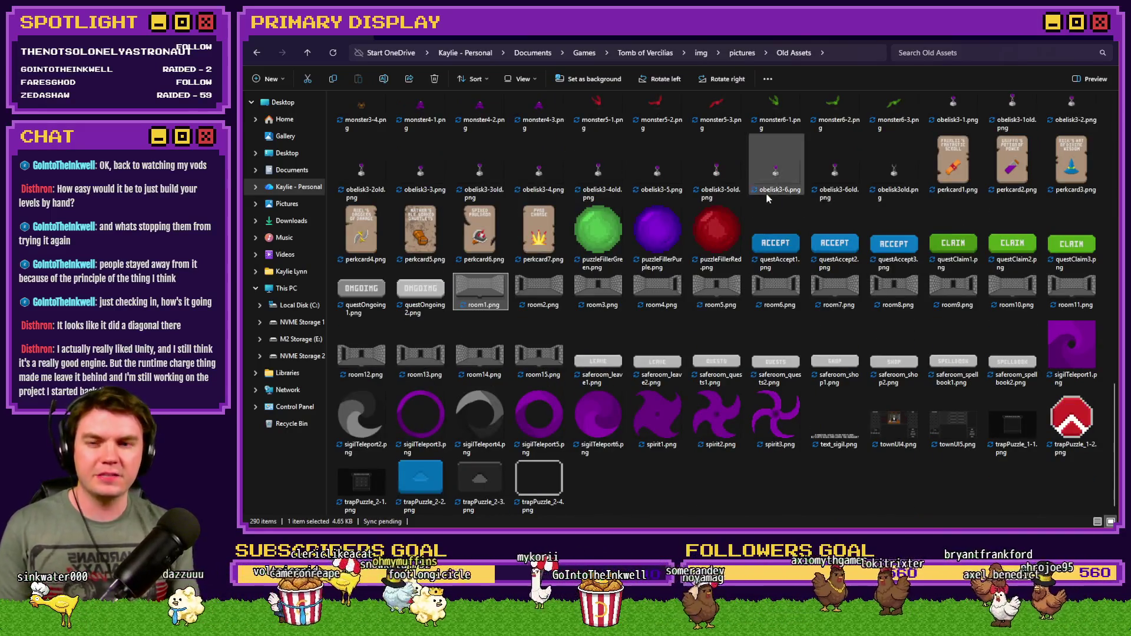
left_click(468, 304)
double_click(478, 297)
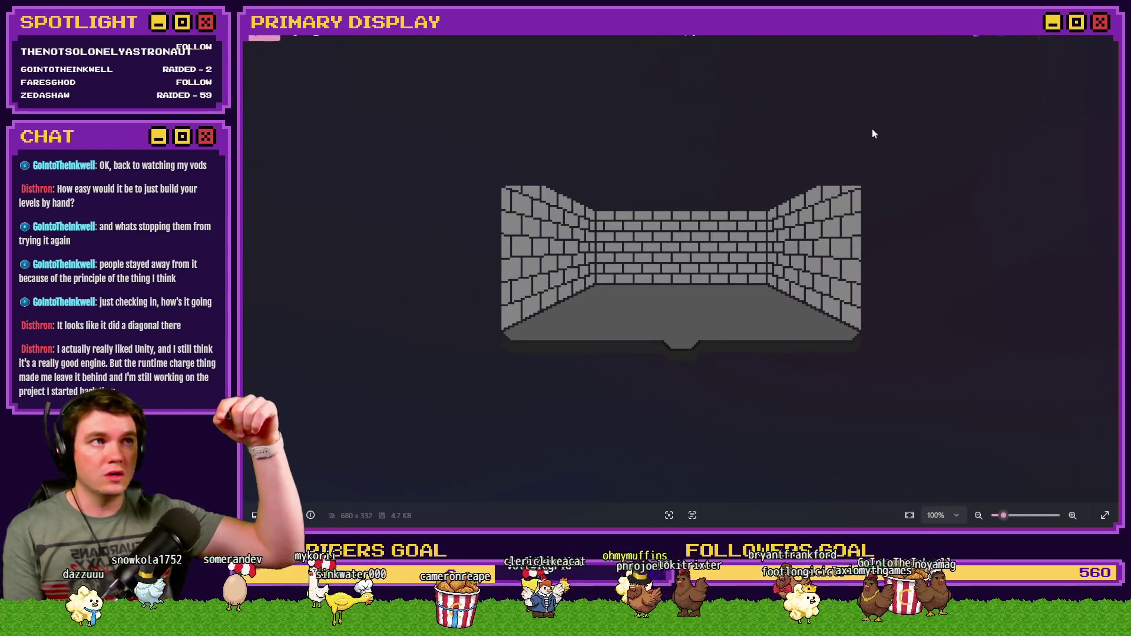
Page through the corridor rooms with left, back and right doorways, then close Photos.
key("Right")
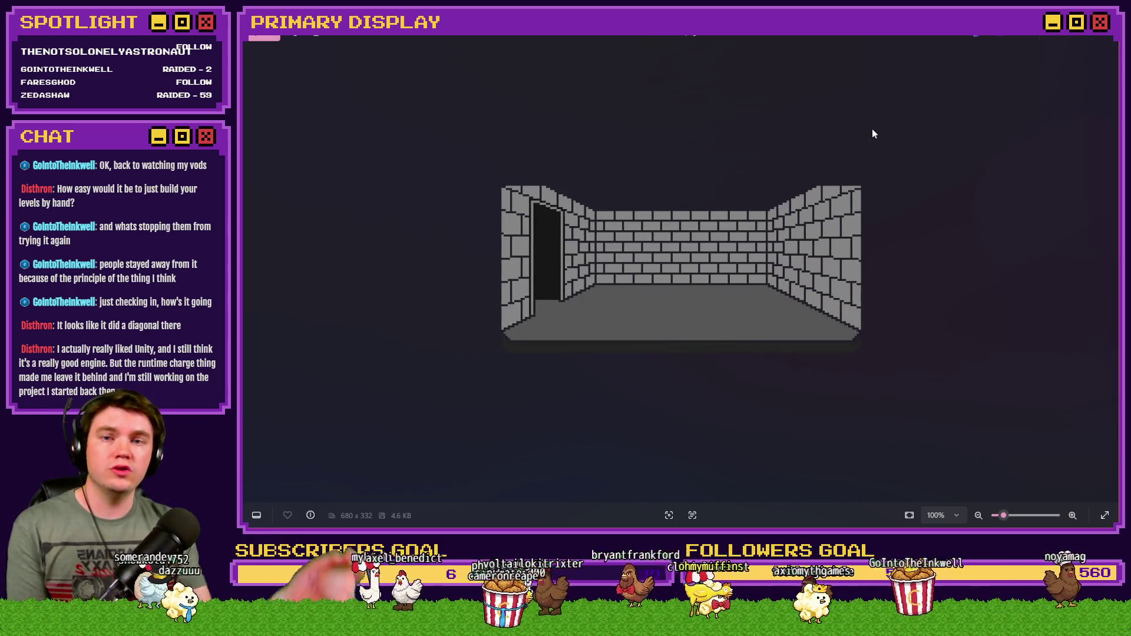
key("Right")
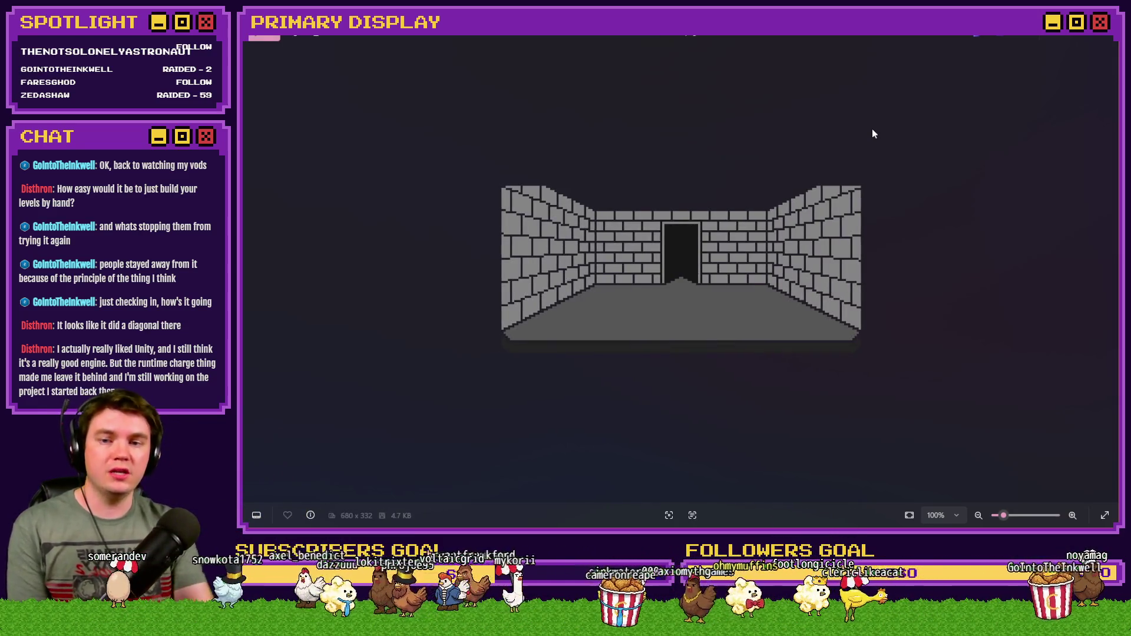
key("Right")
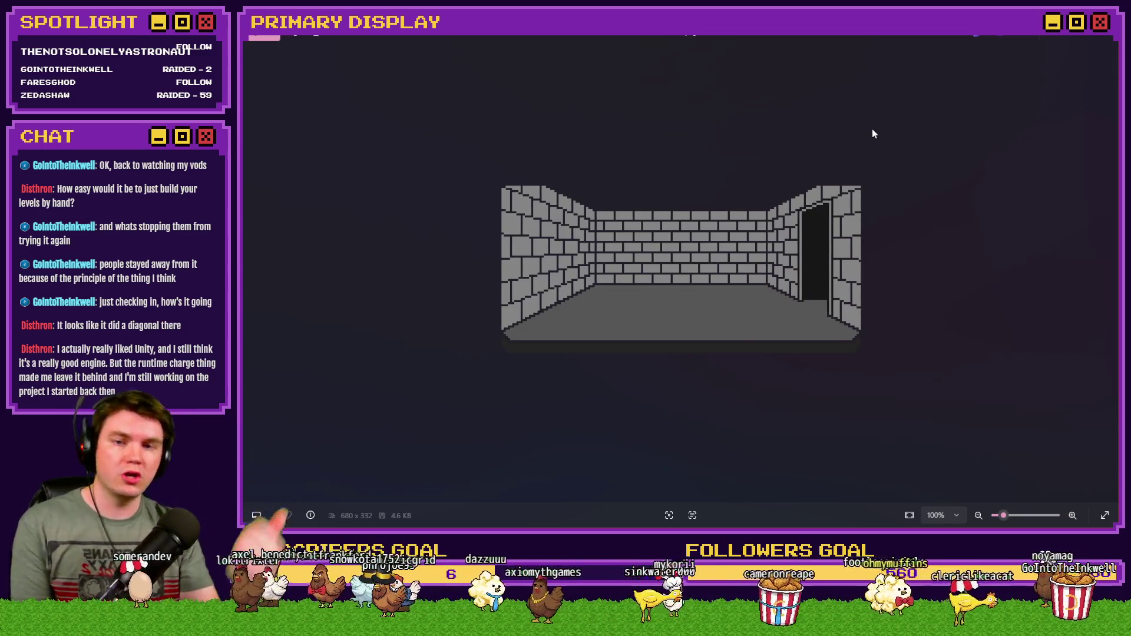
key("Right")
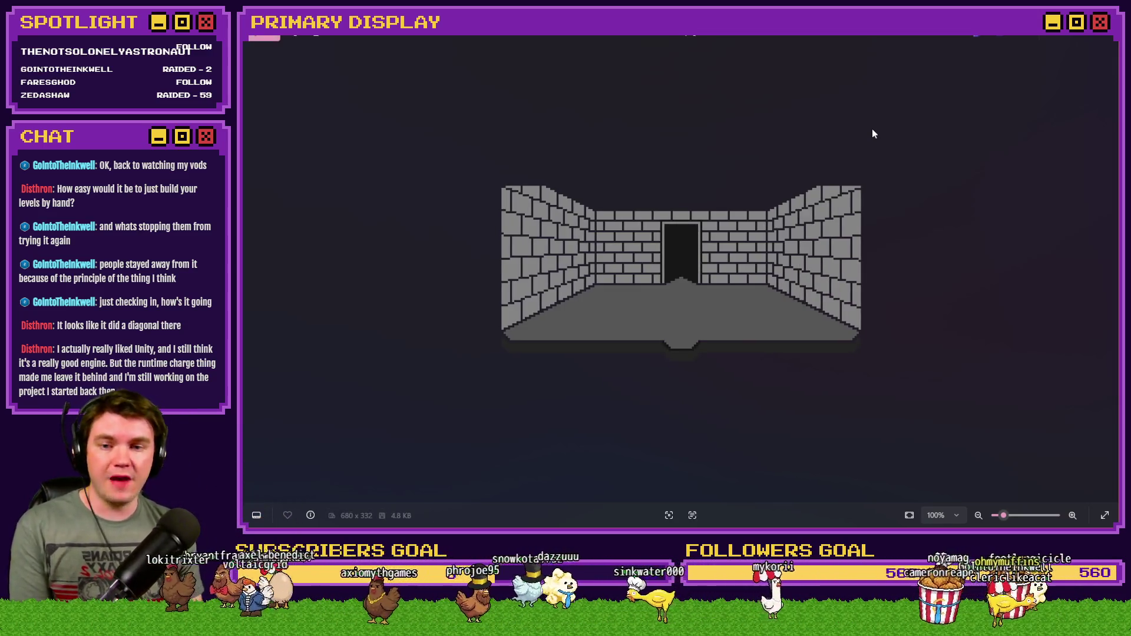
key("Right")
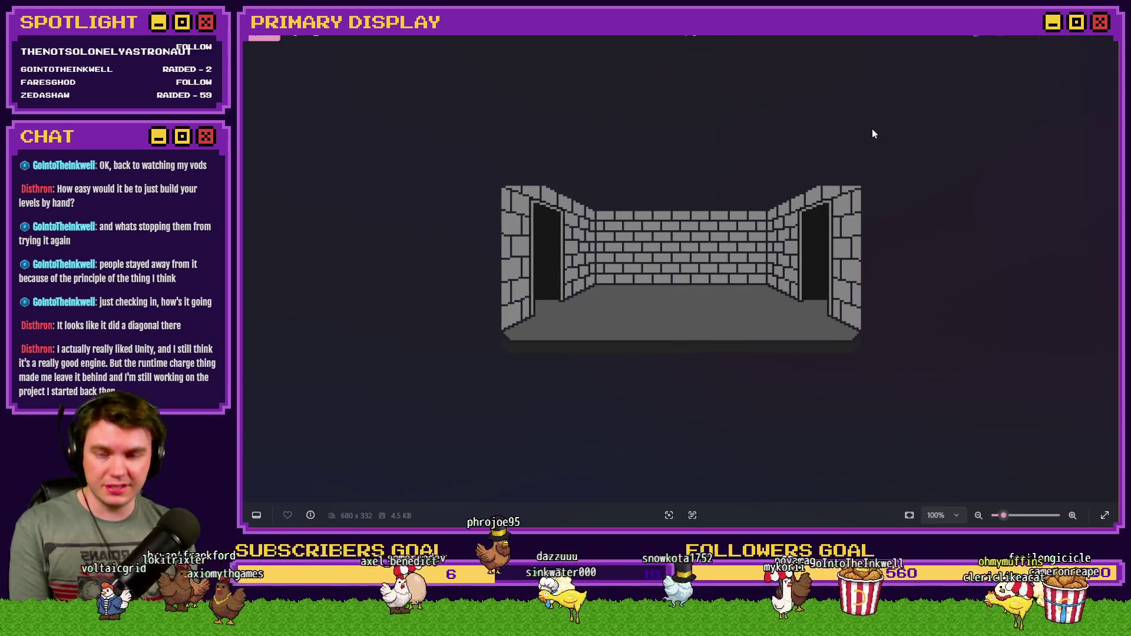
key("Right")
key("Right")
key("Right")
key("Right")
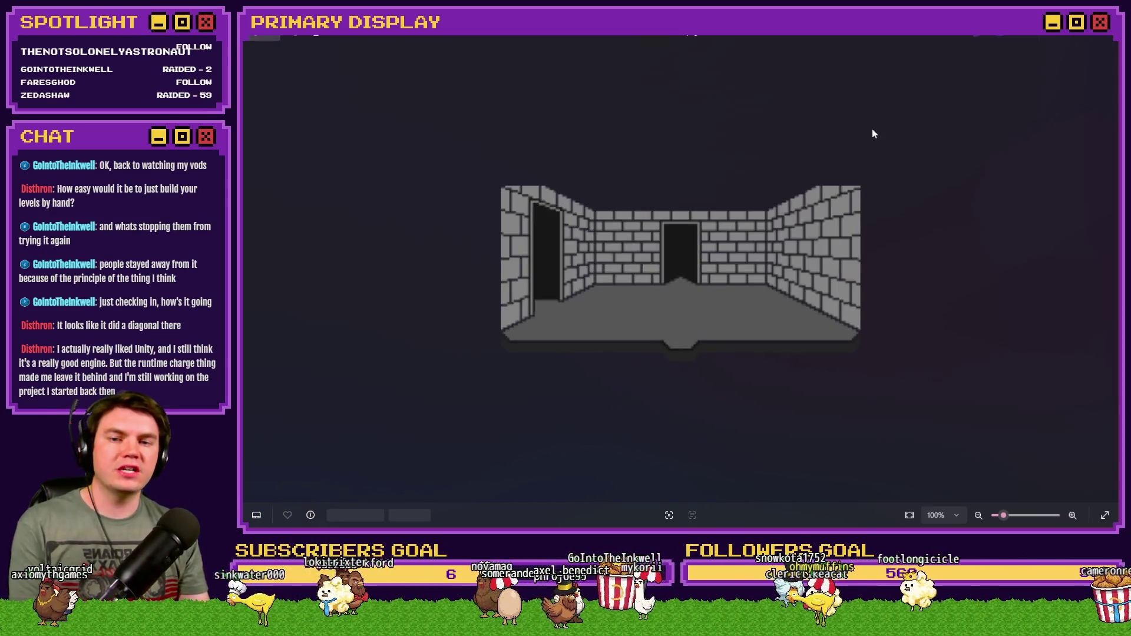
key("Right")
key("Right")
key("Right")
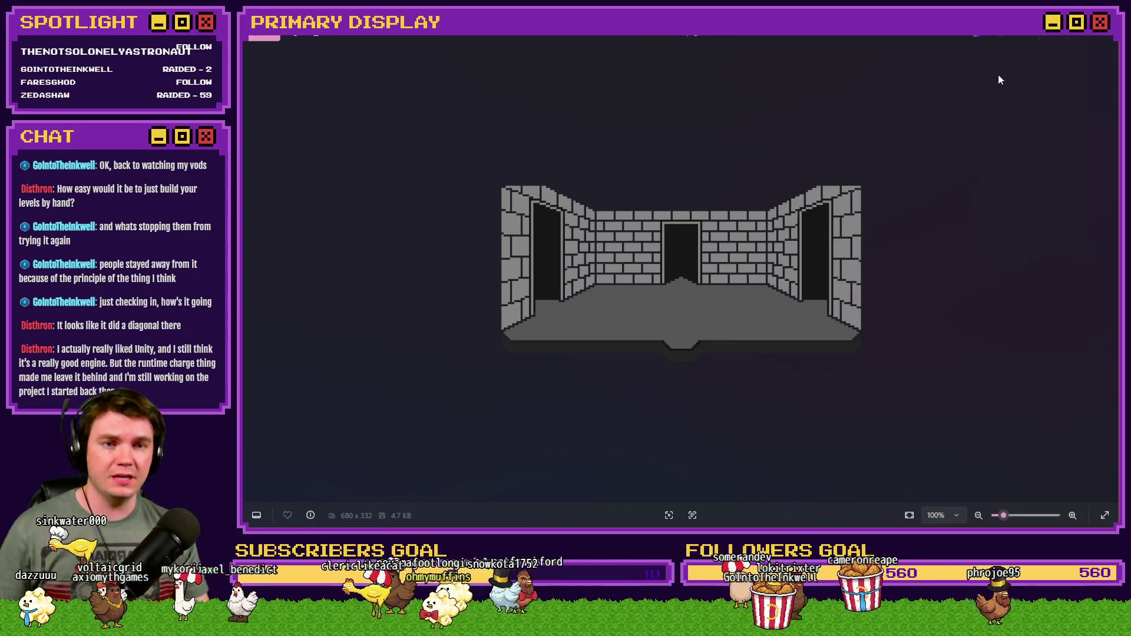
left_click(1109, 41)
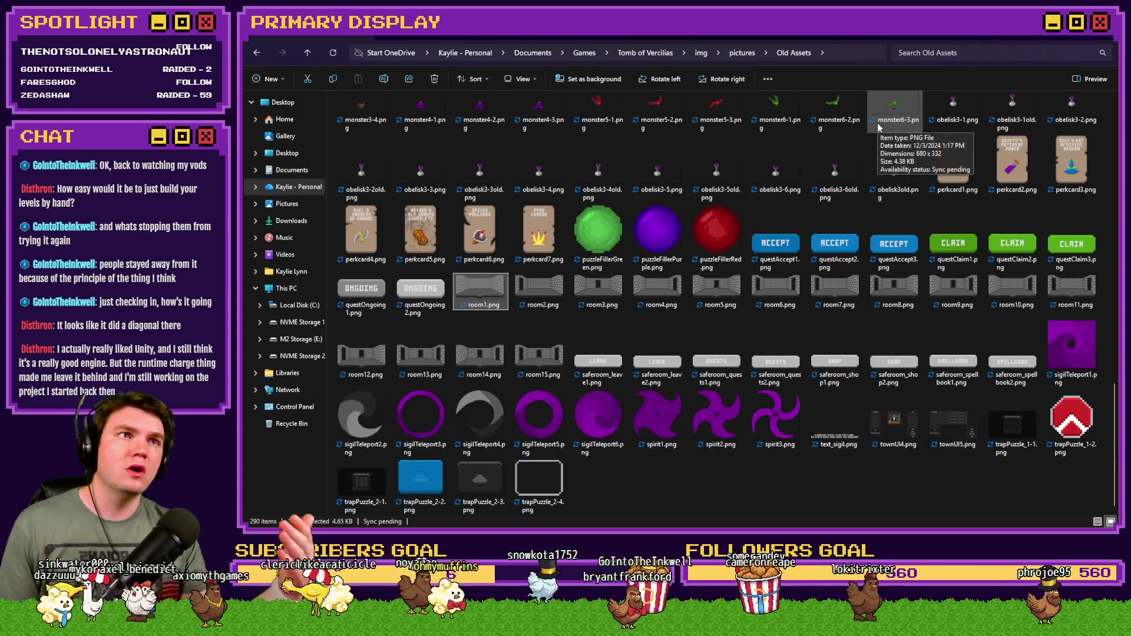
Compare the map001.png dungeon map against the RPG Maker Database window.
key("alt+Tab")
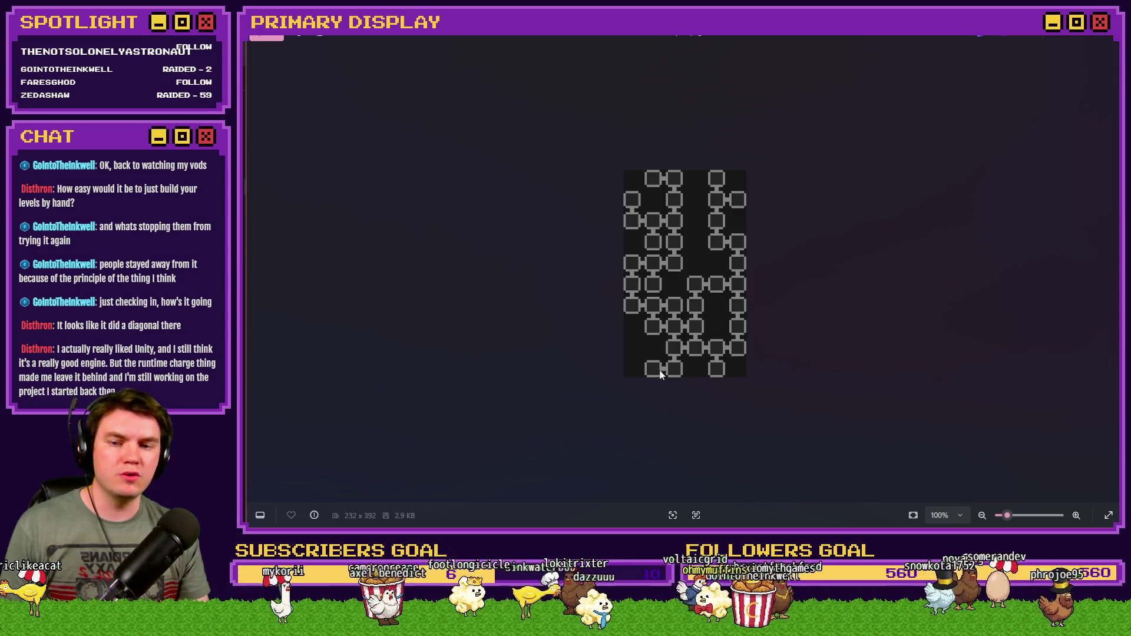
key("alt+Tab")
key("alt+Tab")
key("alt+Tab")
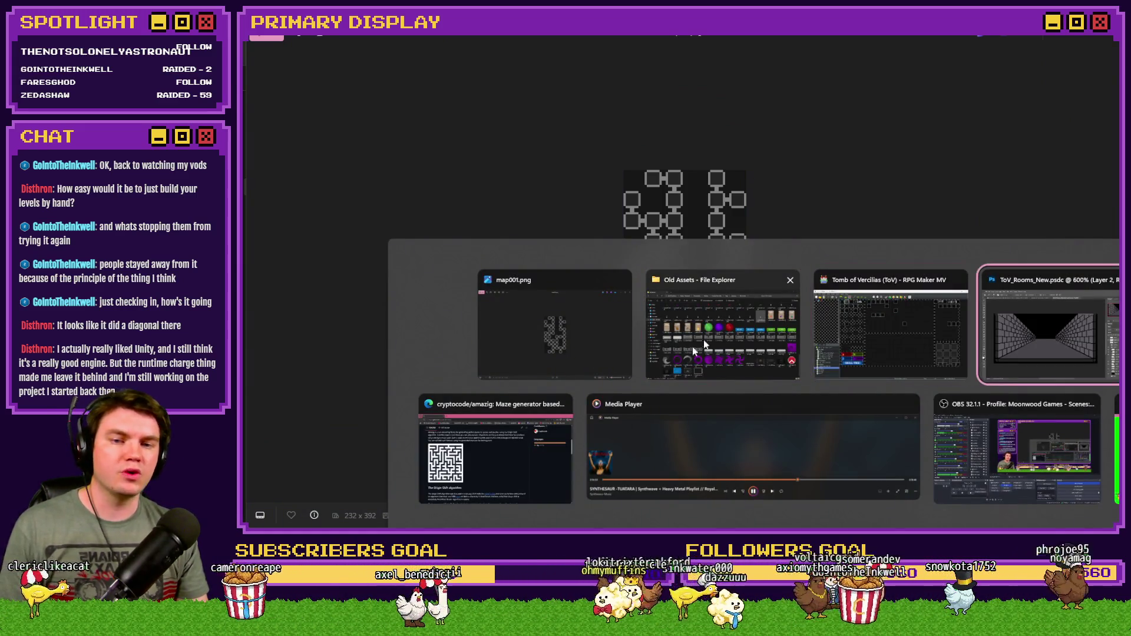
left_click(856, 314)
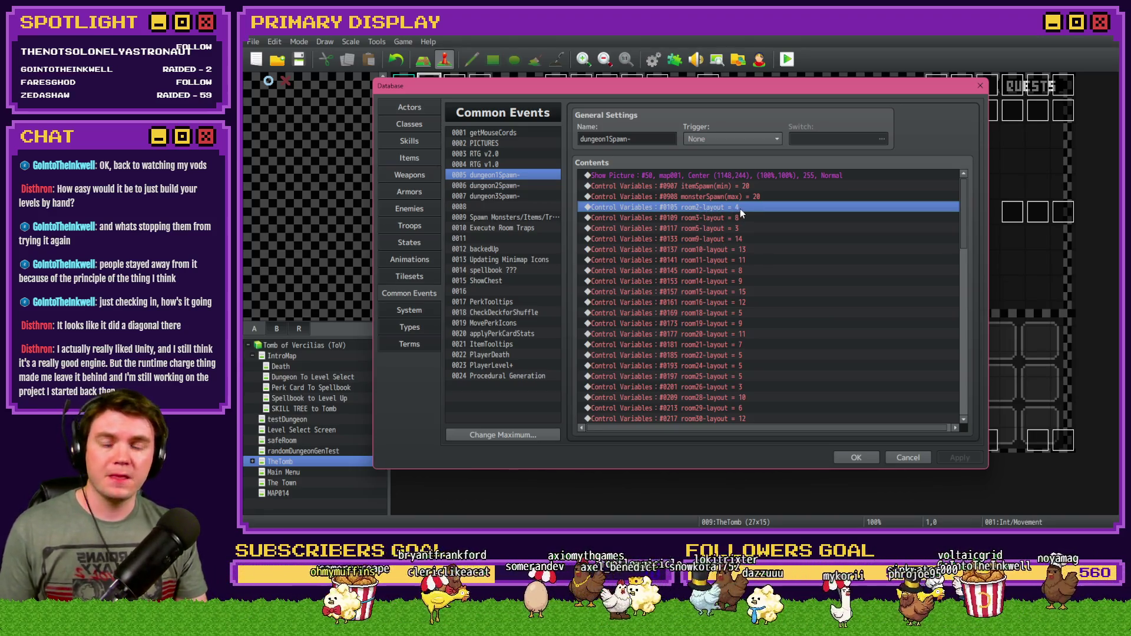
key("alt+Tab")
key("alt+Tab")
key("alt+Tab")
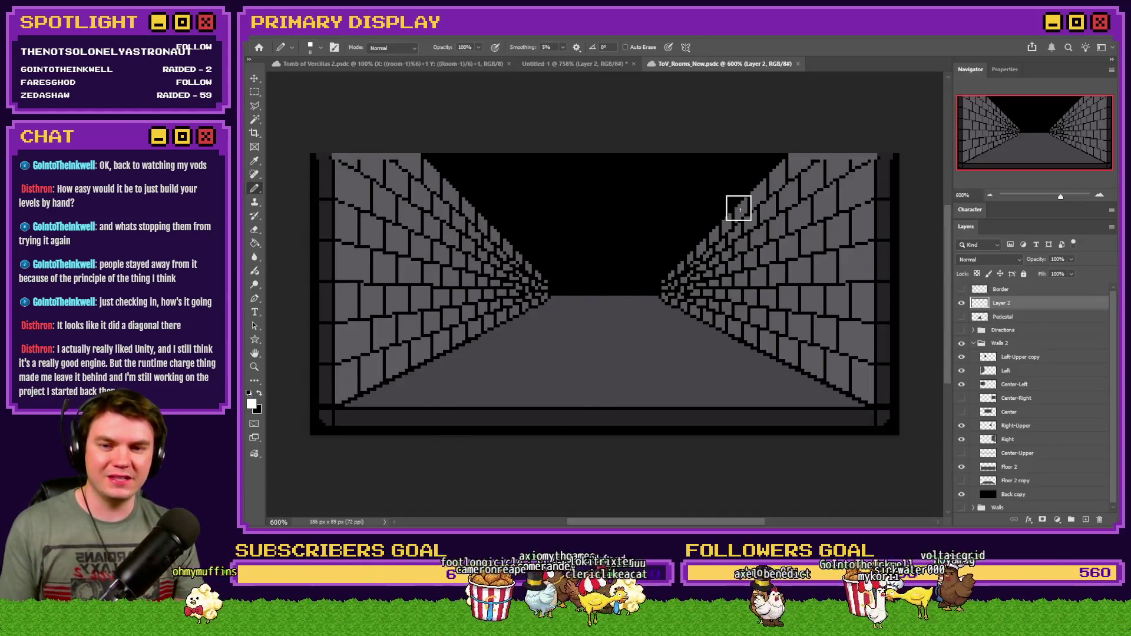
key("alt+Tab")
key("alt+Tab")
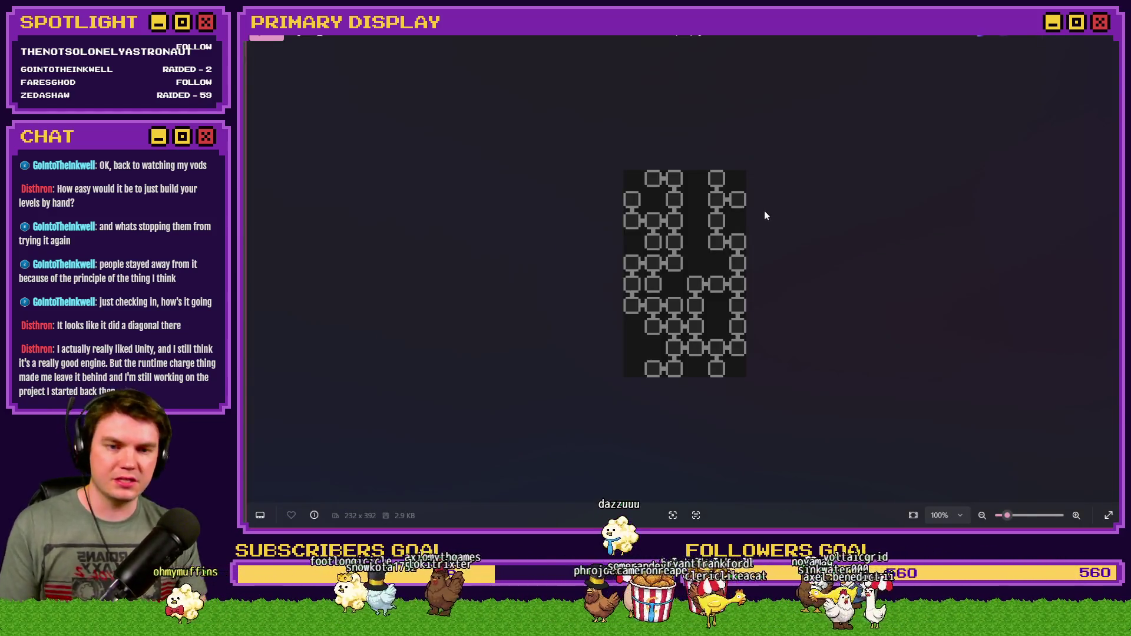
key("alt+Tab")
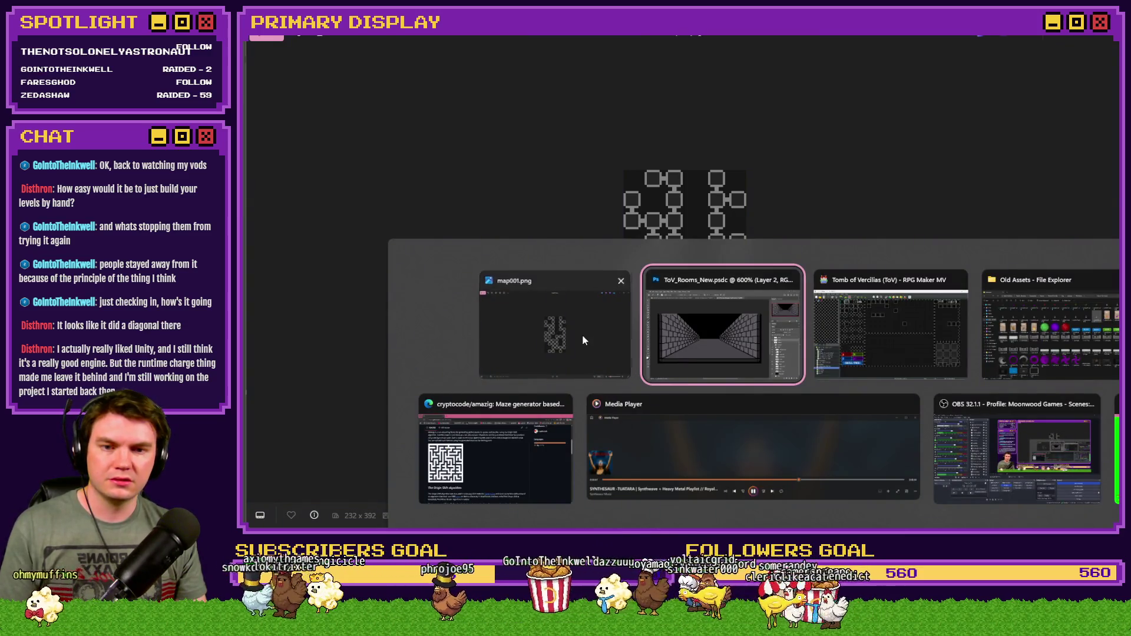
left_click(583, 335)
Check room4.png in Old Assets, then select dungeon1Spawn-'s room3-layout line.
key("alt+Tab")
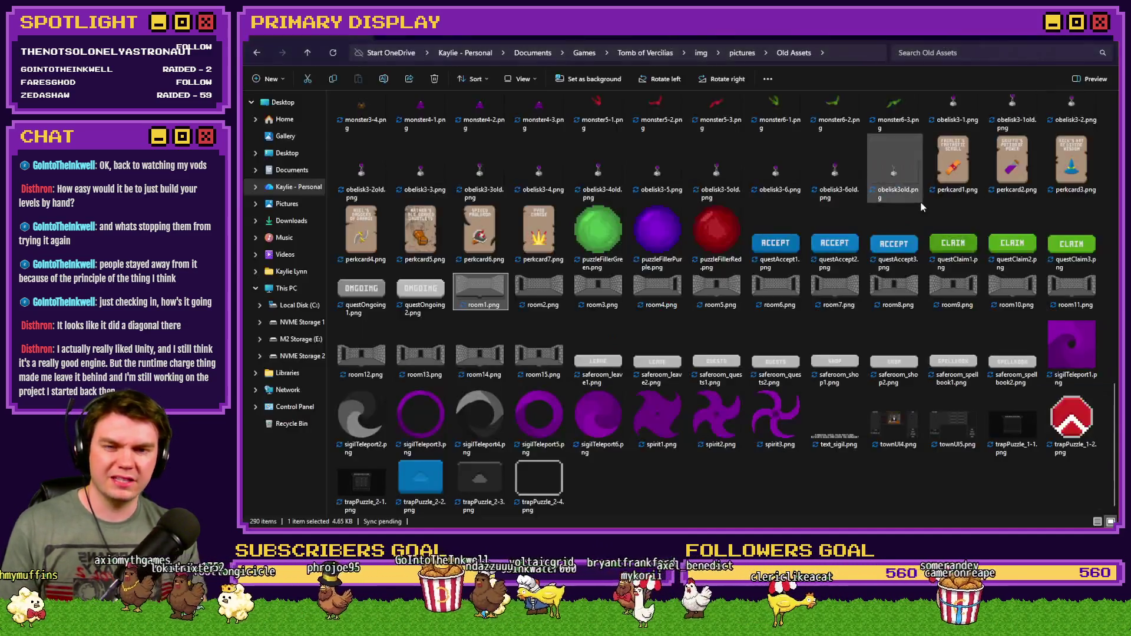
left_click(671, 291)
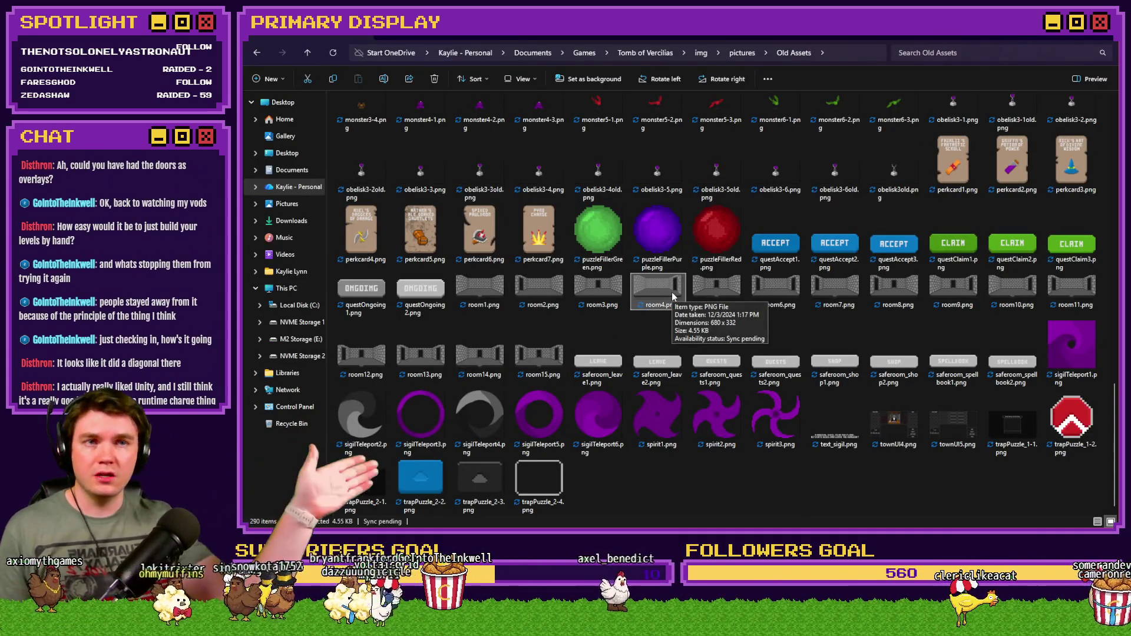
key("alt+Tab")
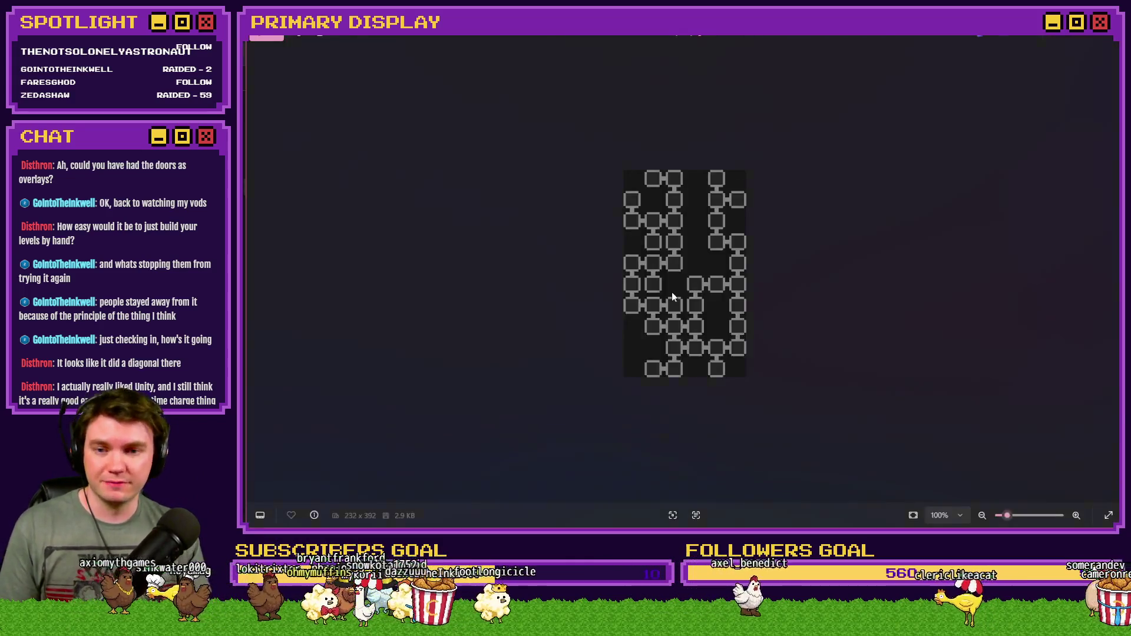
key("alt+Tab")
key("alt+Tab")
key("alt+Tab")
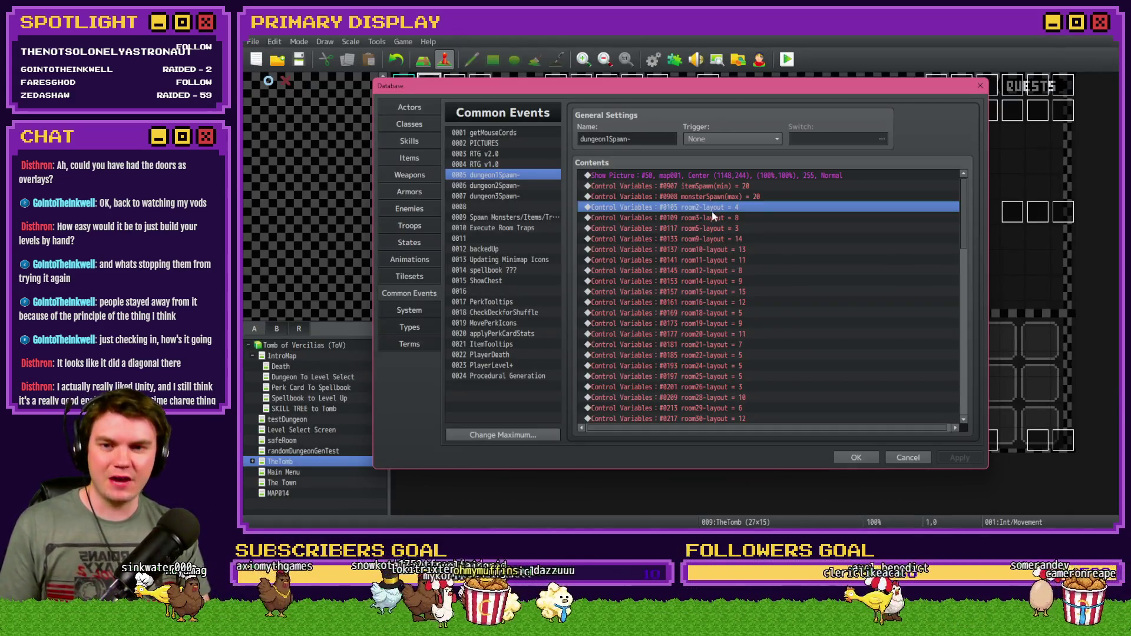
left_click(706, 218)
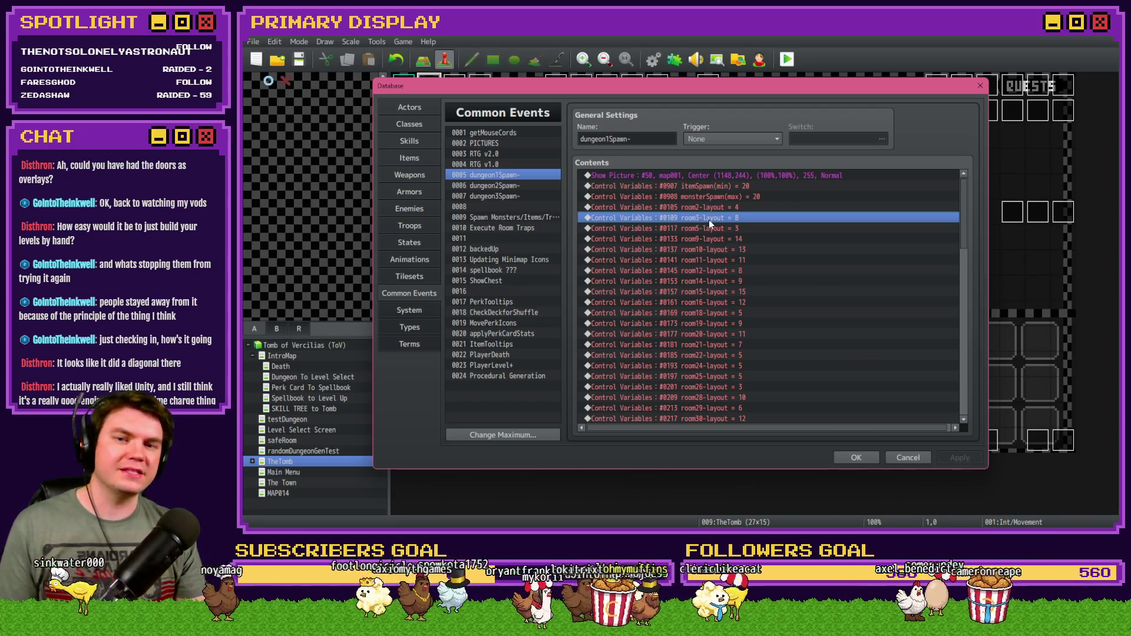
Compare the map001 dungeon layout once more and return to the Database.
key("alt+Tab")
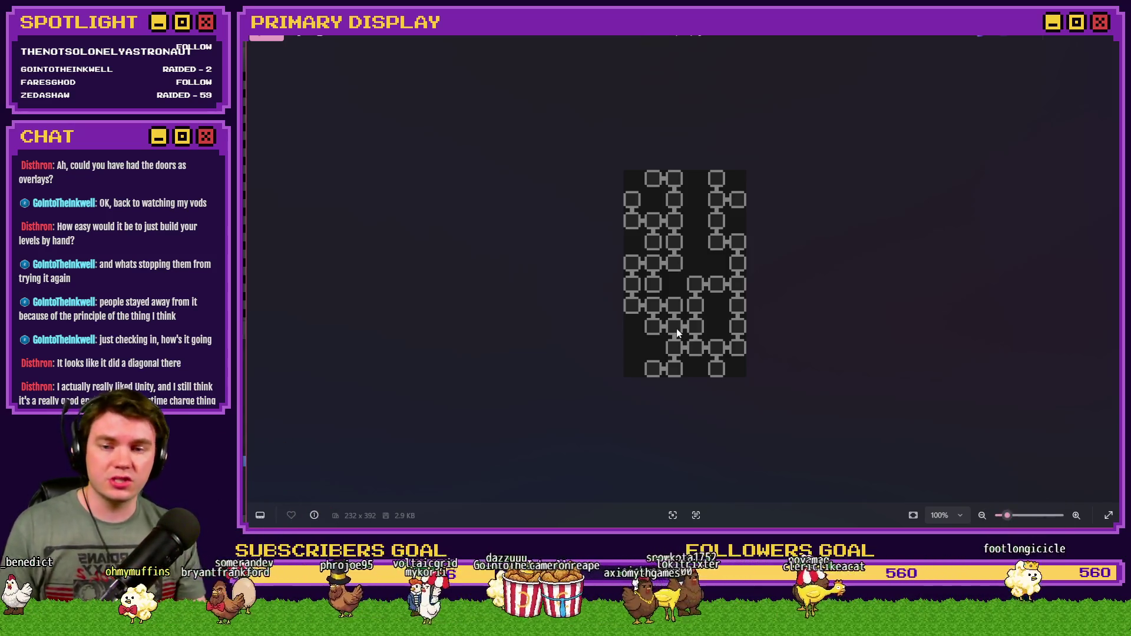
key("alt+Tab")
key("Tab")
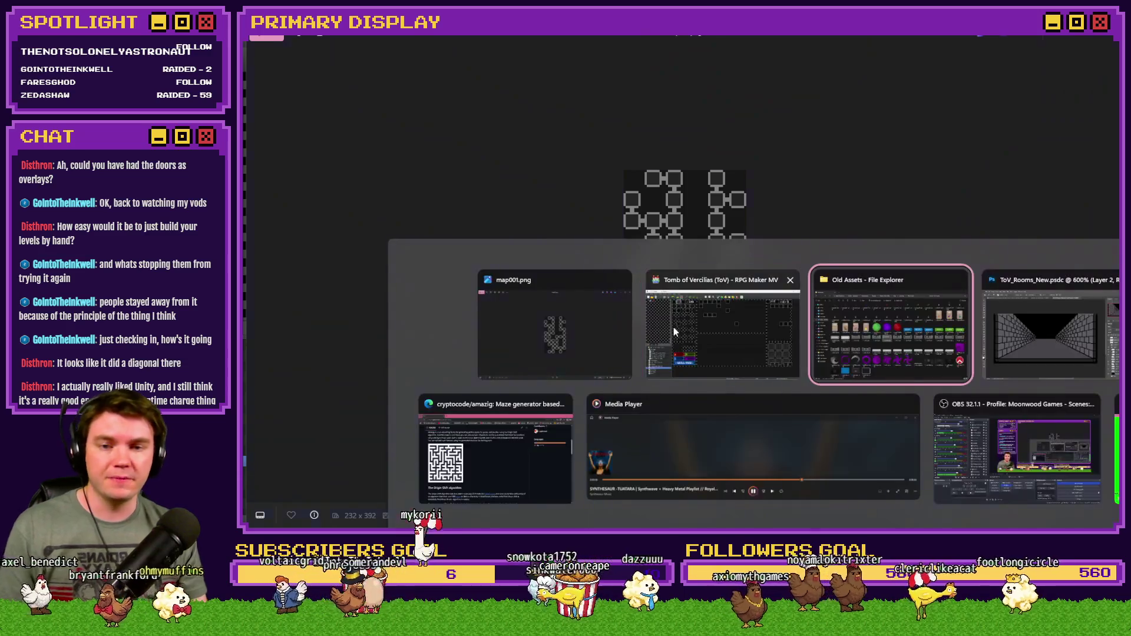
scroll(756, 226, "down", 5)
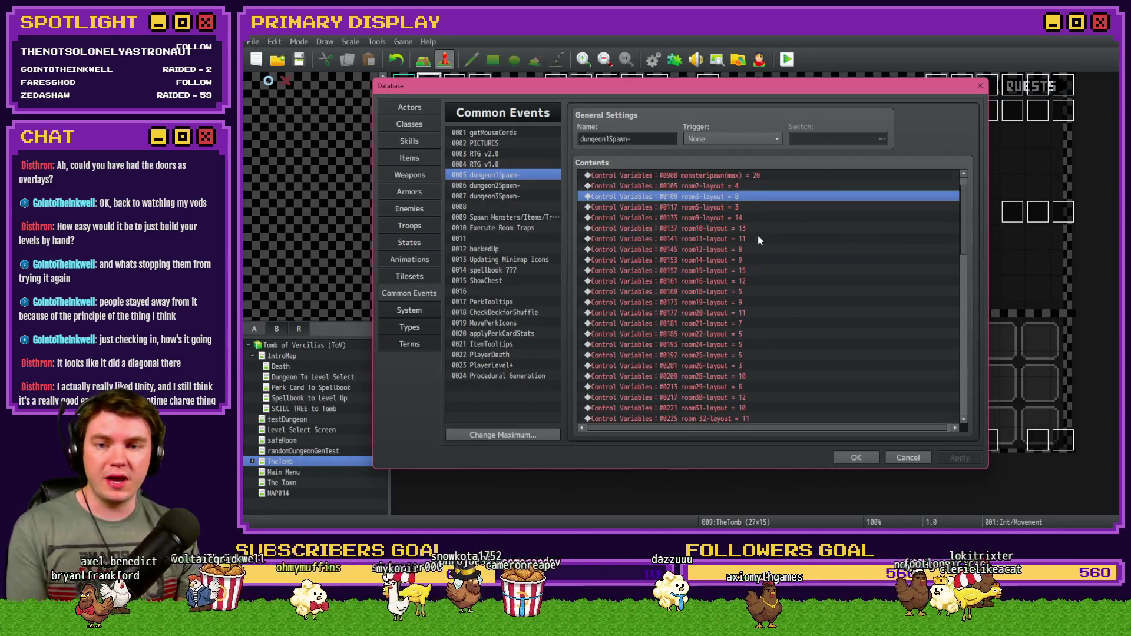
Inspect the playerLocation and room 33-layout lines of dungeon1Spawn-.
scroll(753, 229, "down", 5)
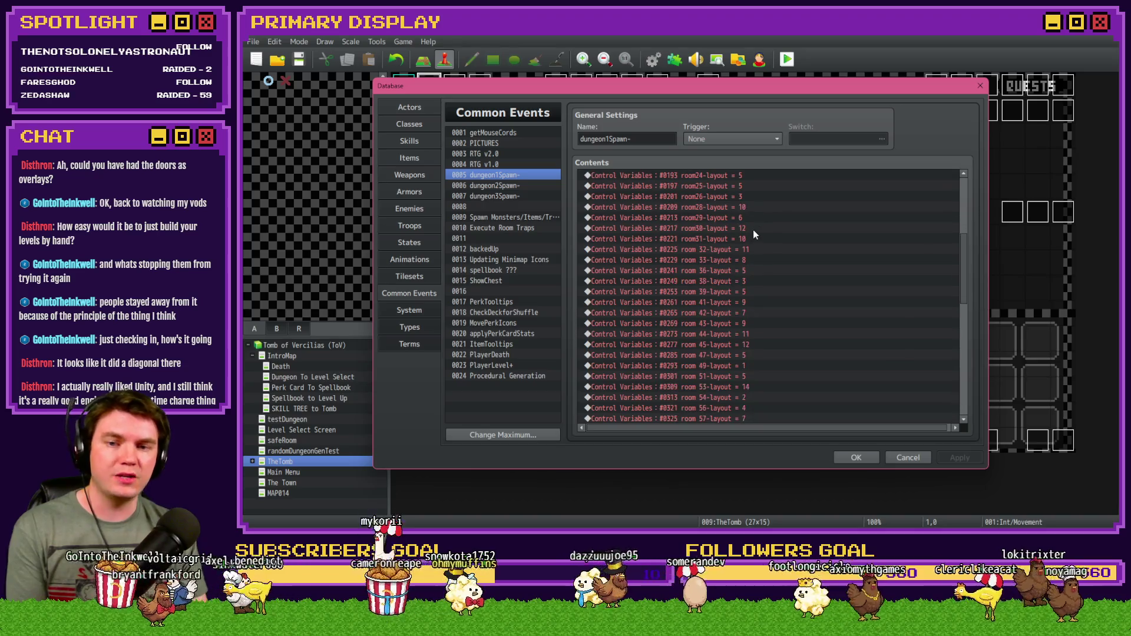
left_click(745, 334)
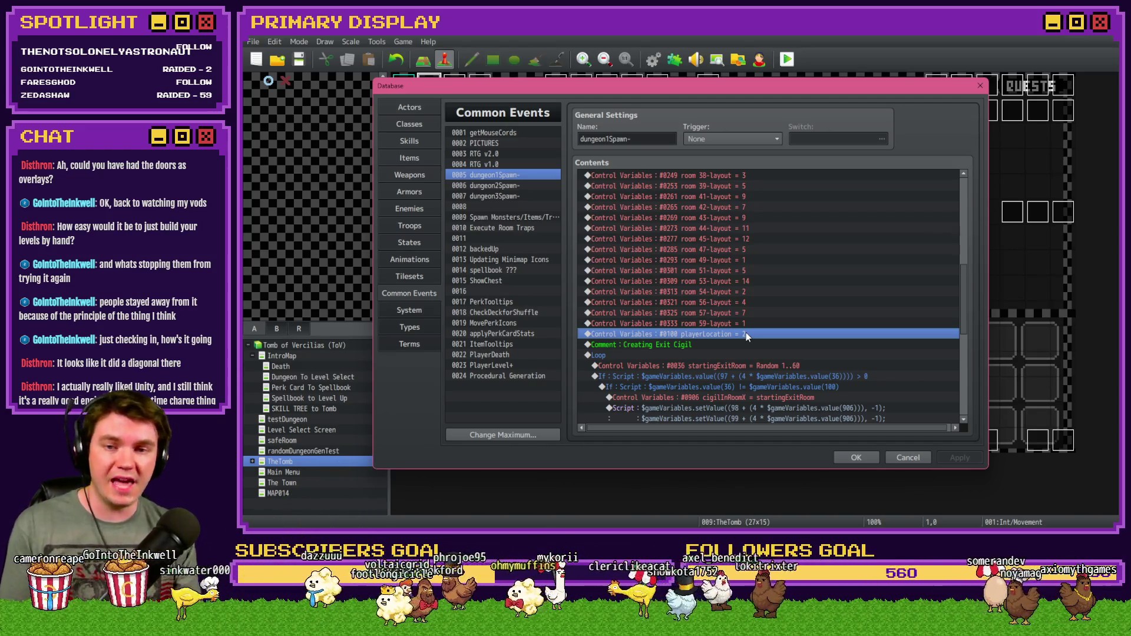
scroll(741, 330, "up", 3)
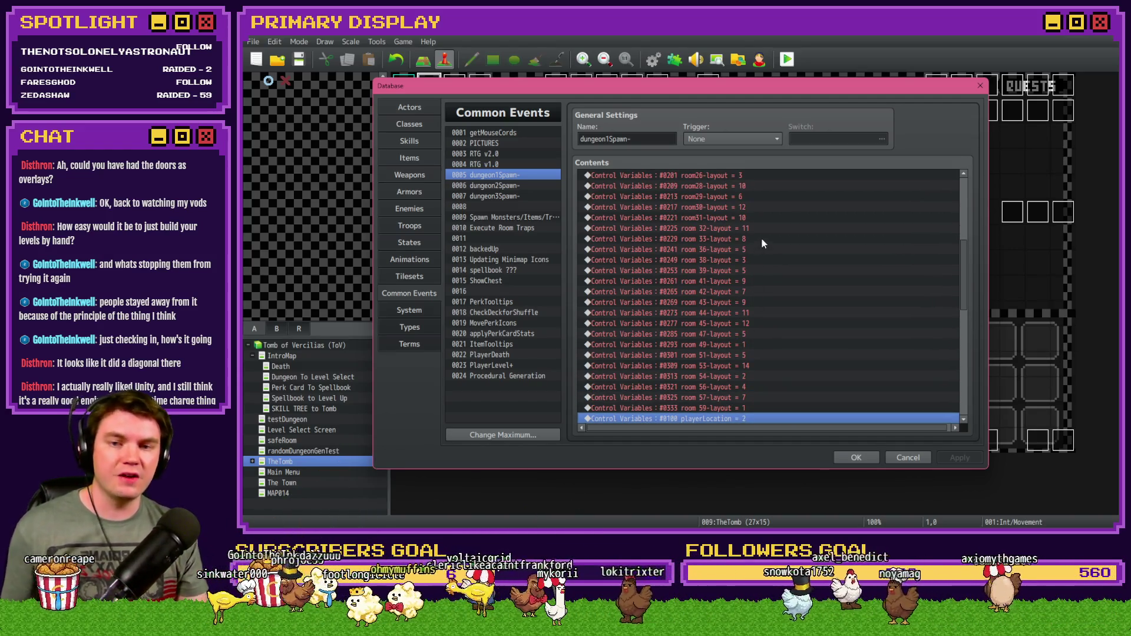
left_click(762, 239)
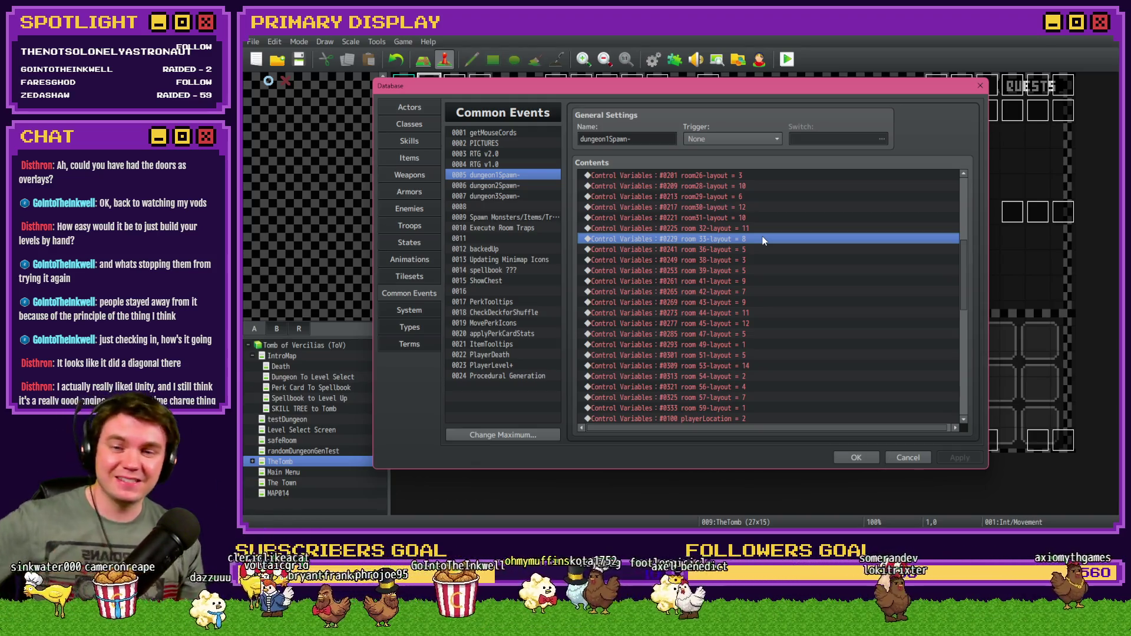
Select the startingExitRoom random roll line and the exit-cigil Loop block.
scroll(758, 267, "up", 2)
scroll(758, 267, "up", 4)
scroll(758, 268, "down", 8)
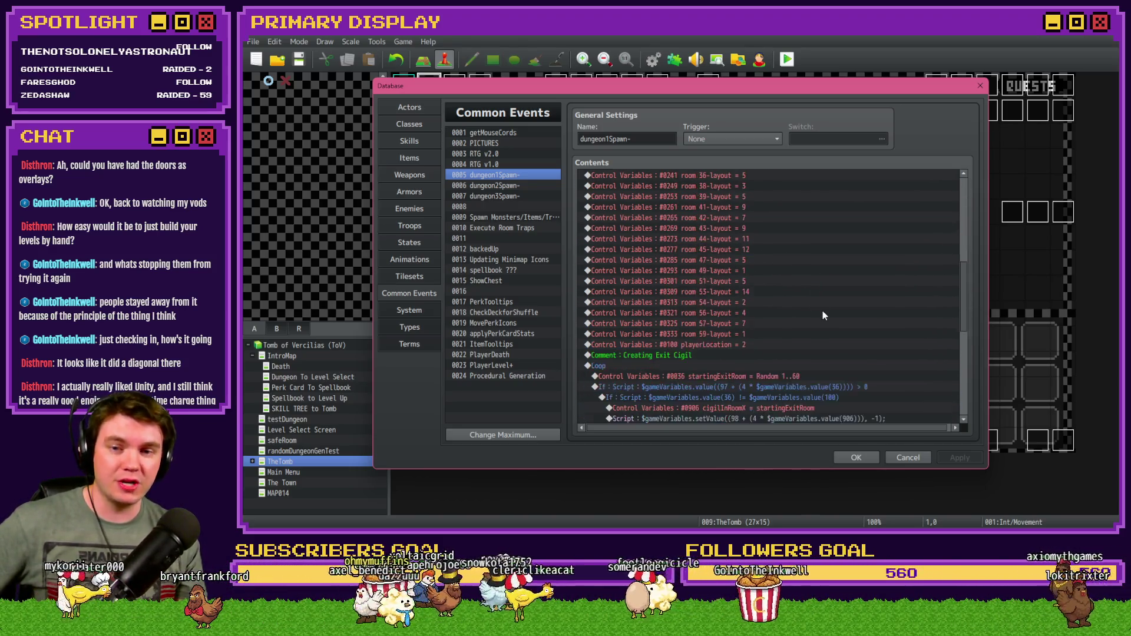
scroll(824, 315, "down", 3)
scroll(823, 318, "down", 2)
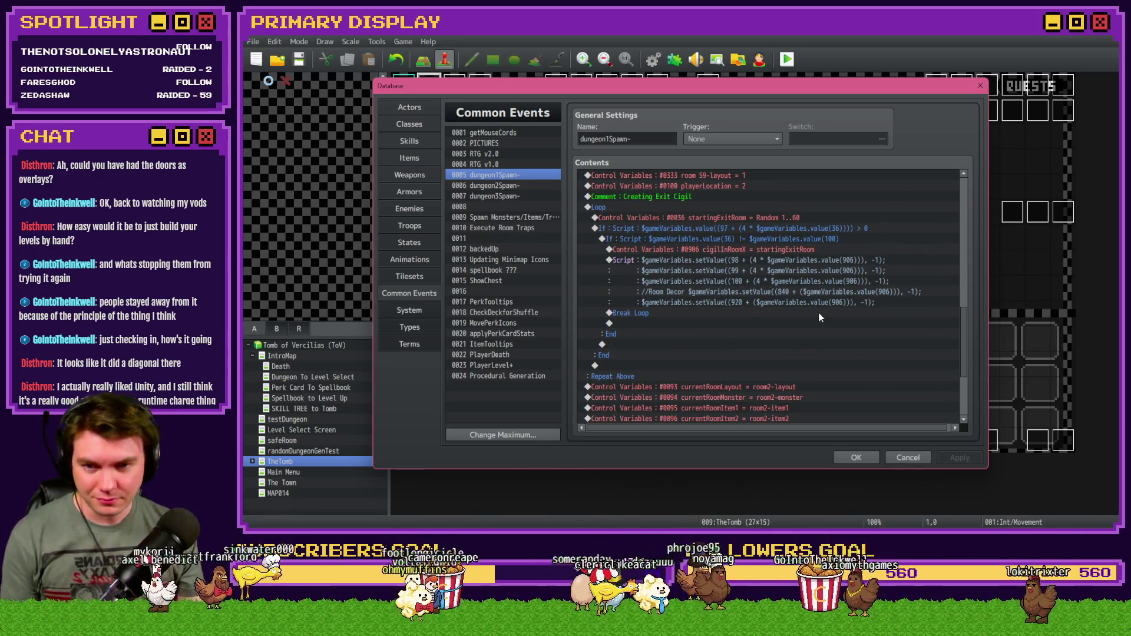
left_click(792, 216)
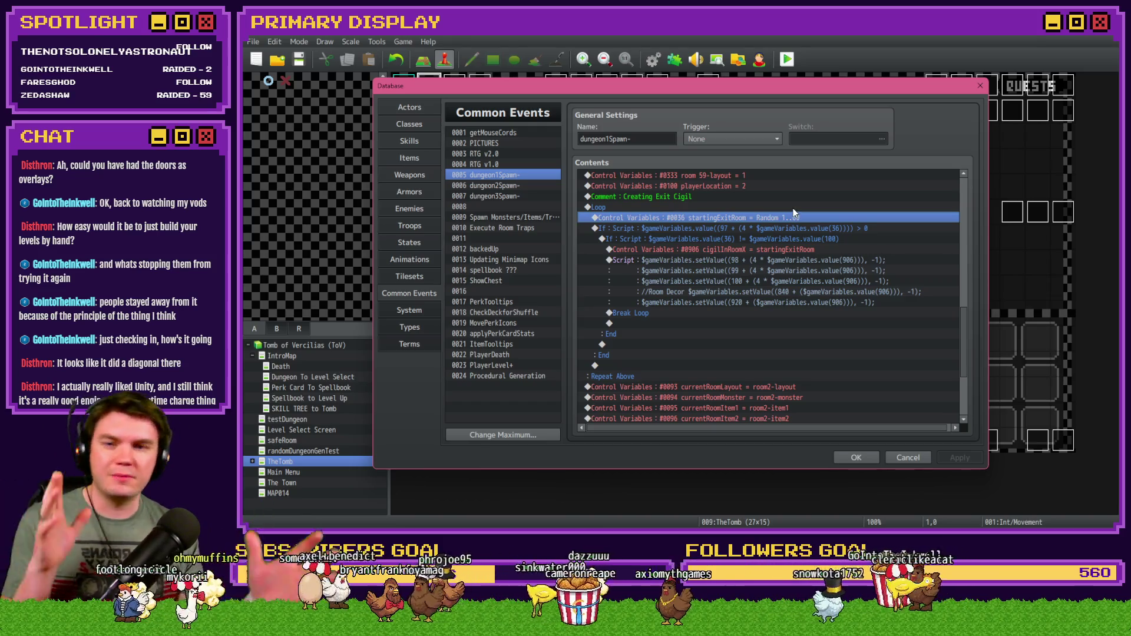
left_click(789, 207)
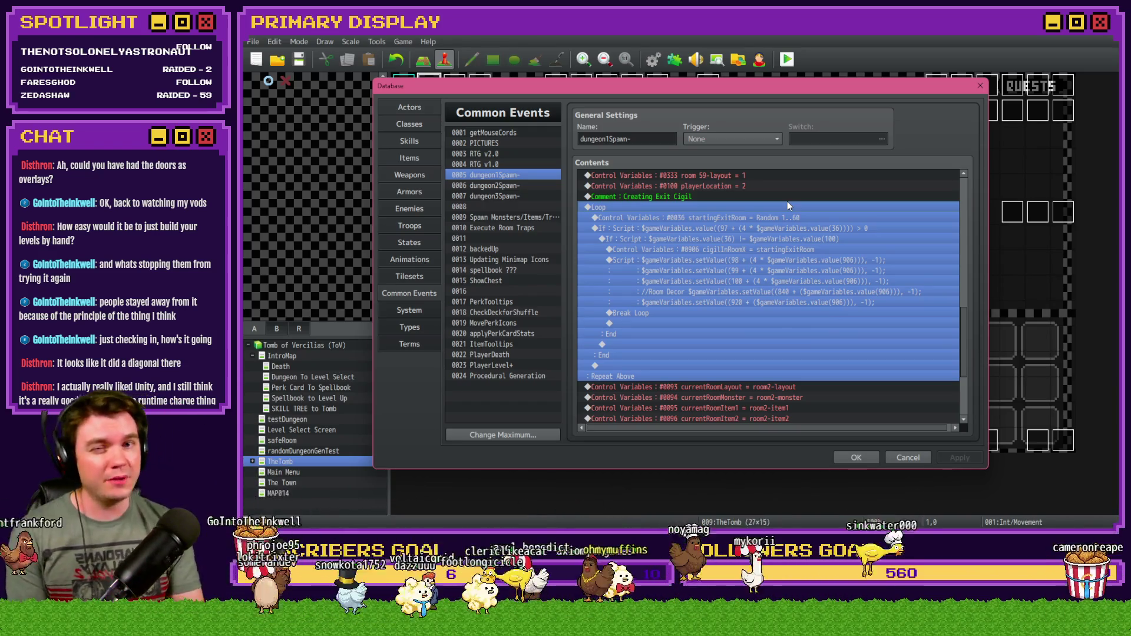
Open RTG v1.0, which sets RTG-NumberOfRooms to 40 and RTG-RoomPicID to 50.
scroll(773, 312, "down", 4)
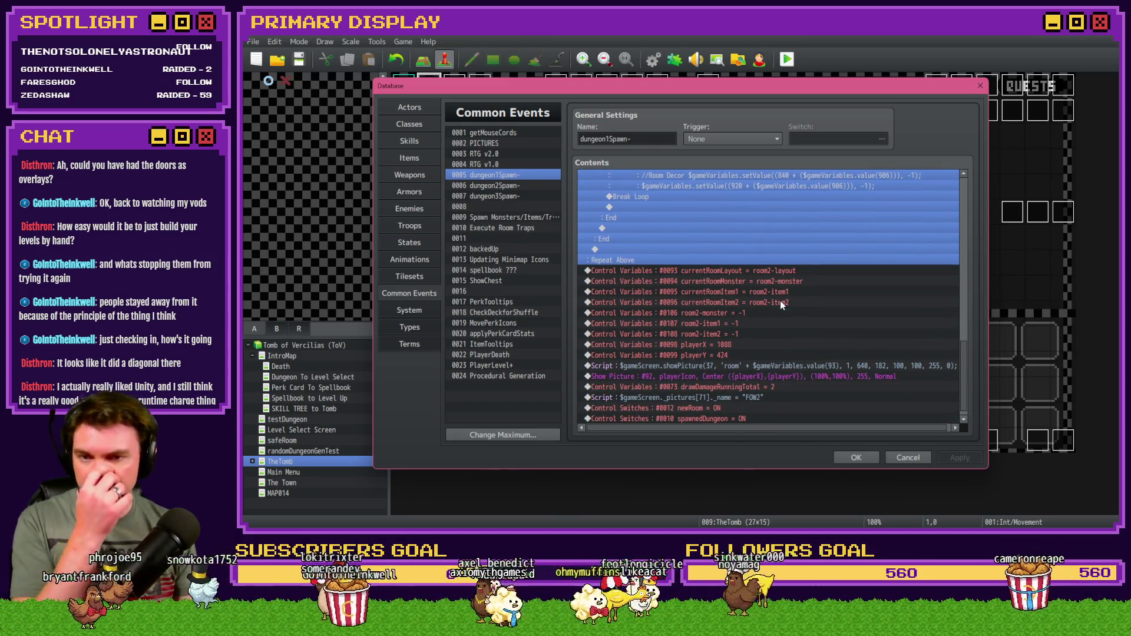
scroll(780, 301, "down", 1)
scroll(781, 312, "up", 10)
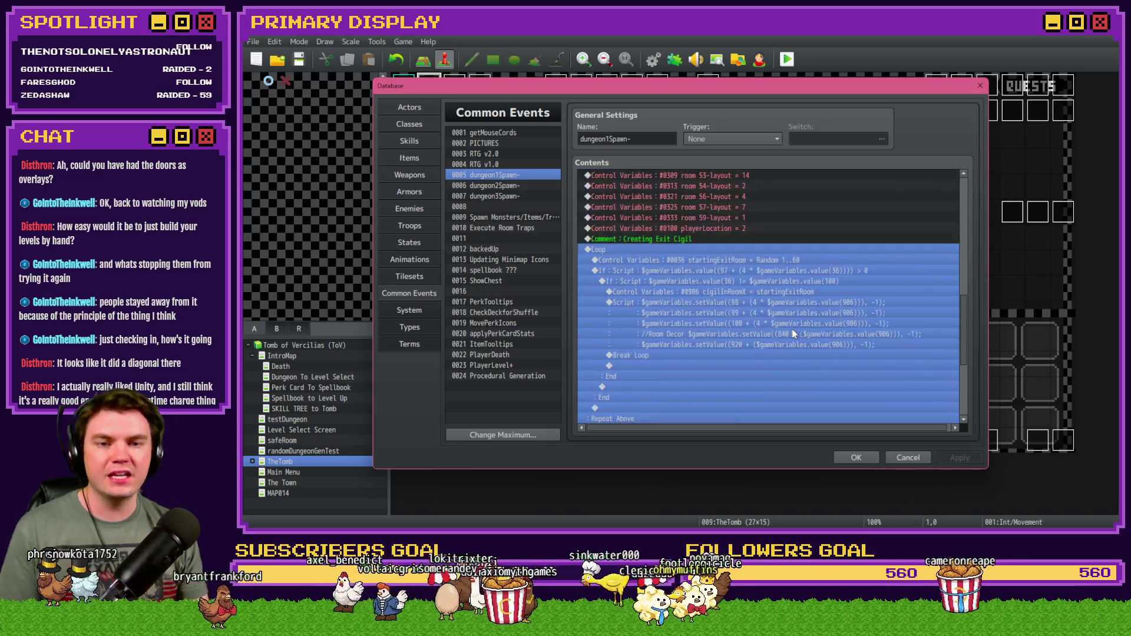
left_click_drag(965, 309, 962, 198)
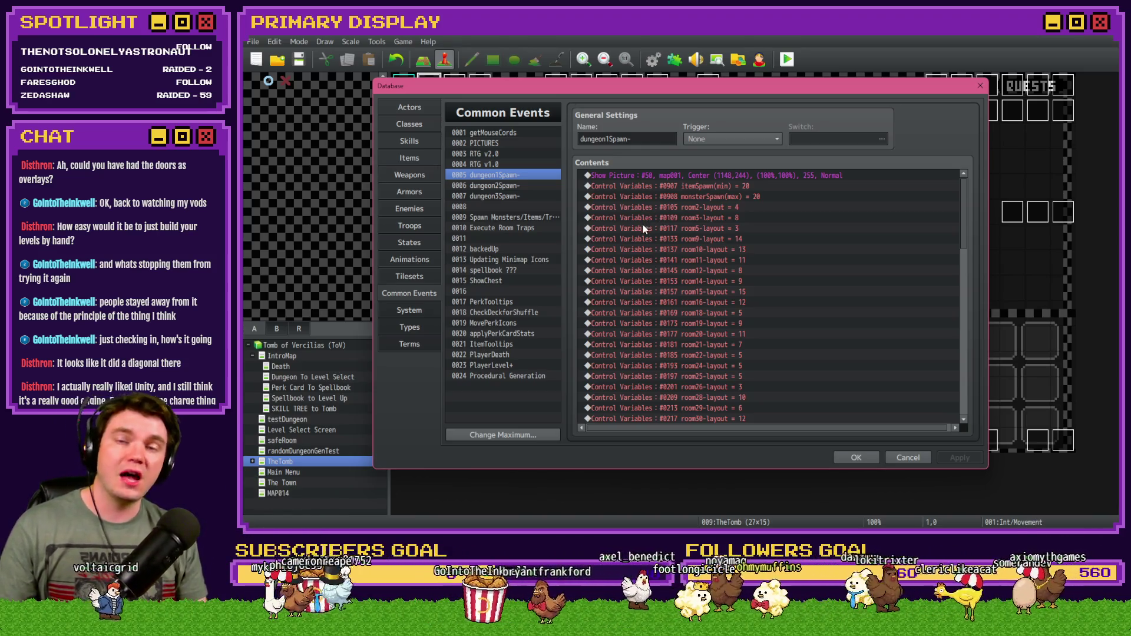
left_click(491, 164)
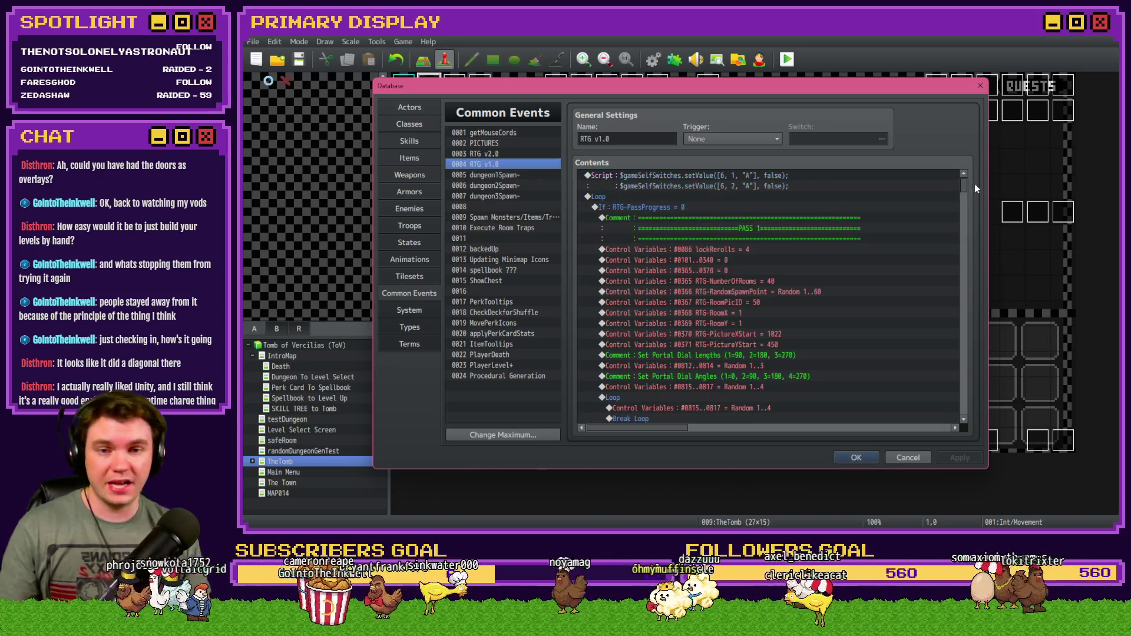
Show RTG v2.0's snake-direction branches, such as Up adding 6 to RTG-RandomSpawnPoint.
mouse_move(964, 188)
left_mouse_down()
mouse_move(973, 417)
mouse_move(968, 177)
left_mouse_up()
scroll(669, 226, "up", 1)
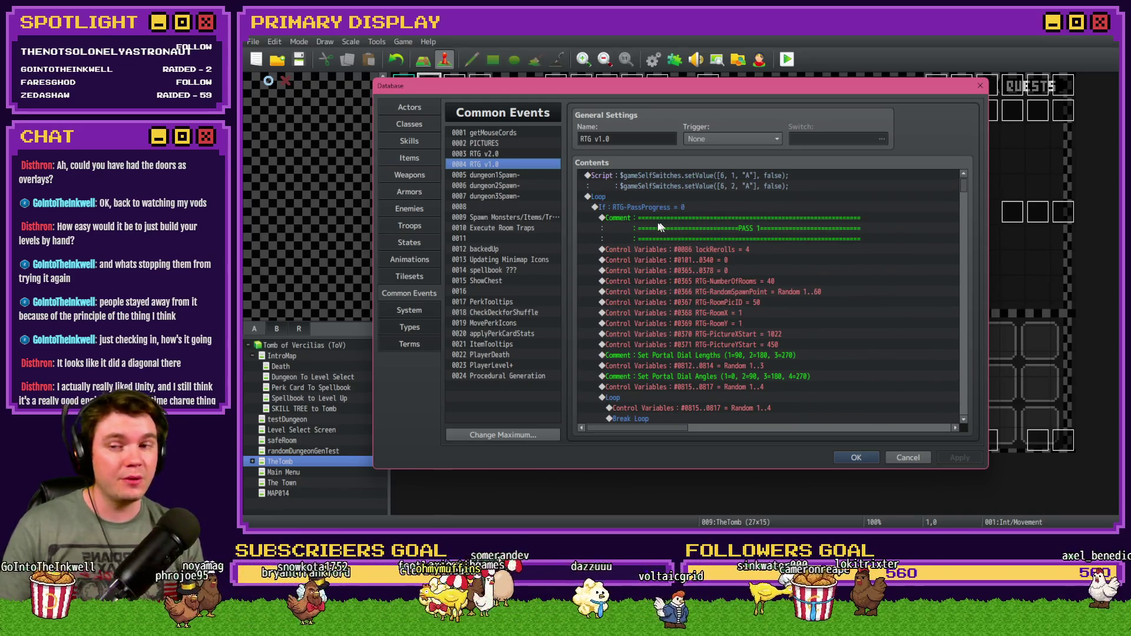
left_click(479, 154)
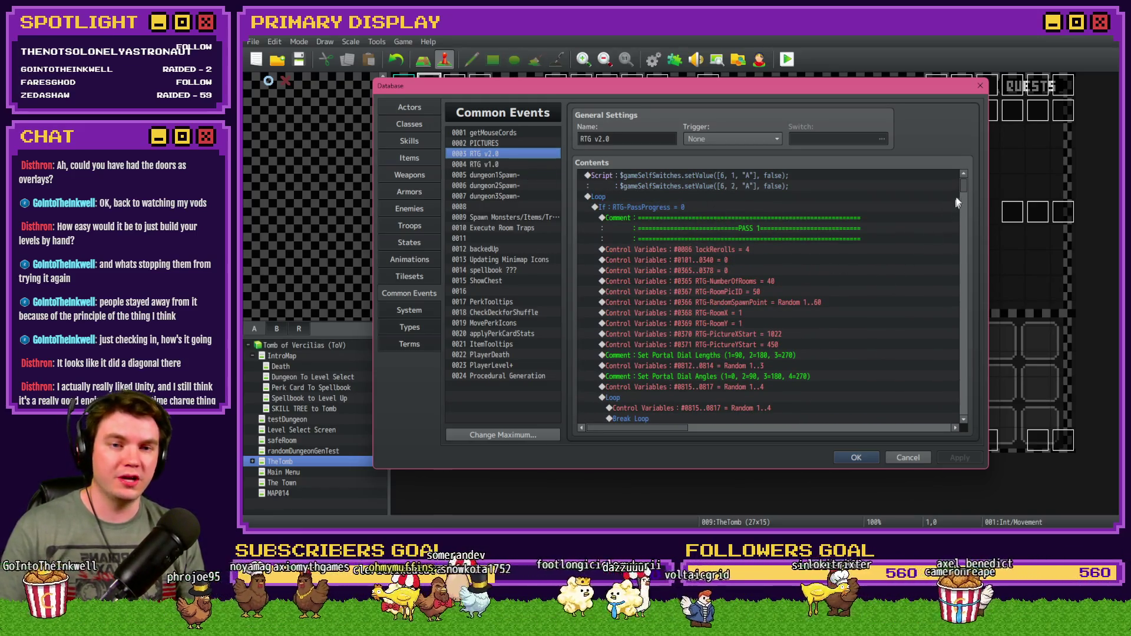
scroll(963, 194, "down", 10)
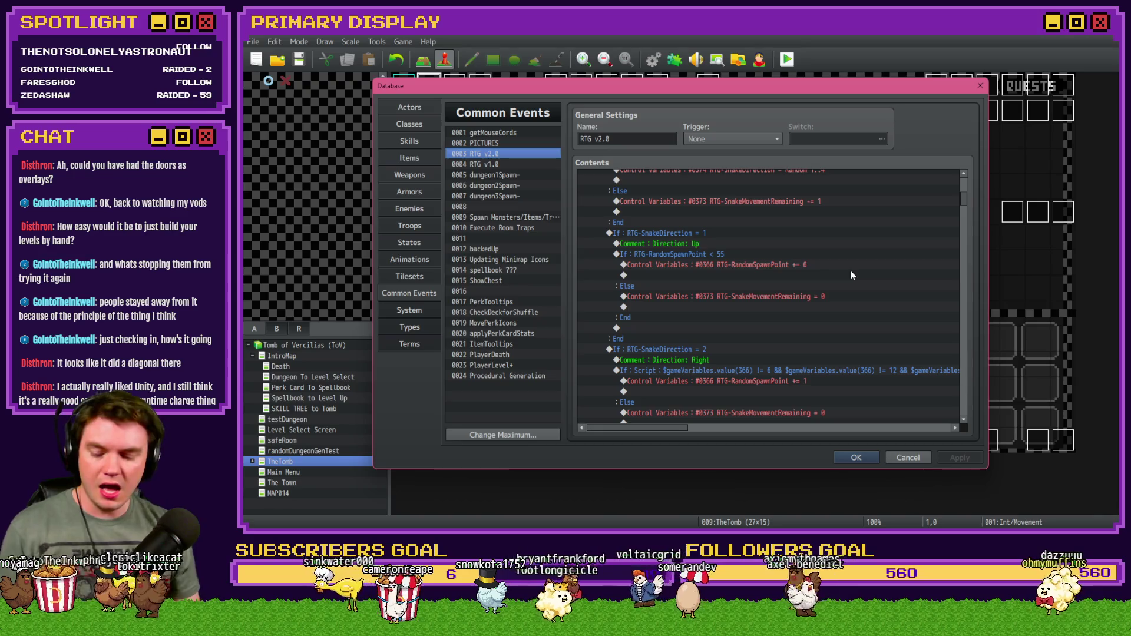
key("alt+Tab")
key("alt+Tab")
key("alt+Tab")
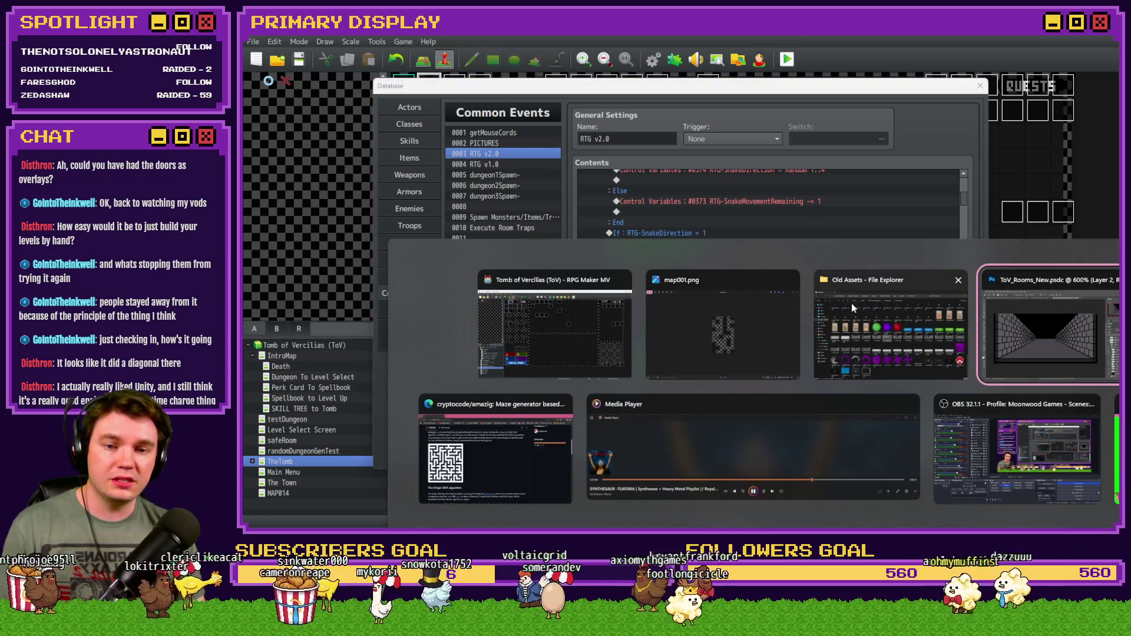
Switch to the game's pictures folder and preview room0.png.
left_click(878, 335)
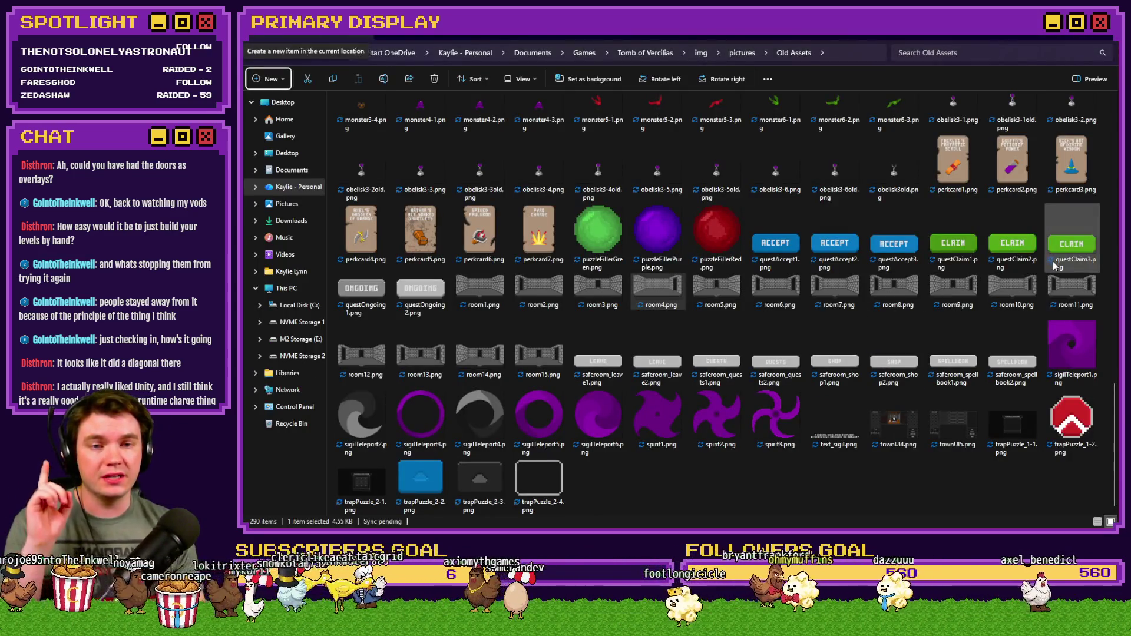
scroll(1115, 399, "up", 1)
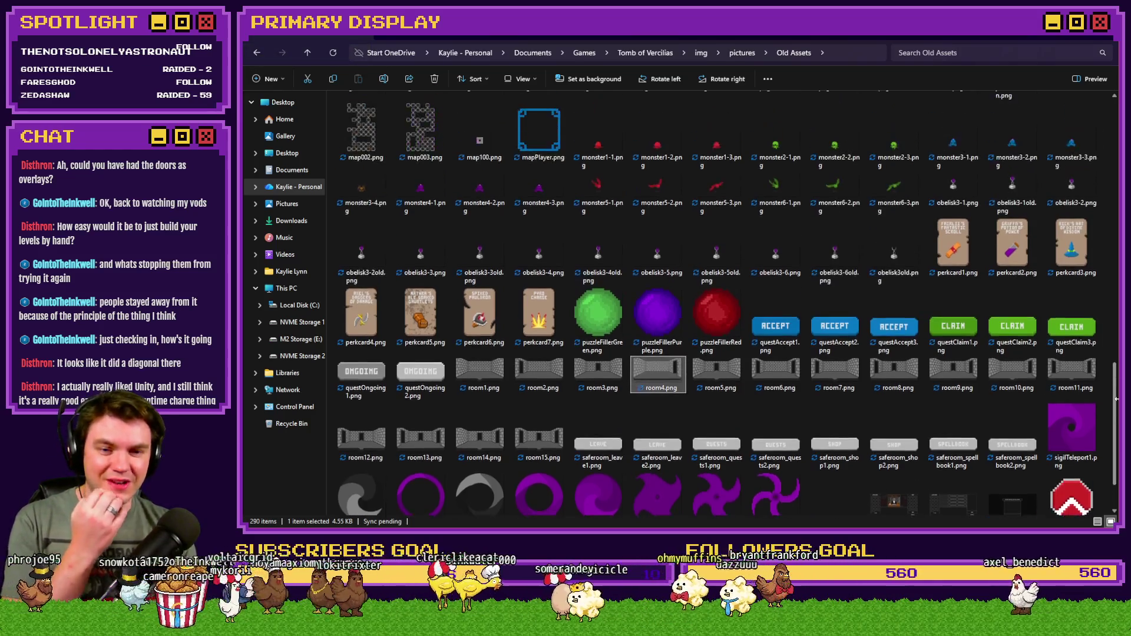
key("alt+Tab")
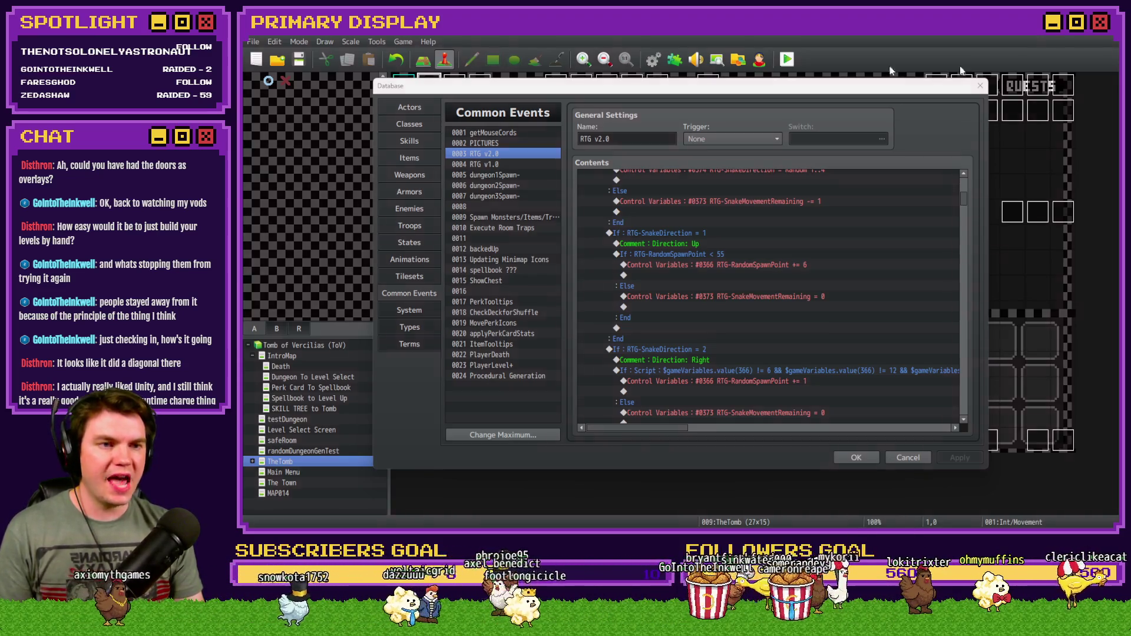
key("alt+Tab")
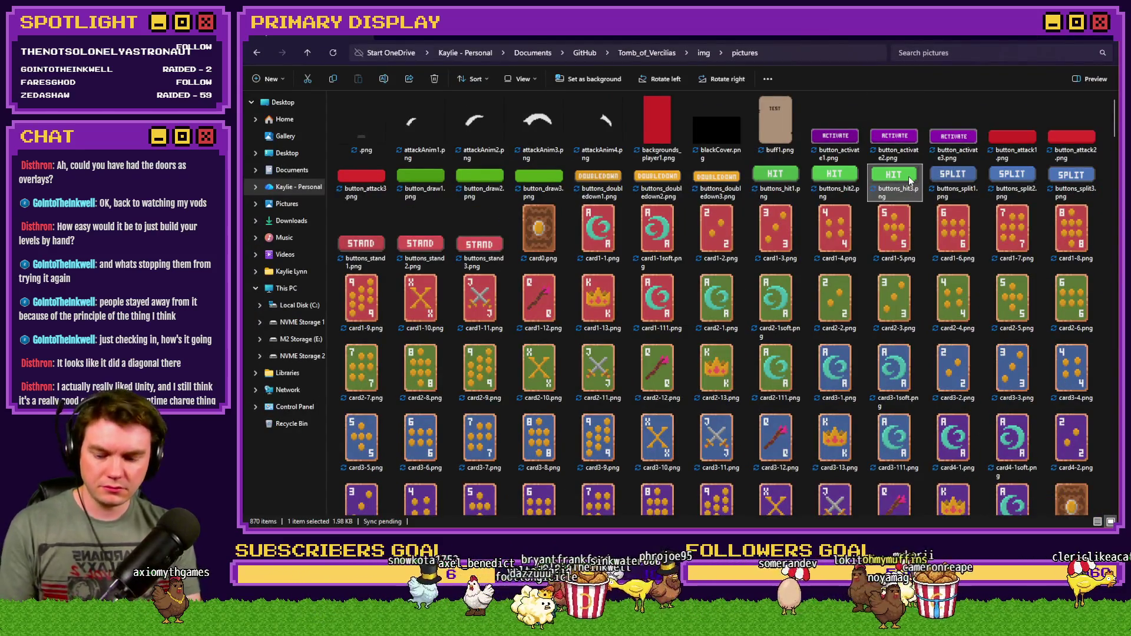
scroll(909, 176, "down", 10)
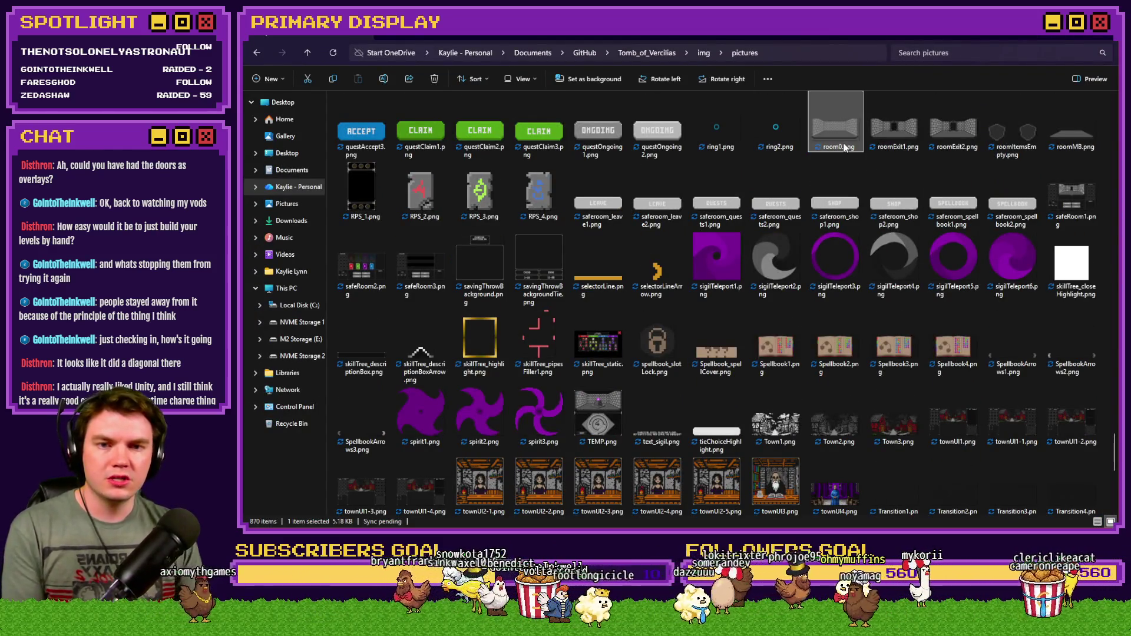
key("alt+Tab")
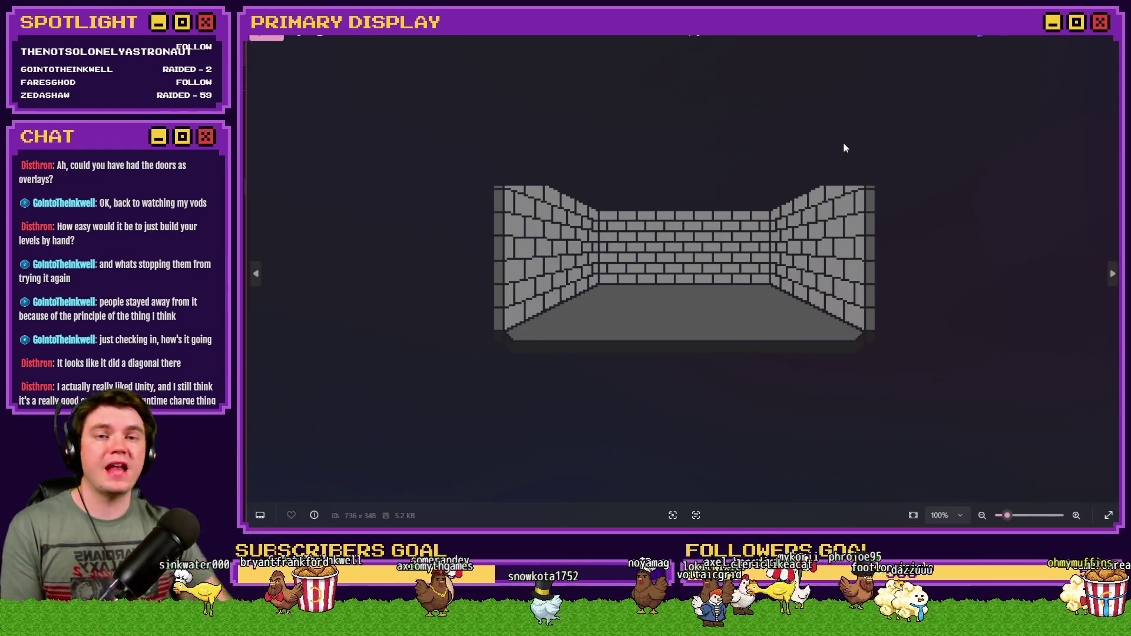
left_click(1107, 42)
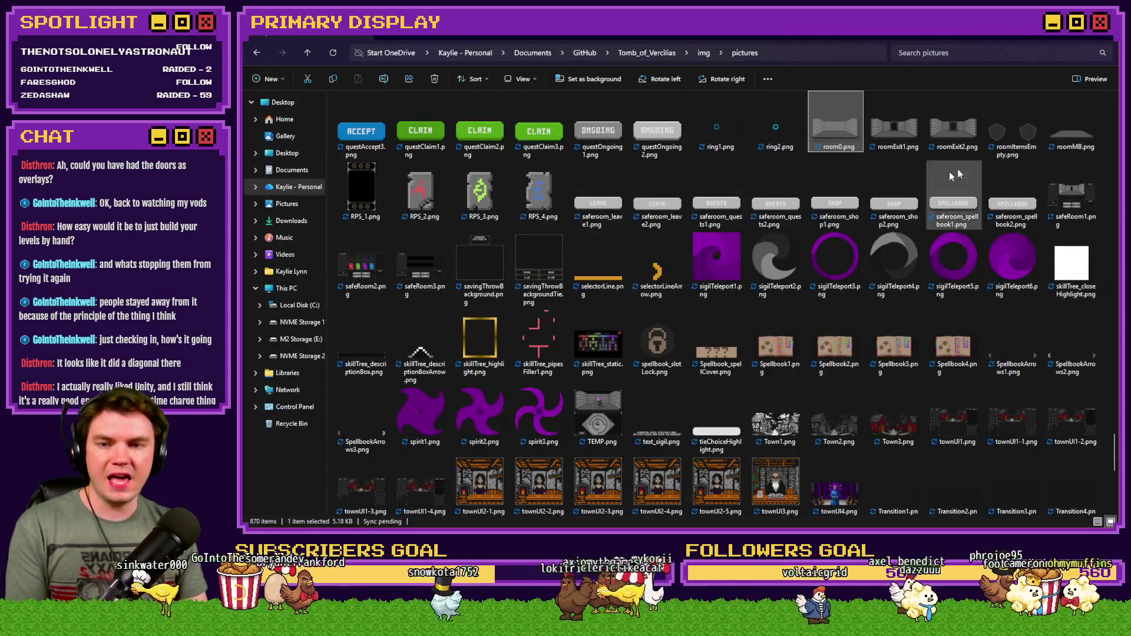
Preview the door image, then open decor3.png in the viewer.
type("door")
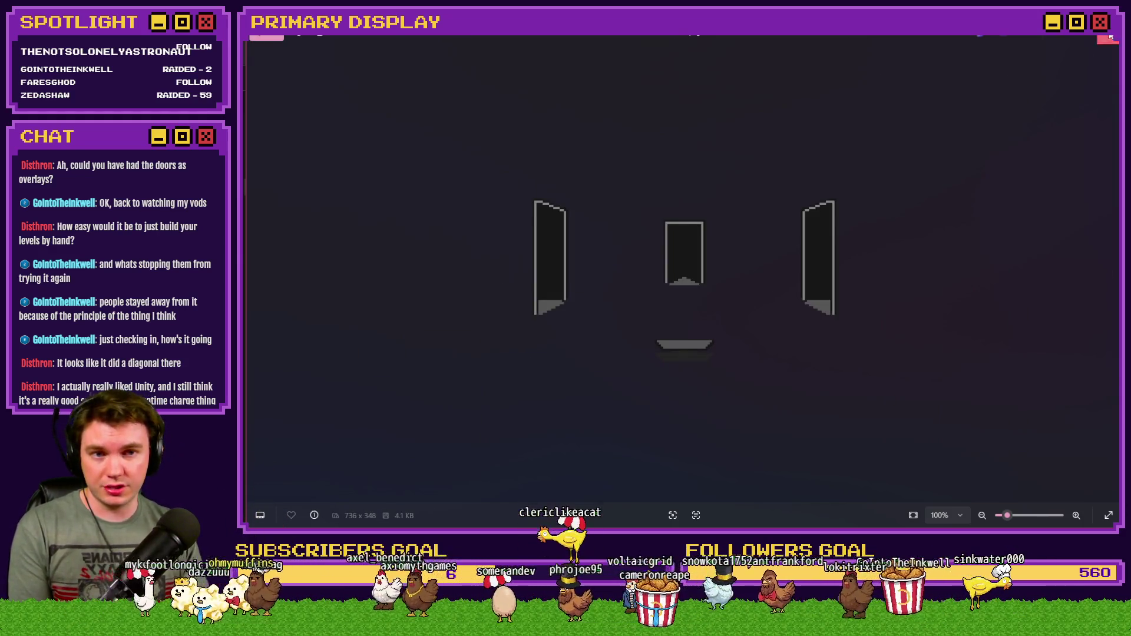
left_click(1107, 39)
type("dec")
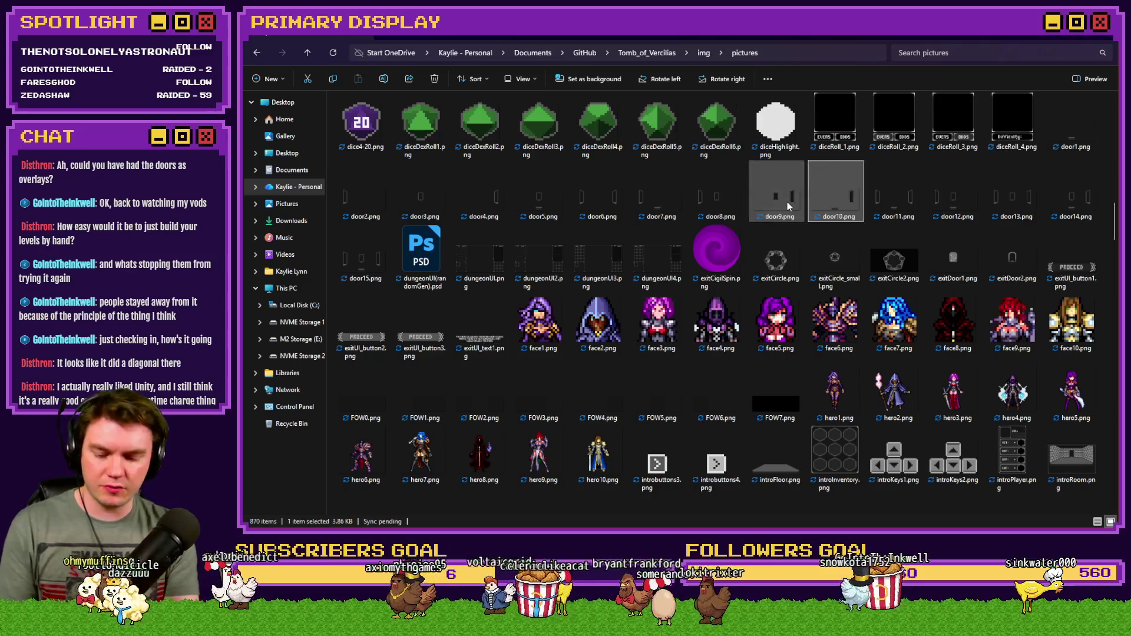
double_click(713, 138)
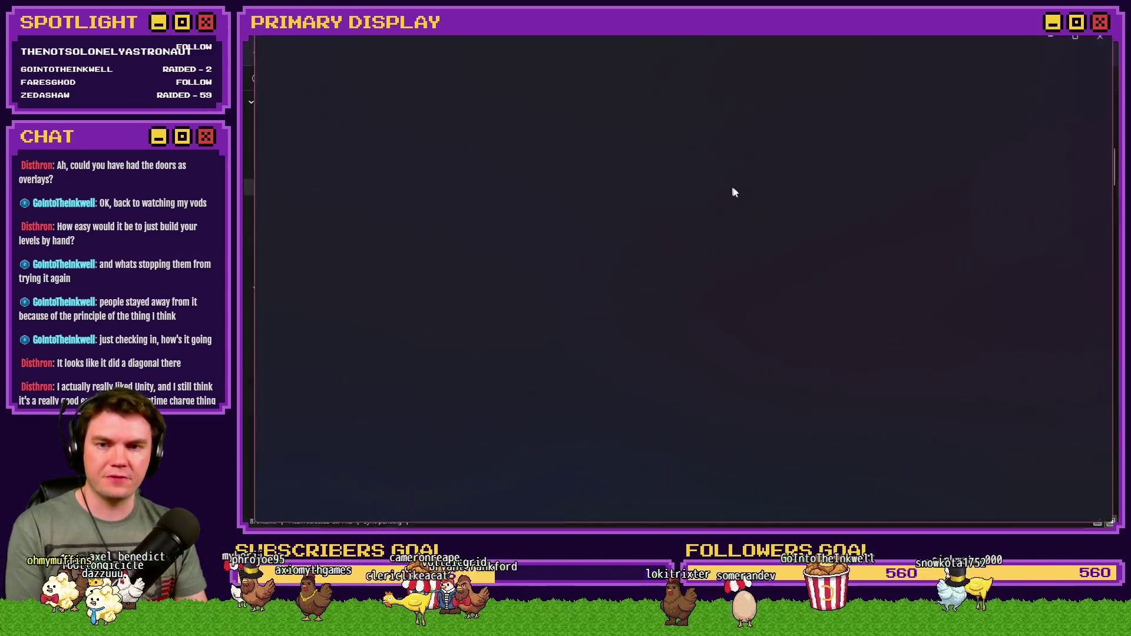
Step through the decor images to the vines image, close it, and select levelNodes2.png.
key("Right")
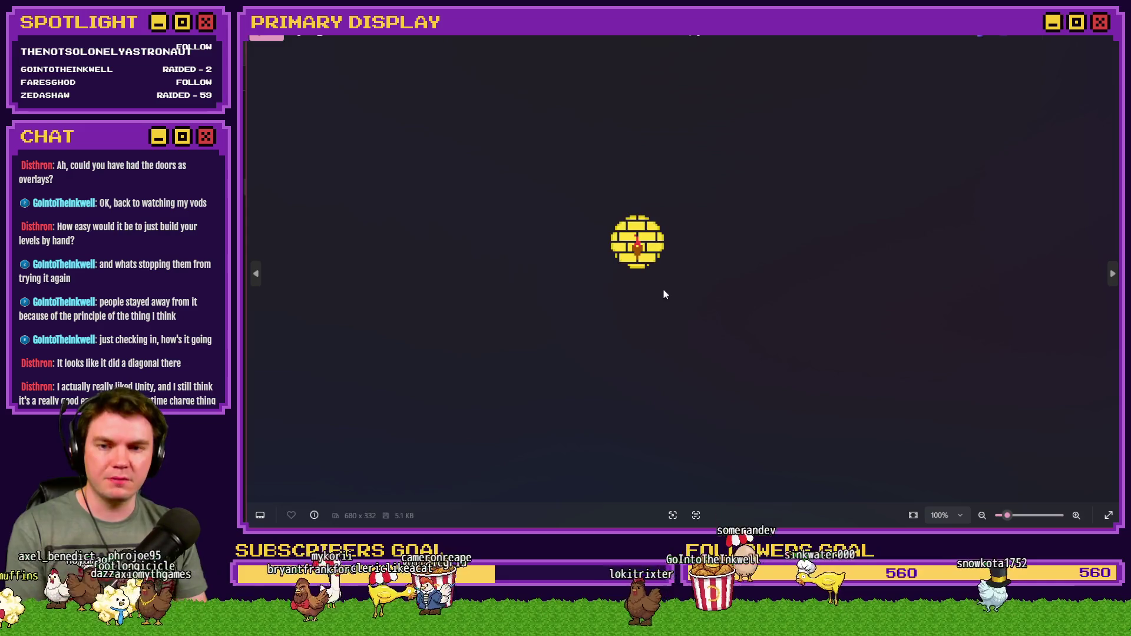
key("Right")
key("Right")
key("Right")
key("Right")
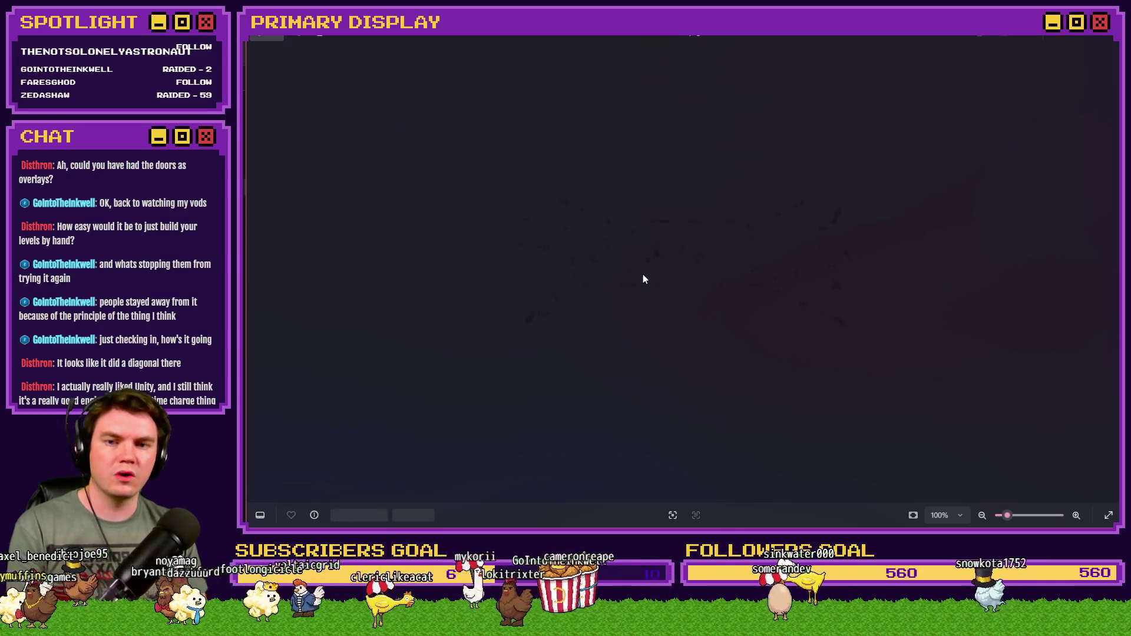
key("Left")
key("Right")
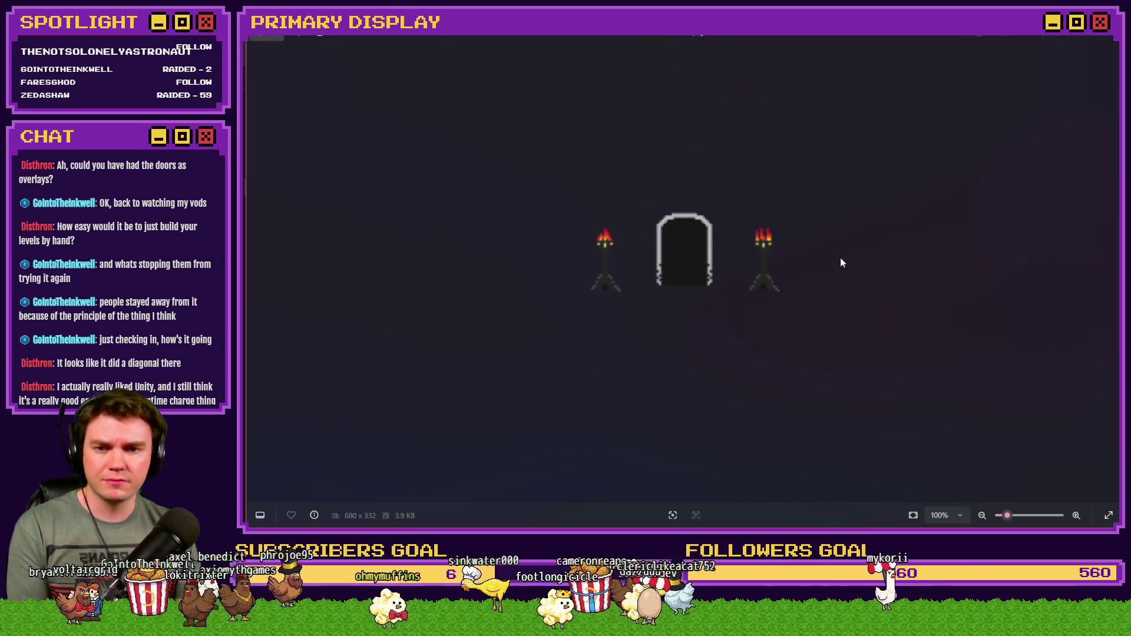
key("Right")
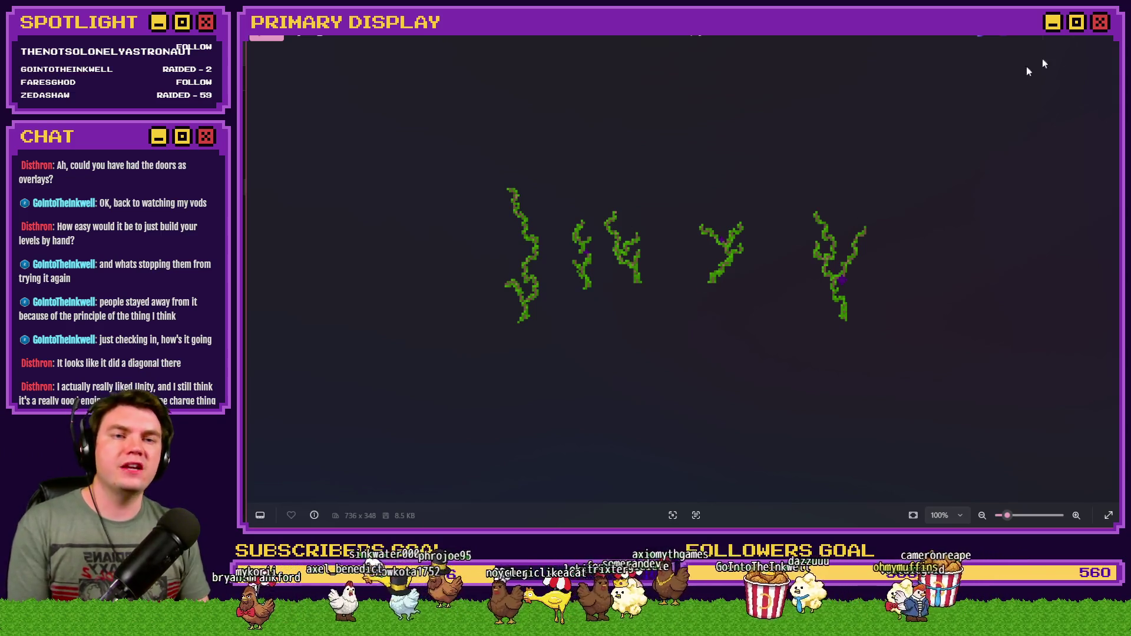
key("Escape")
scroll(720, 278, "down", 10)
left_click(720, 278)
Find the 'door' images and preview door11.png in Photos, then close it.
type("door")
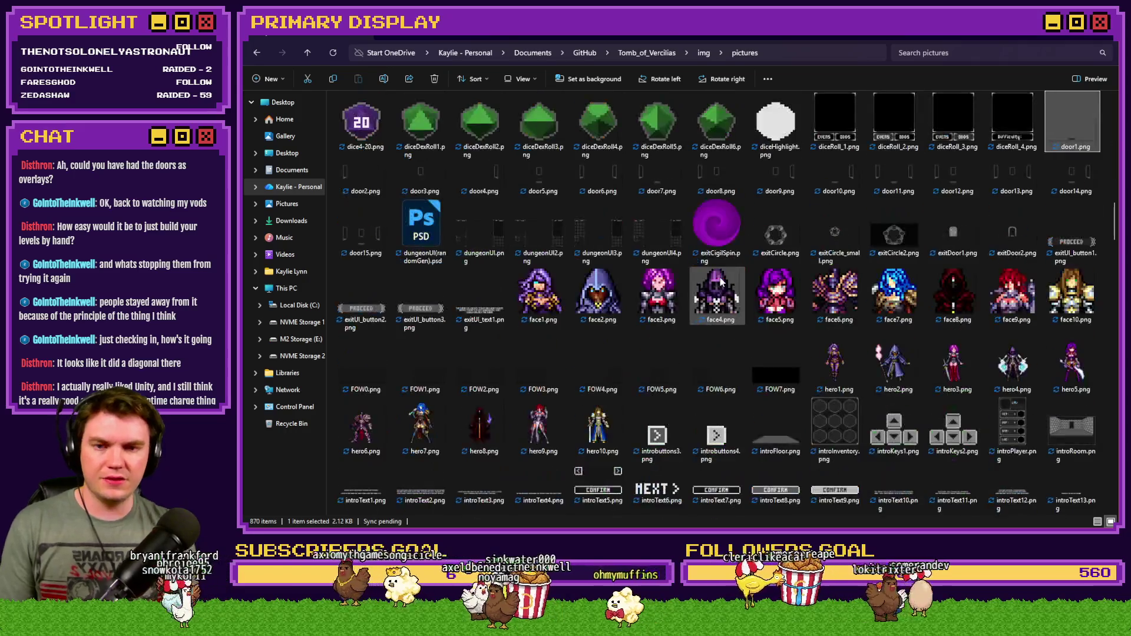
double_click(886, 175)
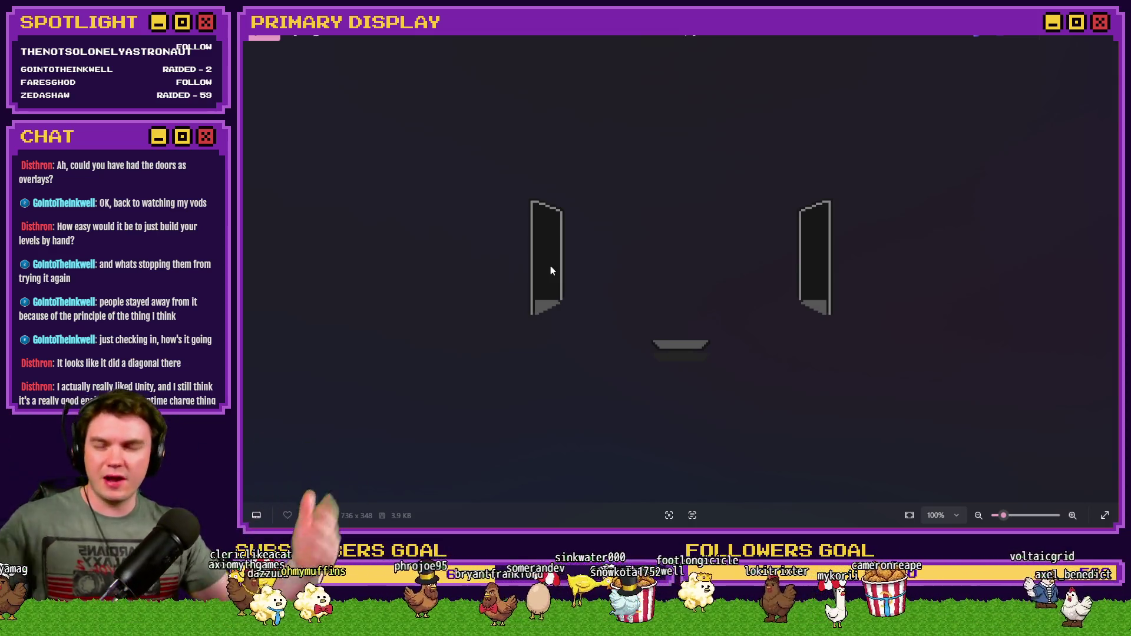
left_click(1093, 45)
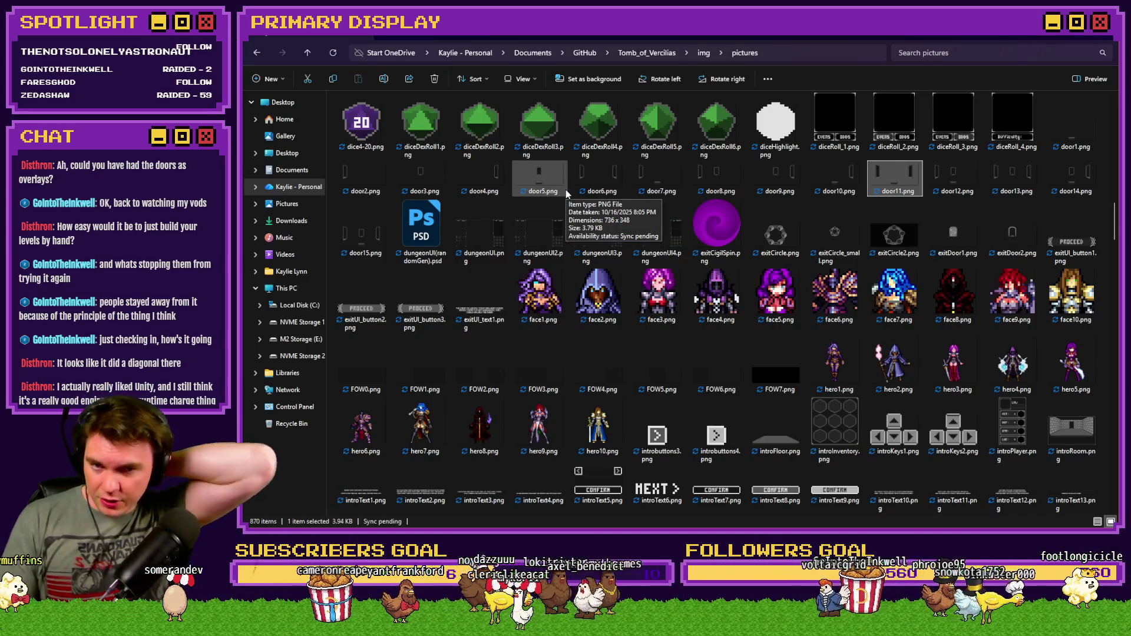
View door1.png and the next two door images, then close Photos and return to RPG Maker MV.
double_click(1062, 141)
key("Right")
key("Right")
key("Right")
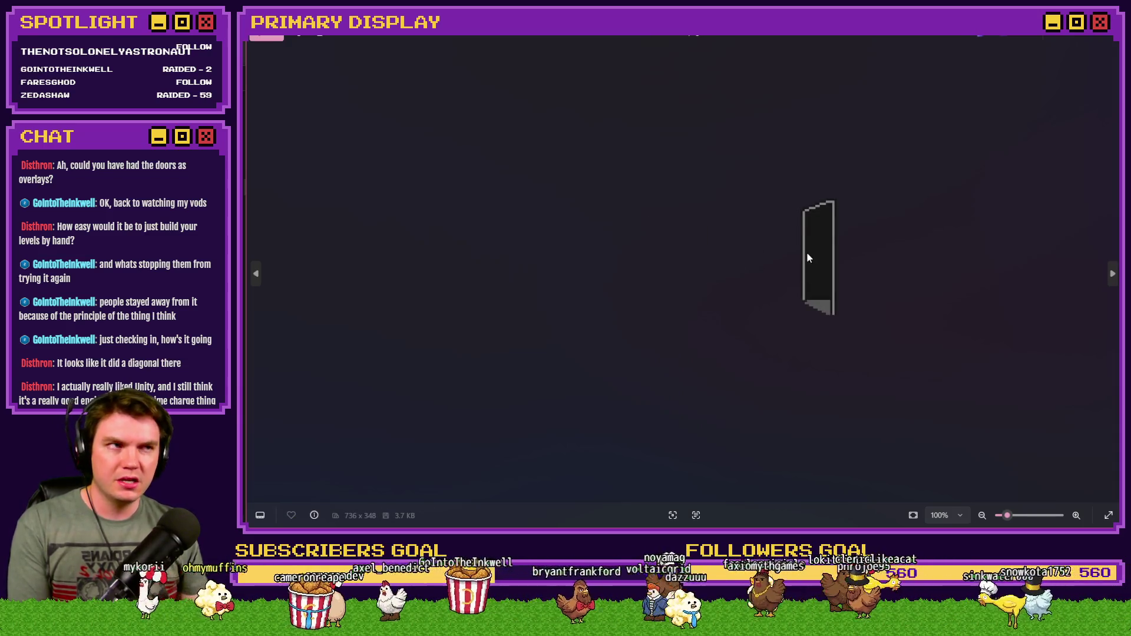
key("Right")
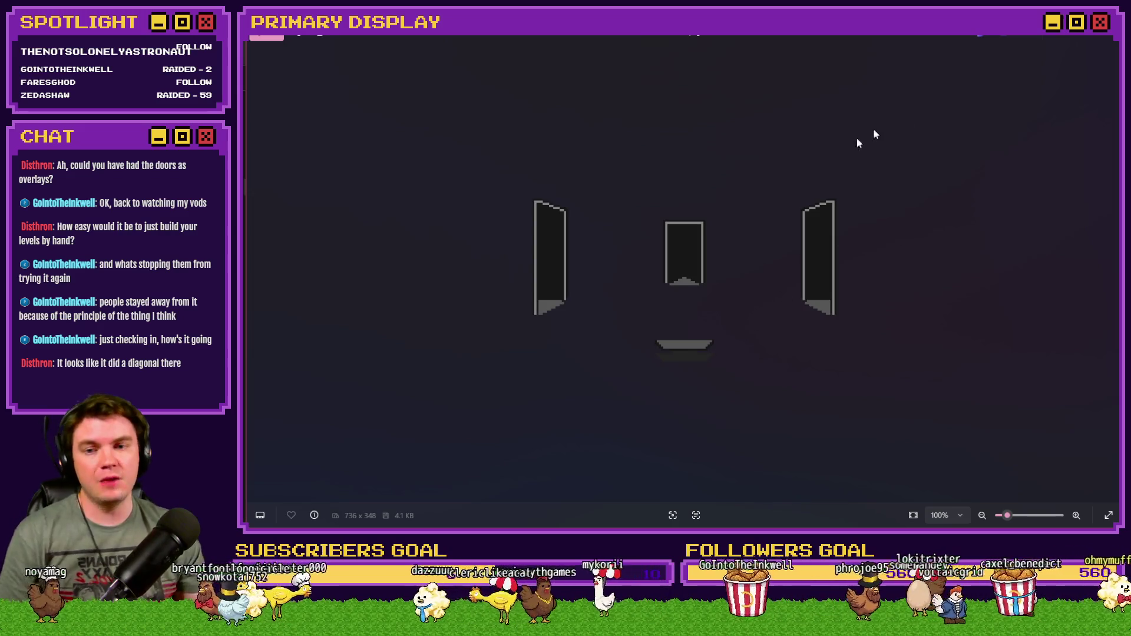
left_click(1107, 43)
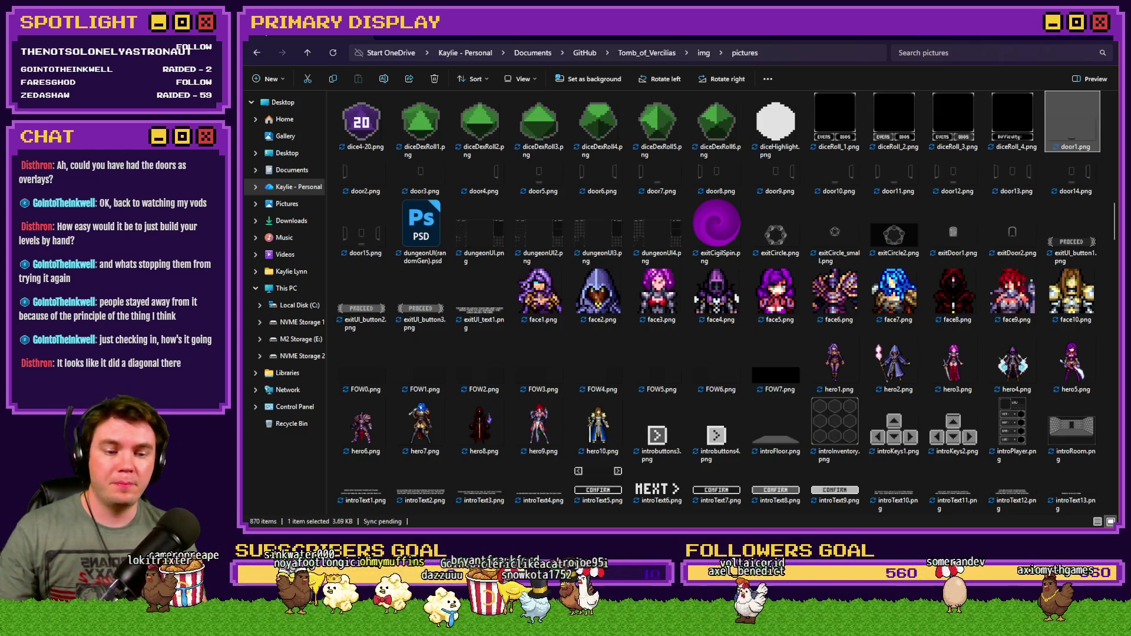
key("alt+Tab")
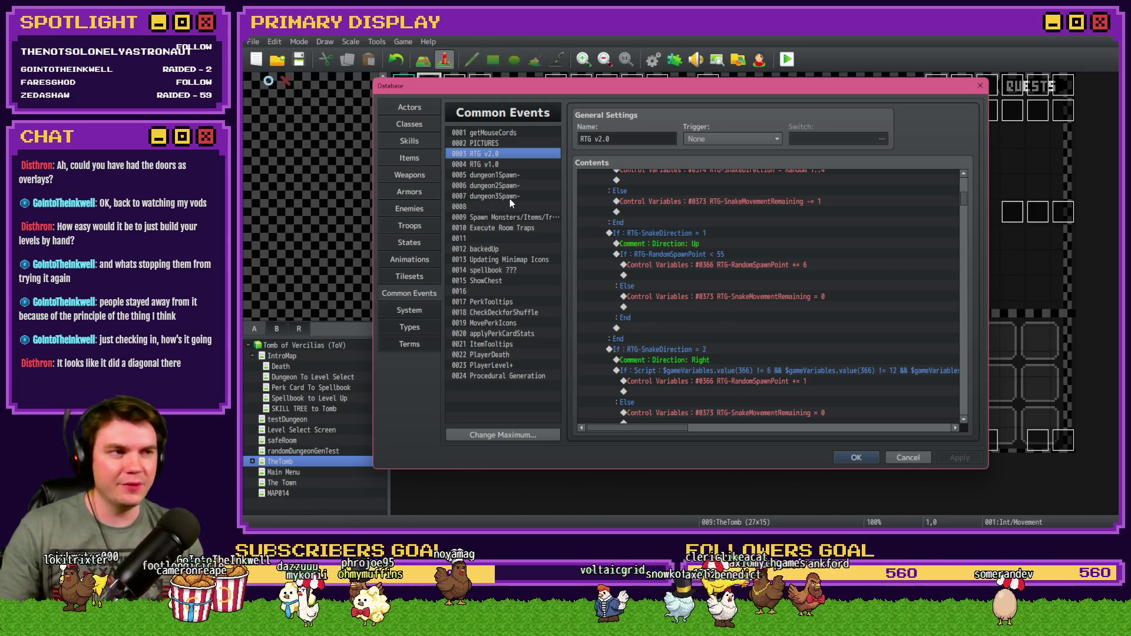
Look over the dungeon1Spawn, dungeon2Spawn and dungeon3Spawn common events, then reselect RTG v2.0.
left_click(491, 164)
left_click(496, 156)
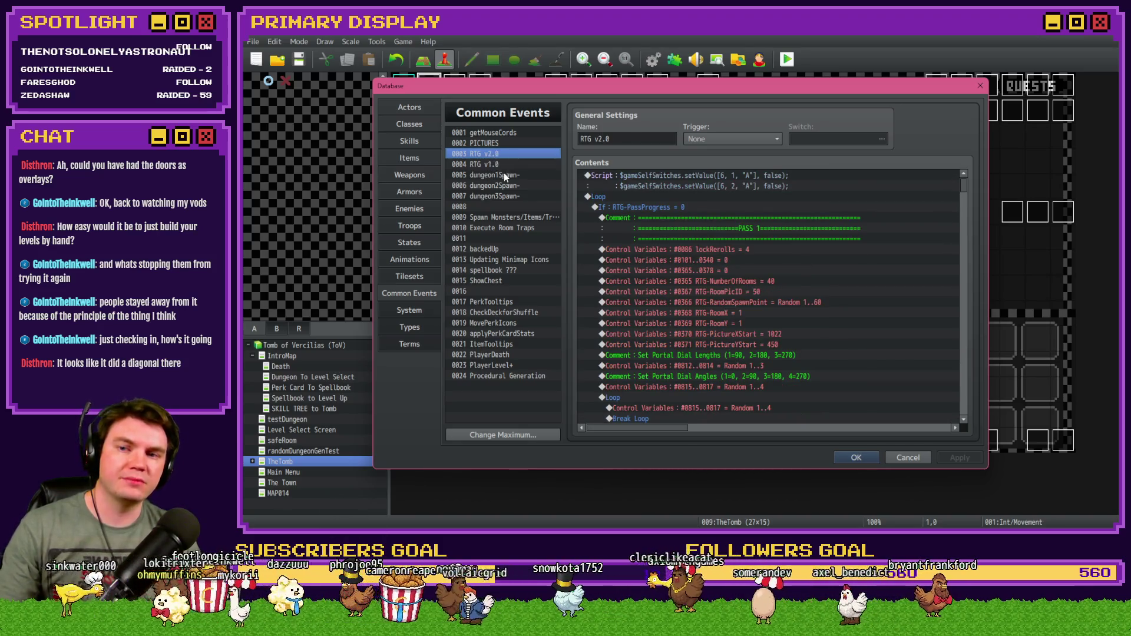
left_click(504, 174)
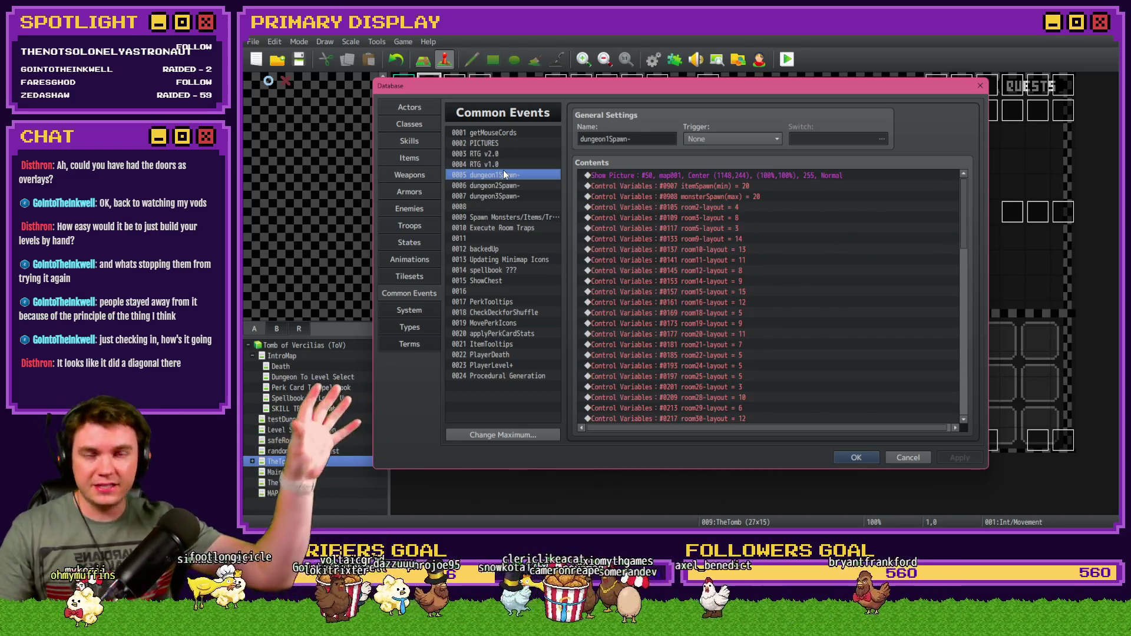
left_click(503, 187)
left_click(503, 197)
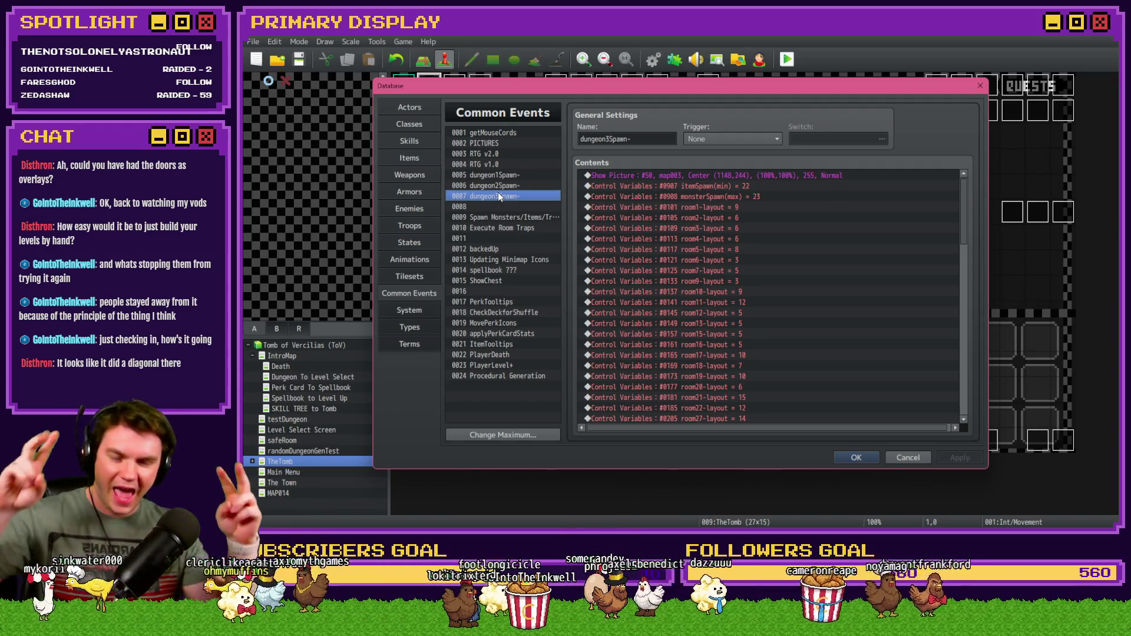
left_click(511, 175)
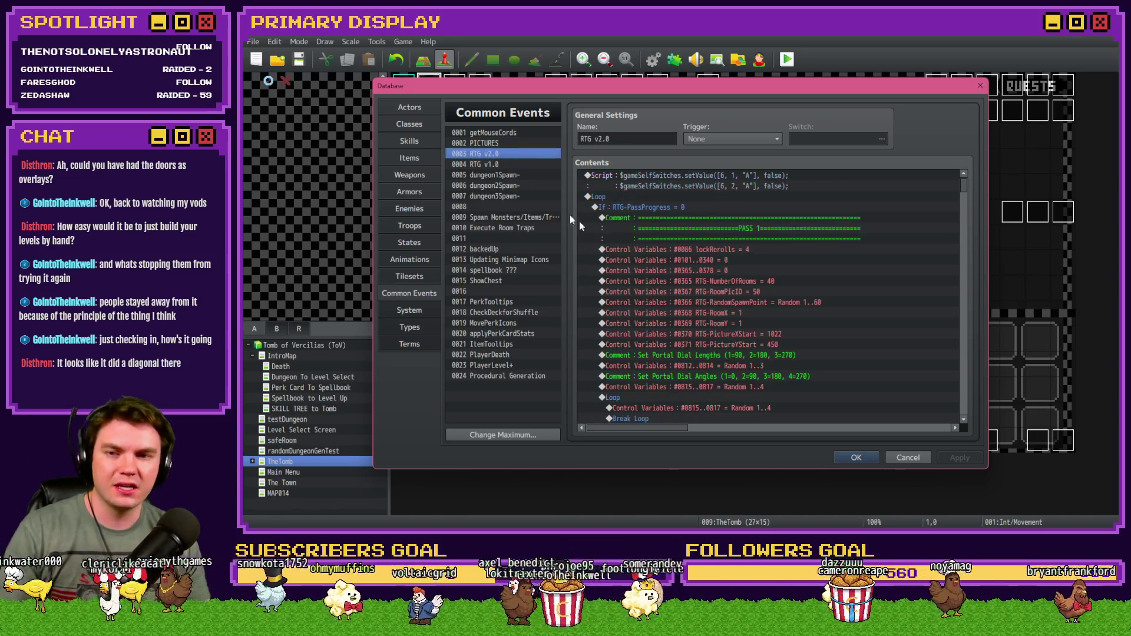
Close the Database and start a playtest, saving the project changes first.
left_click(865, 456)
left_click(787, 59)
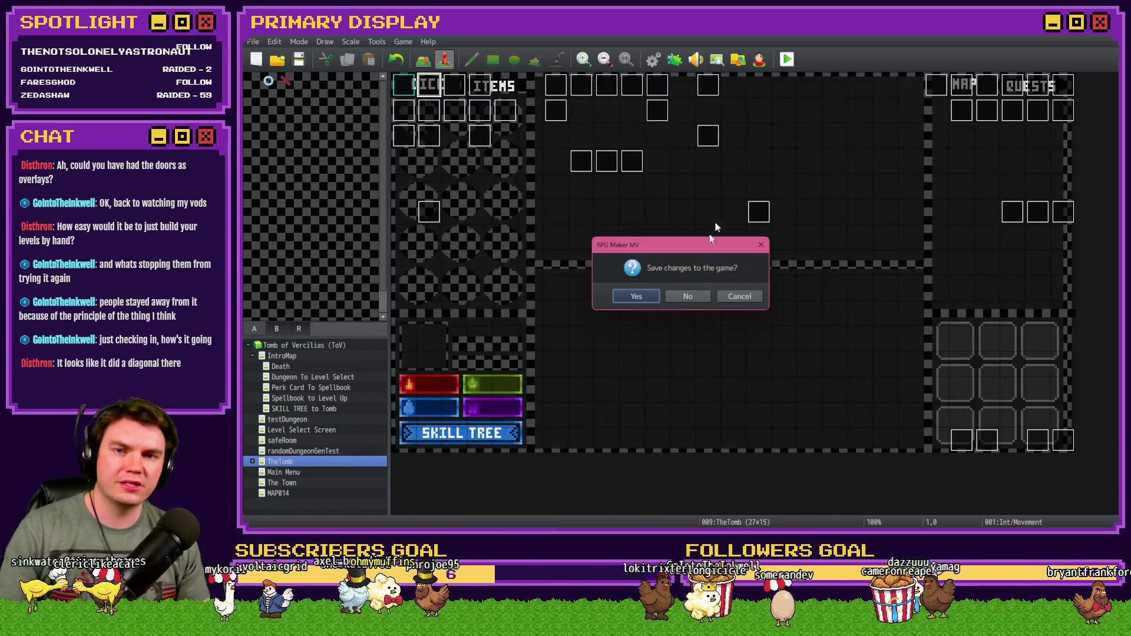
left_click(642, 299)
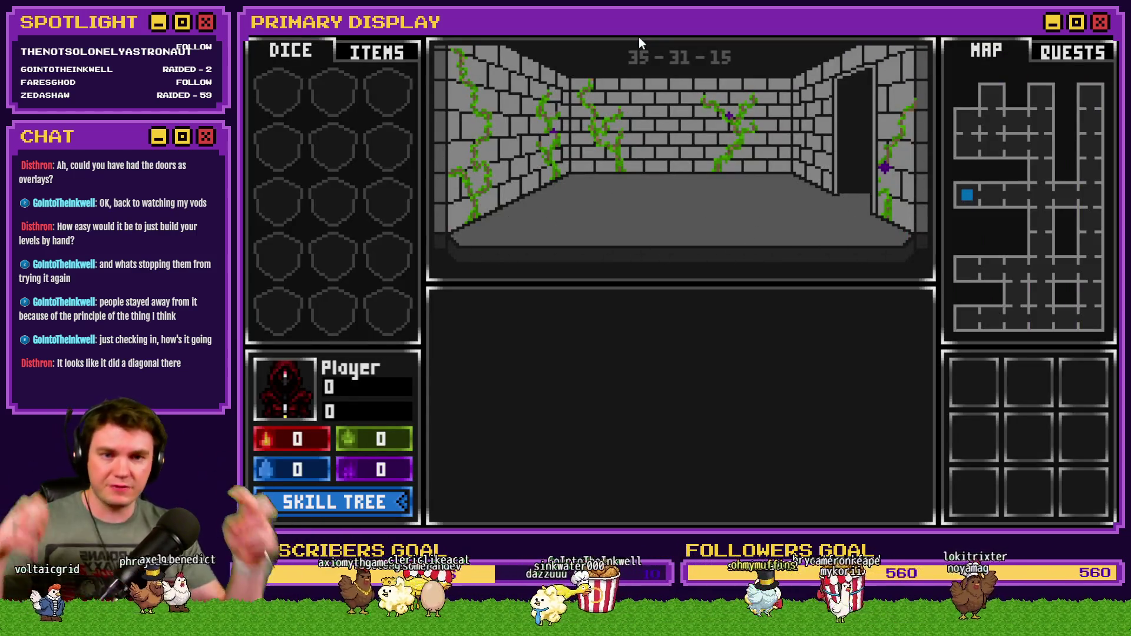
Close the playtest, review the Int/Movement event, then reopen the Database's RTG v2.0 common event.
key("alt+F4")
double_click(424, 89)
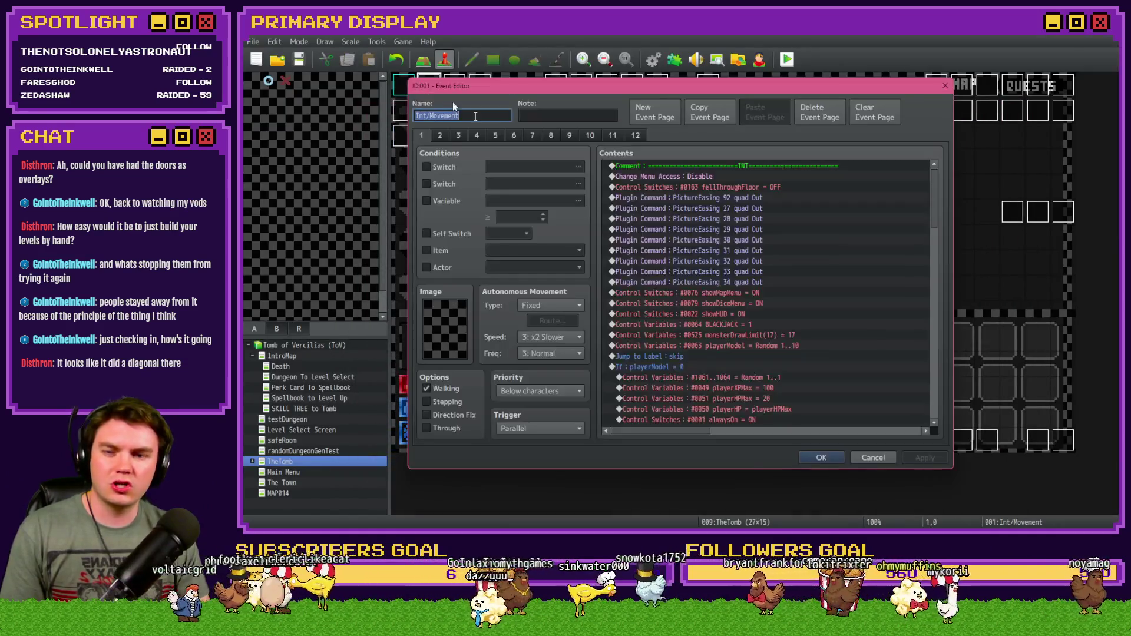
scroll(709, 325, "down", 4)
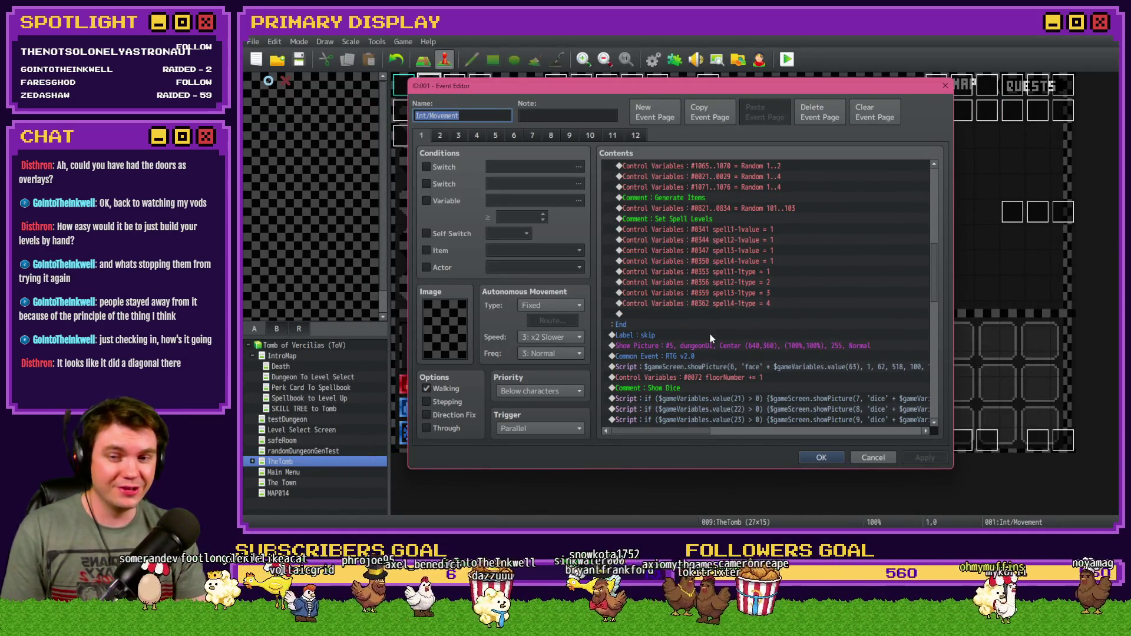
key("Escape")
left_click(652, 59)
scroll(690, 364, "down", 6)
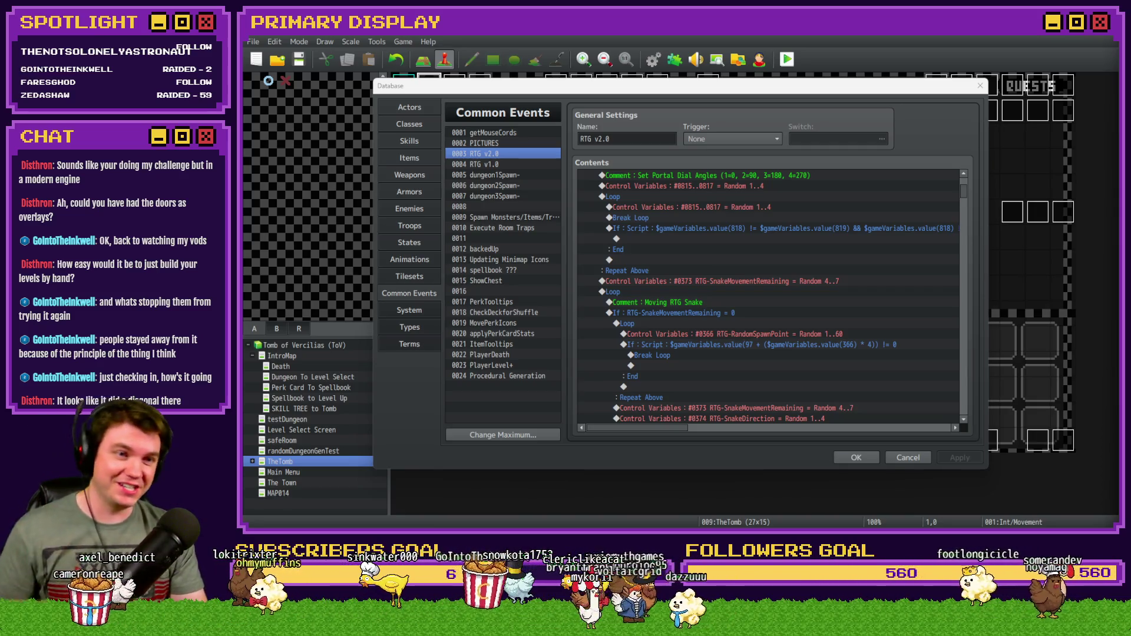
left_click(816, 92)
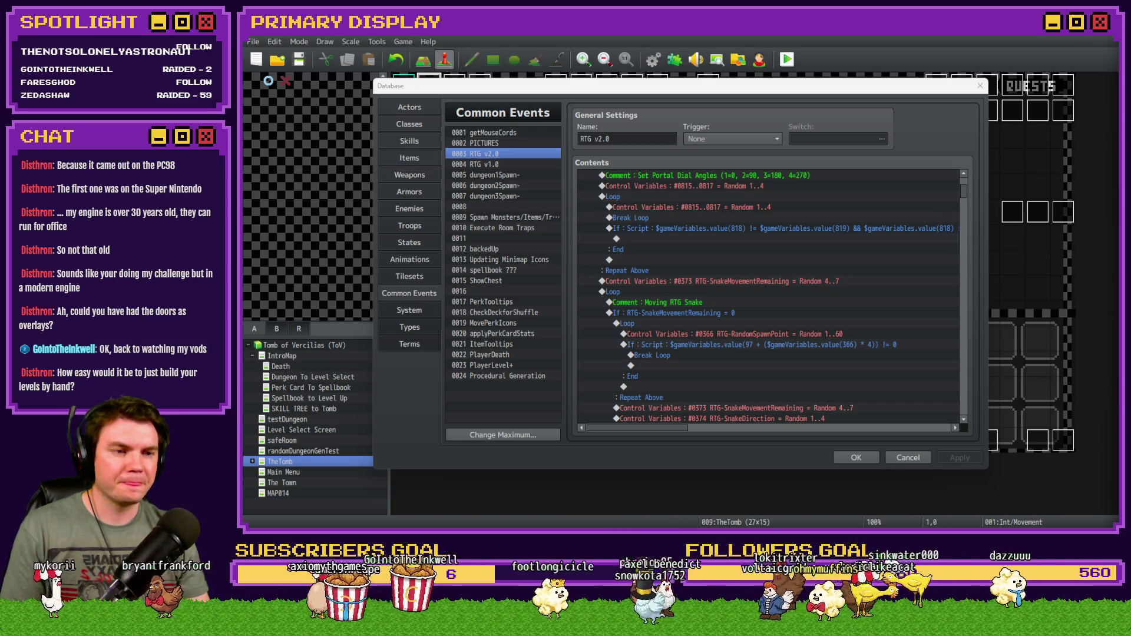
Open the RPG Maker Wiki article on Dante 98 and dismiss its ad and cookie banners.
key("alt+Tab")
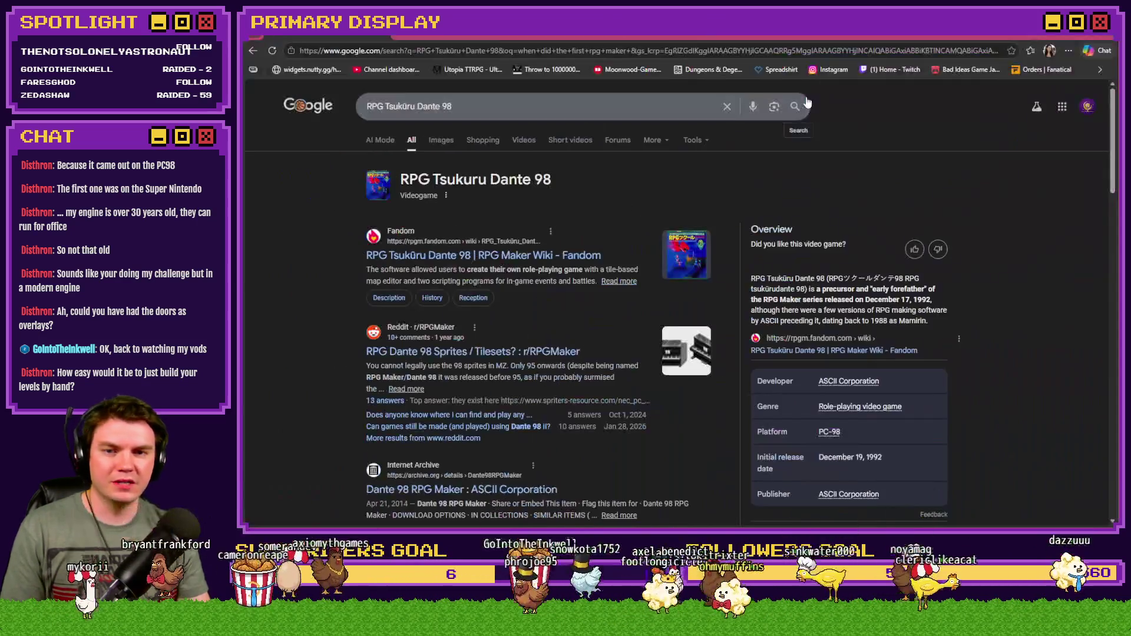
left_click(699, 254)
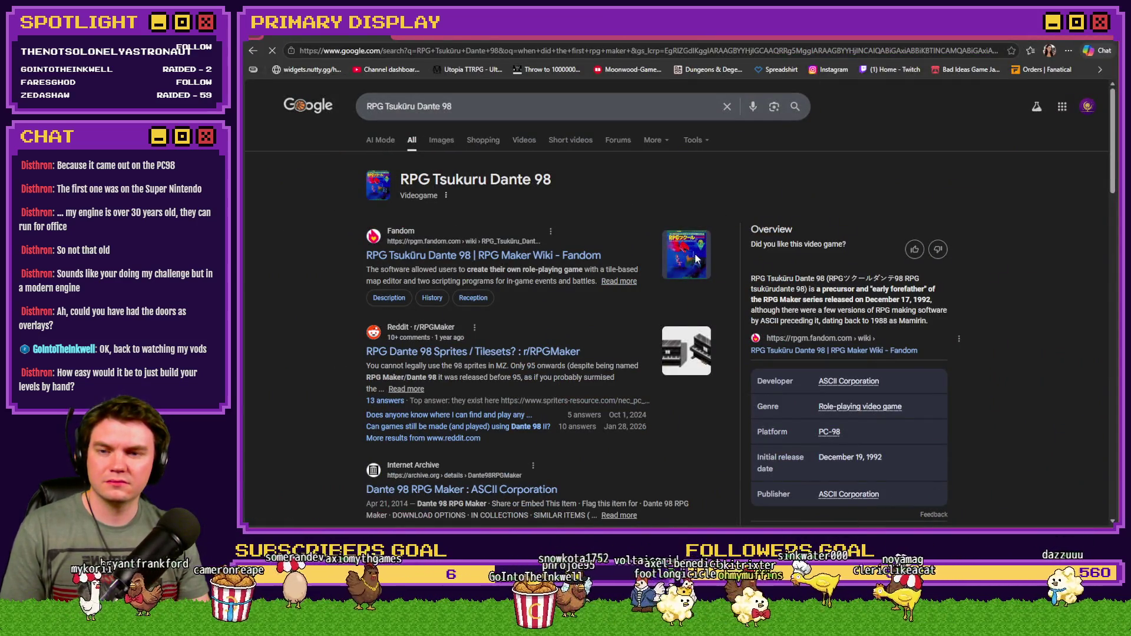
scroll(739, 320, "down", 5)
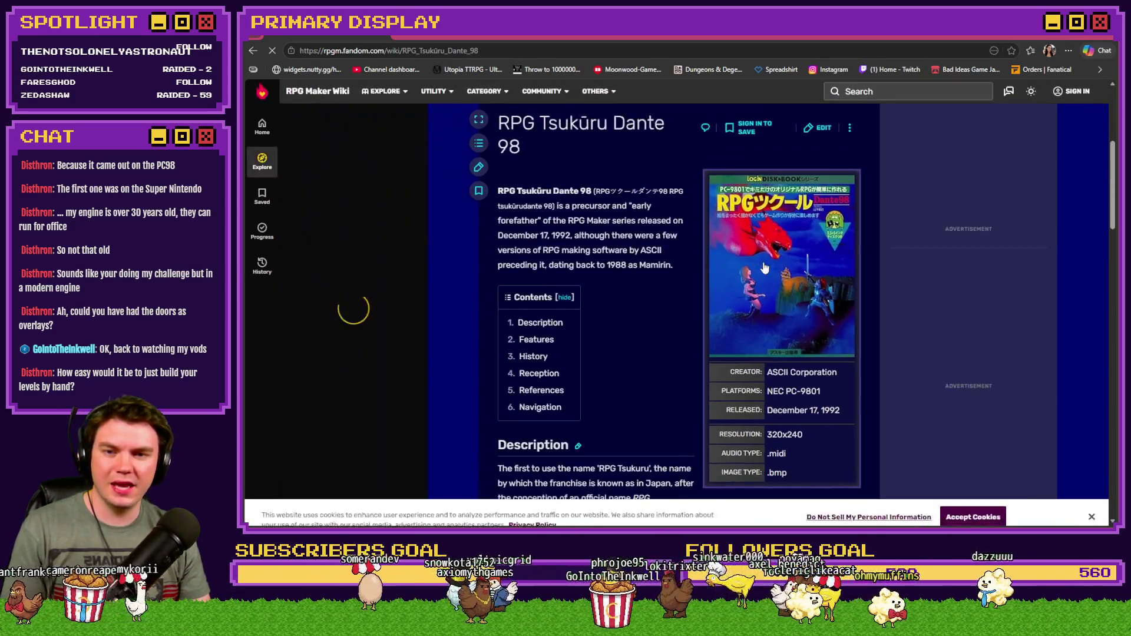
scroll(764, 284, "down", 1)
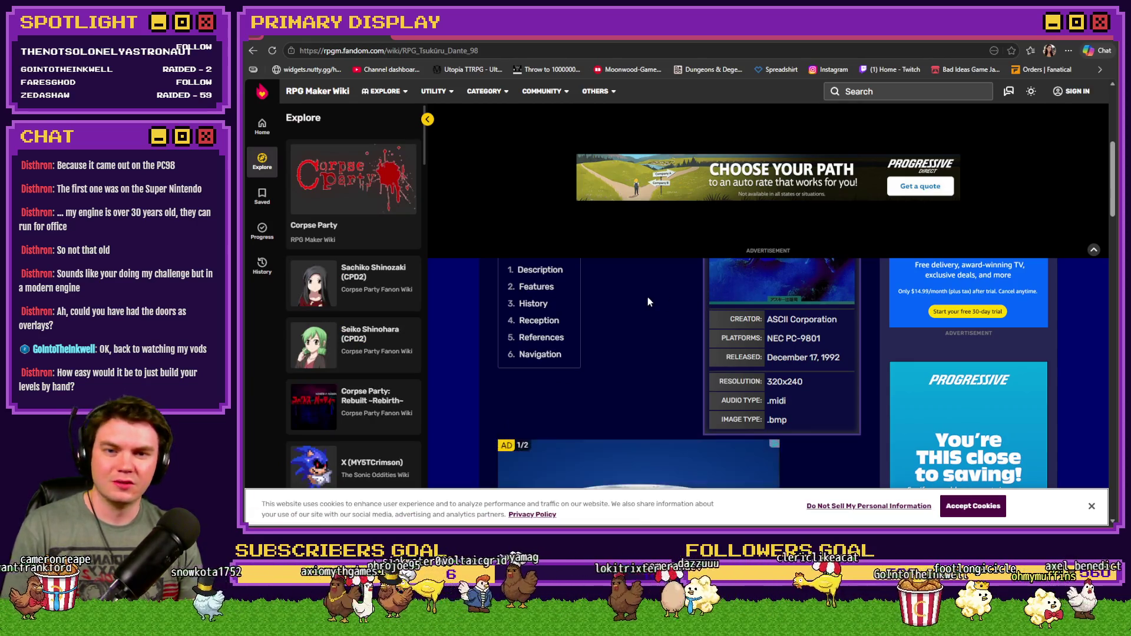
left_click(1094, 250)
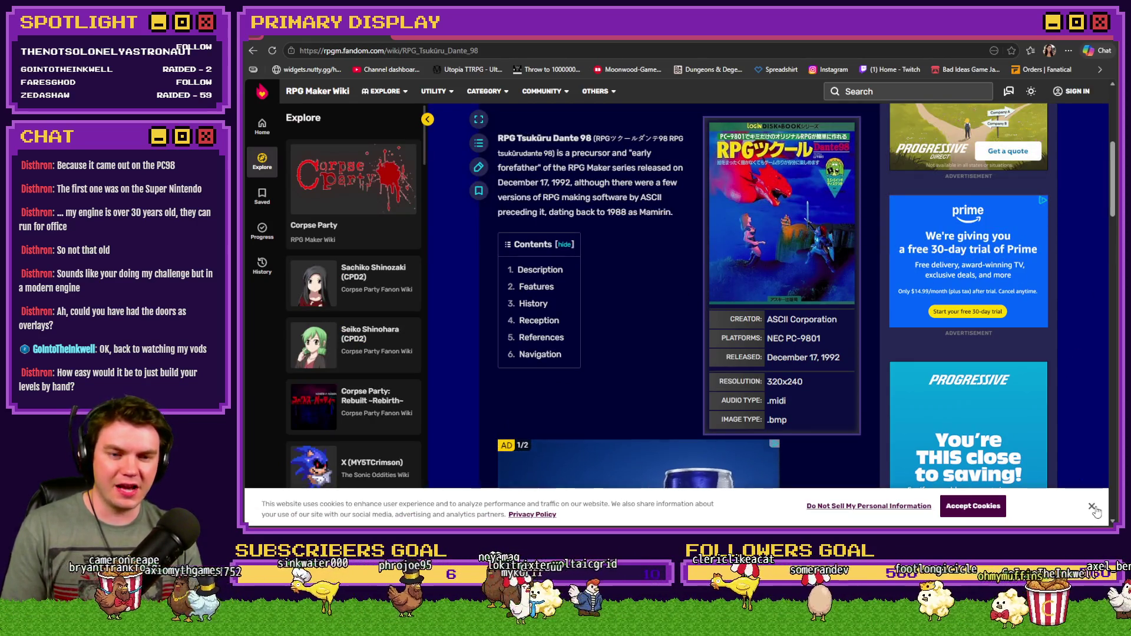
left_click(1092, 506)
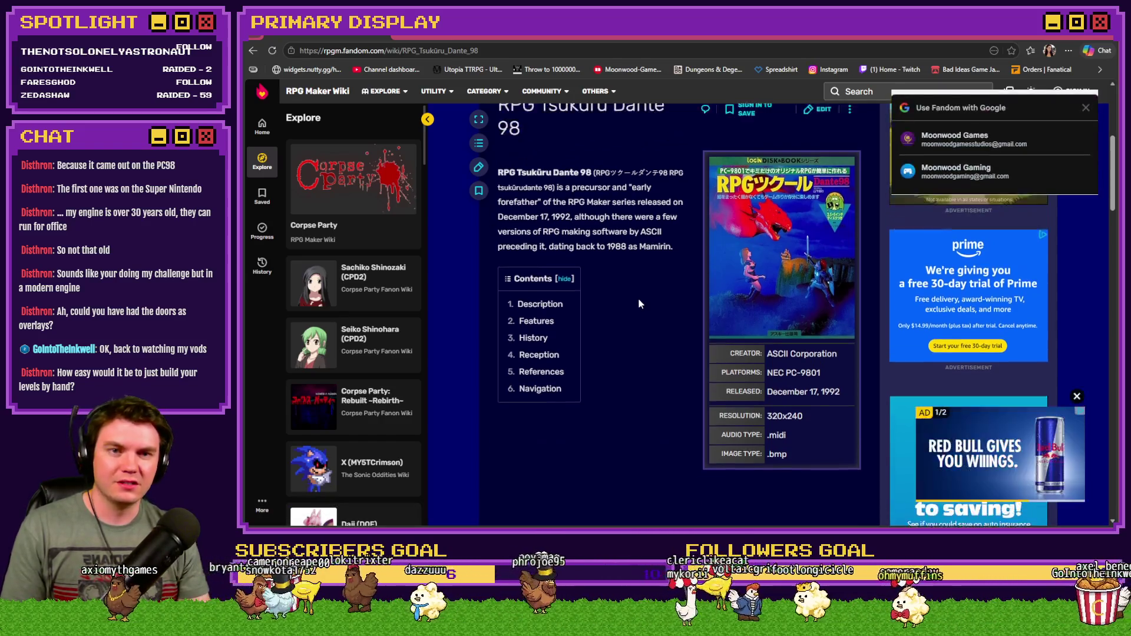
Scroll through the article and enlarge its Corpse Party gameplay screenshot.
scroll(638, 298, "up", 1)
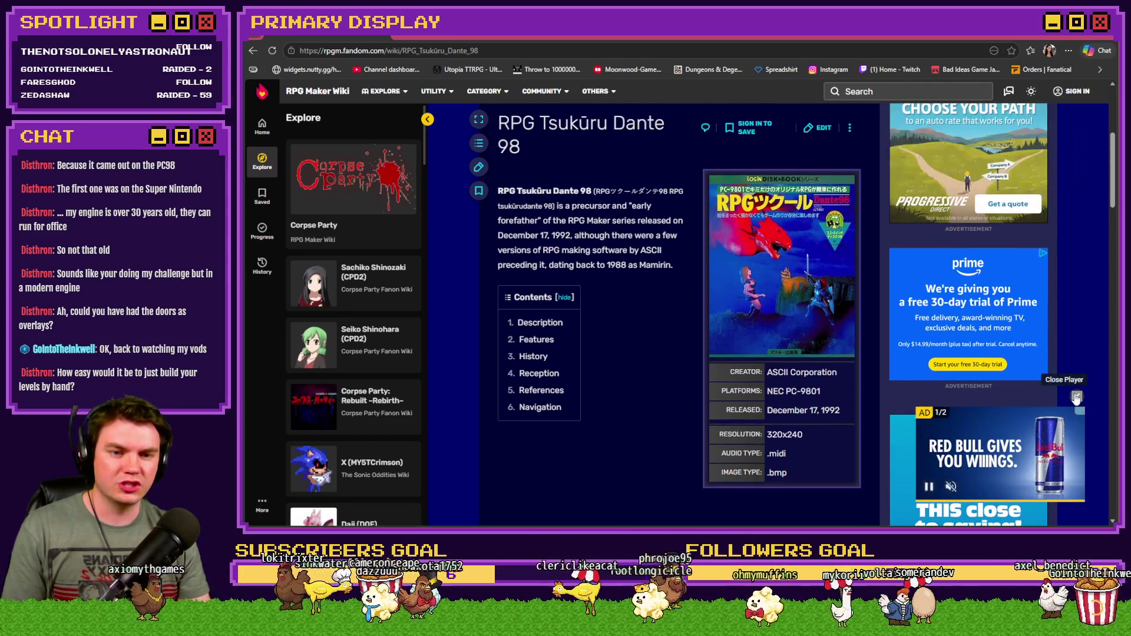
scroll(606, 285, "down", 5)
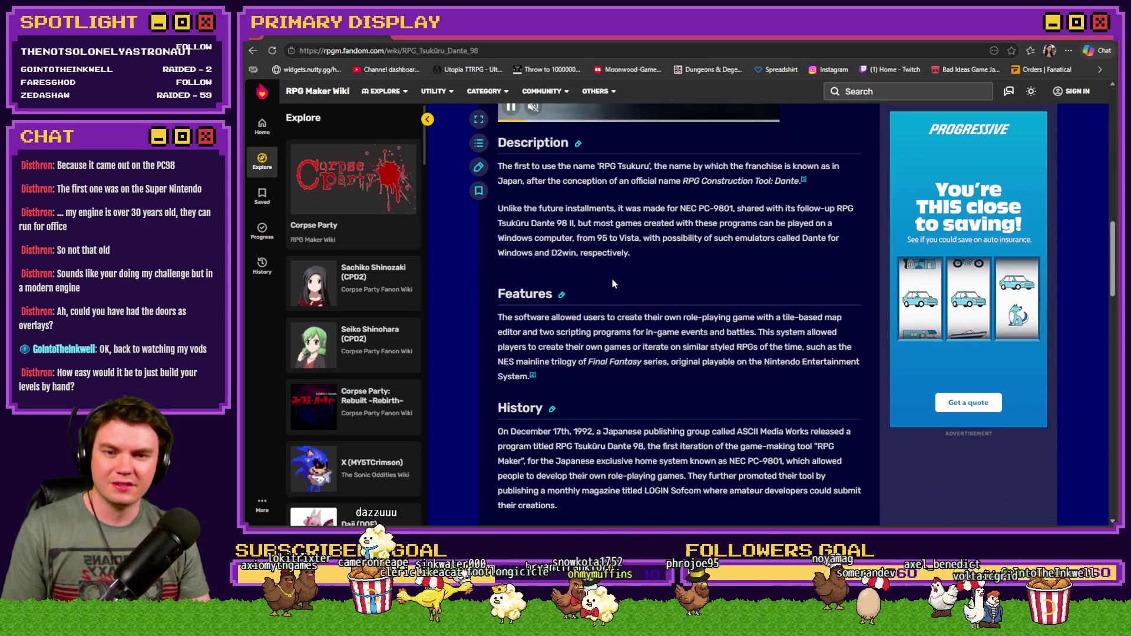
scroll(612, 284, "down", 8)
scroll(613, 285, "up", 2)
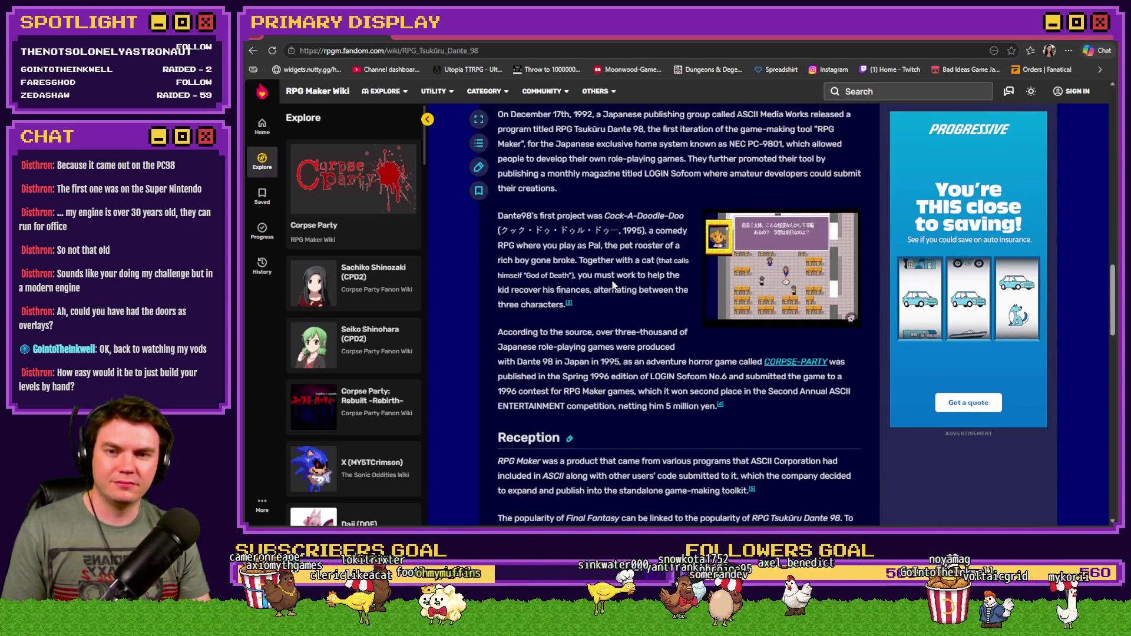
left_click(762, 269)
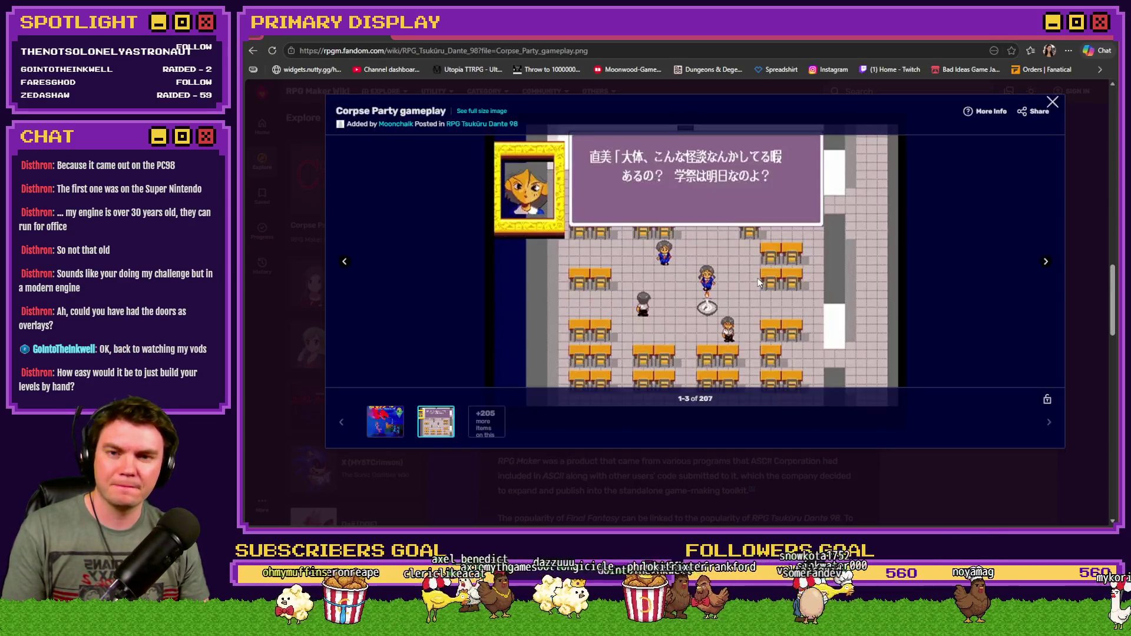
Browse the gallery's RPG Maker 97, Silent Memories, Mmsmweapons and MisaoTitle images, returning to Corpse Party.
mouse_move(660, 347)
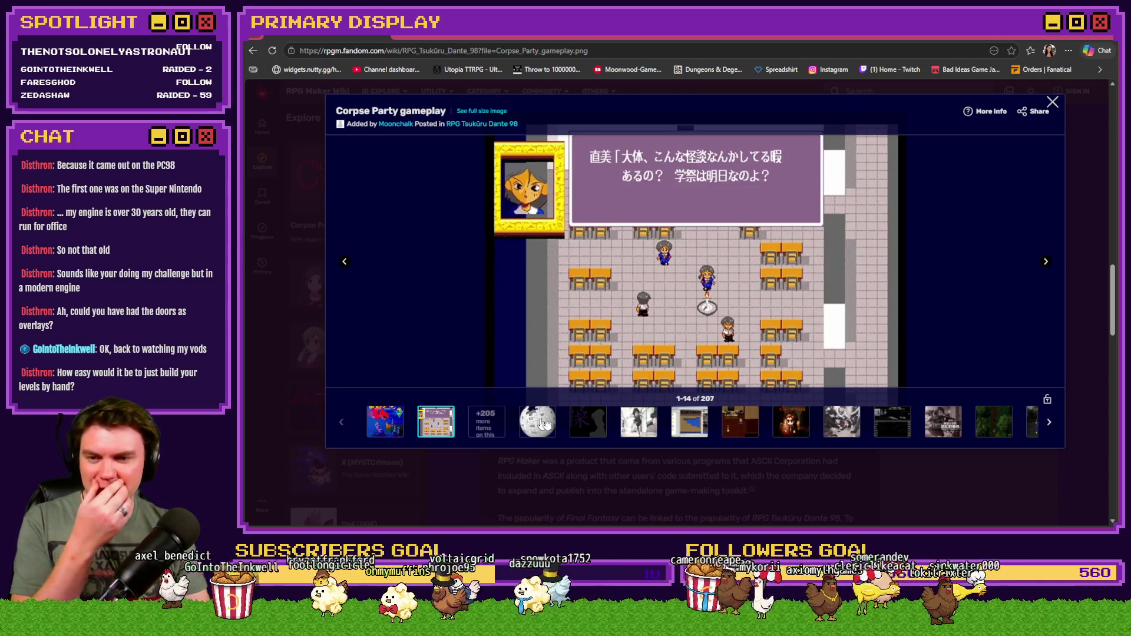
left_click(697, 428)
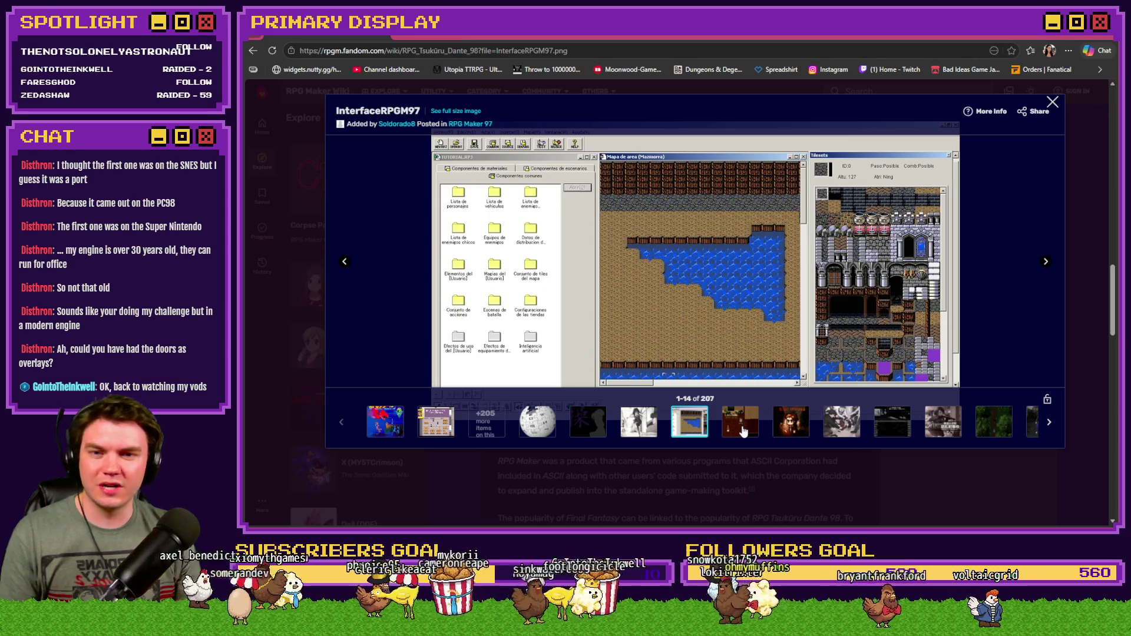
left_click(744, 432)
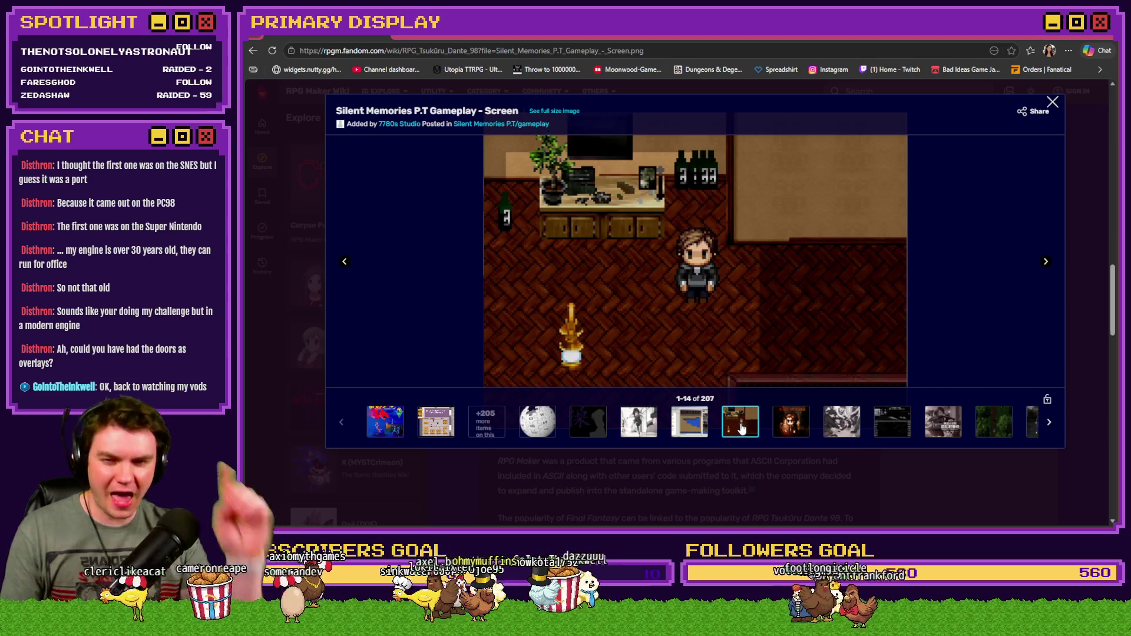
left_click(839, 430)
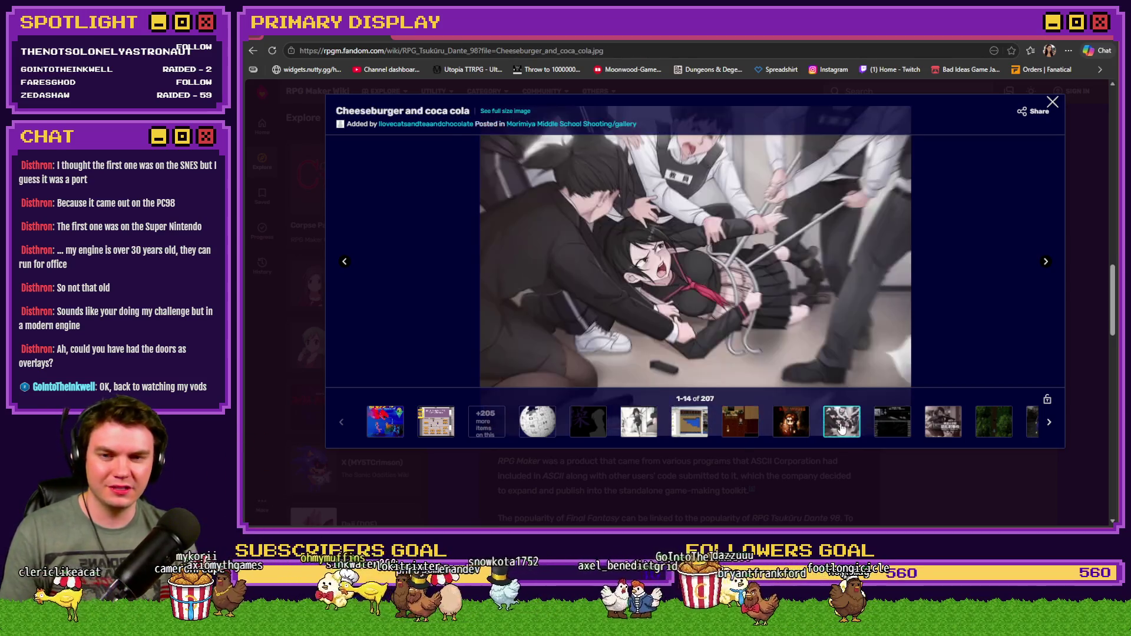
left_click(893, 431)
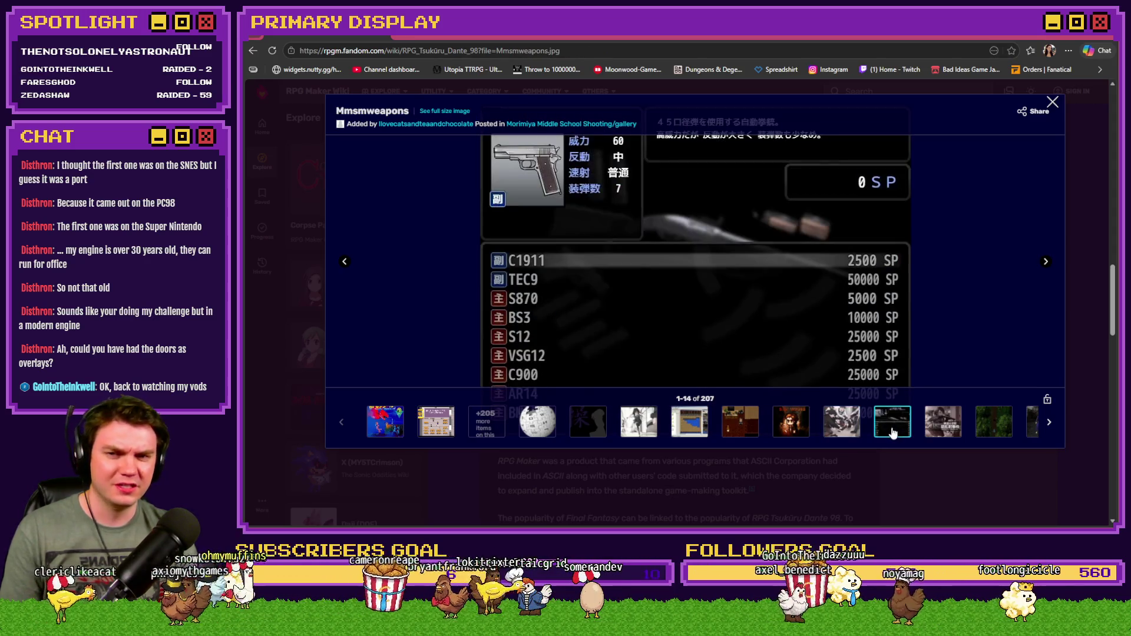
left_click(595, 432)
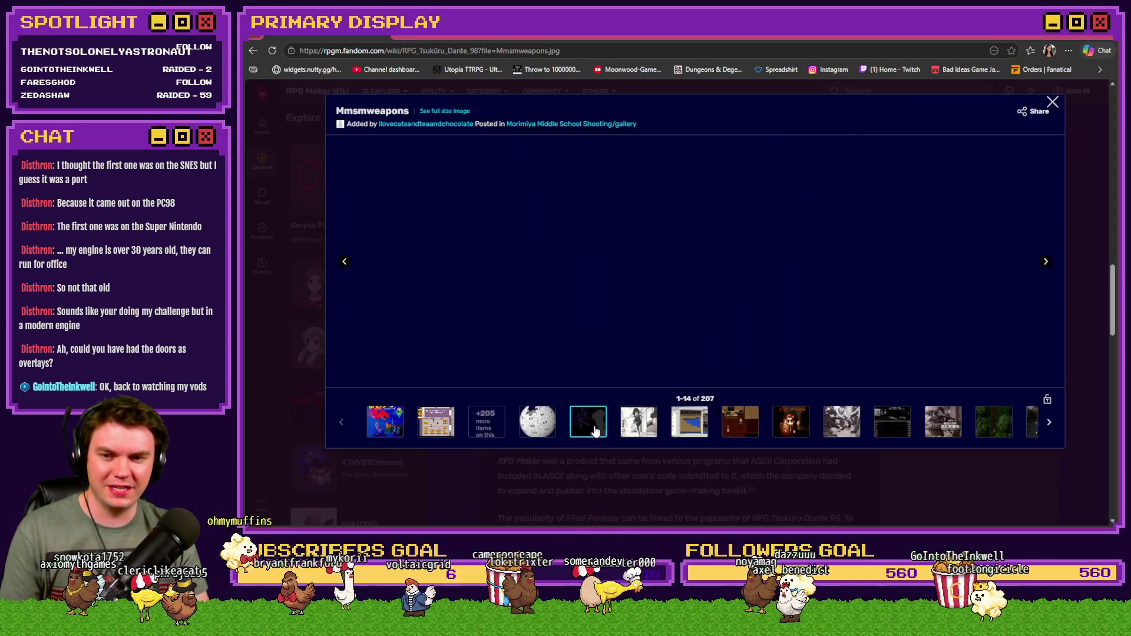
left_click(434, 428)
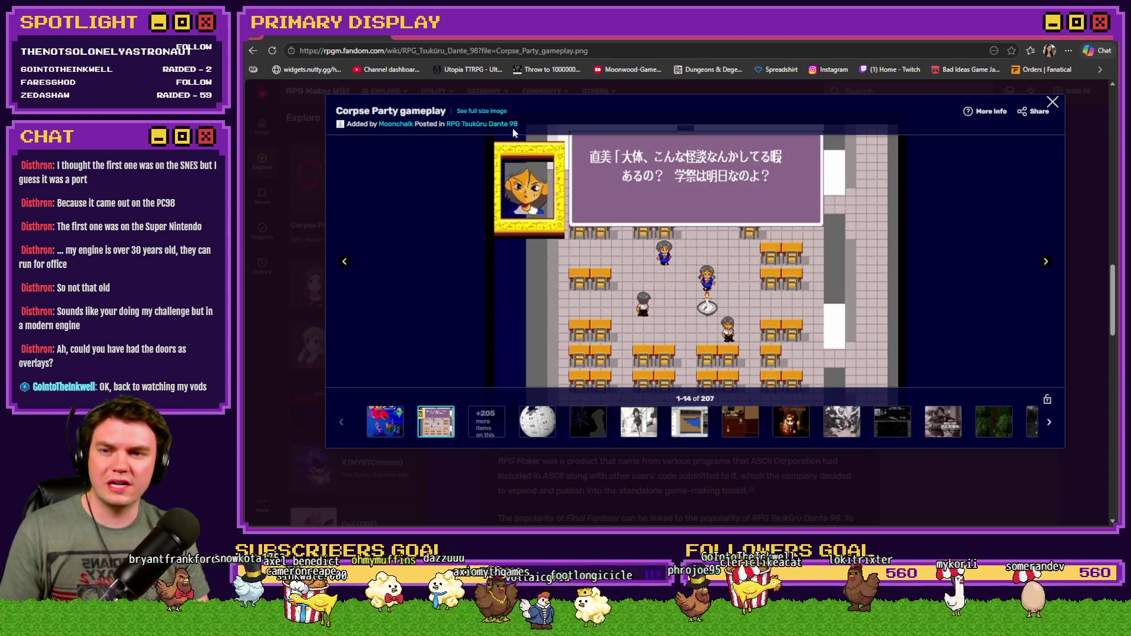
View the Dante 98 poster art, close the gallery and return to RPG Maker MV.
left_click(384, 422)
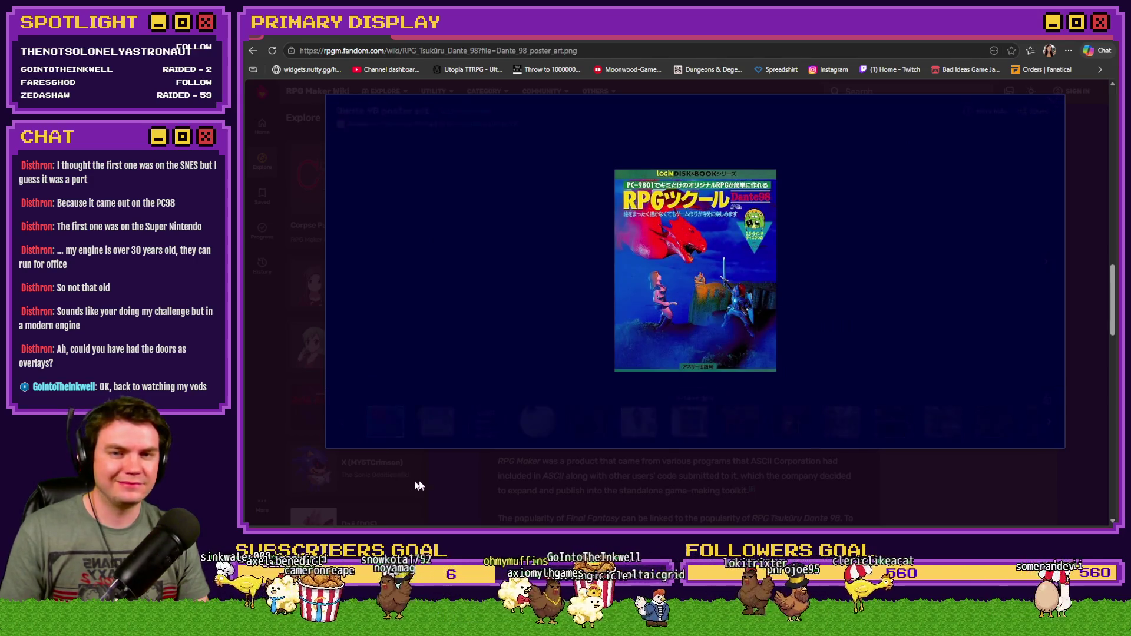
left_click(450, 479)
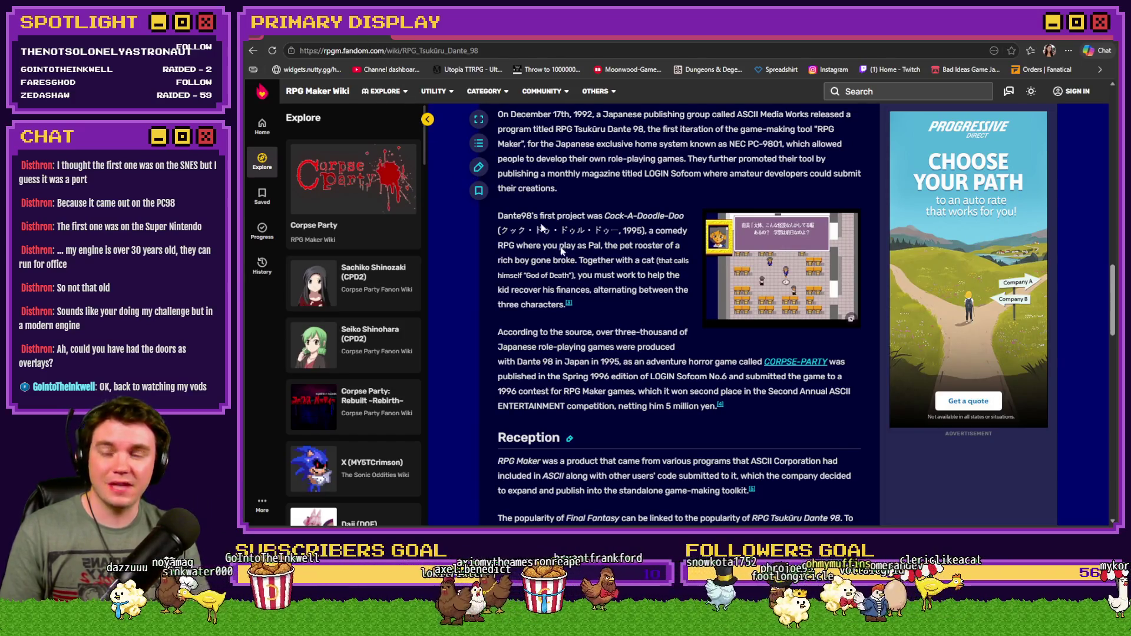
key("alt+Tab")
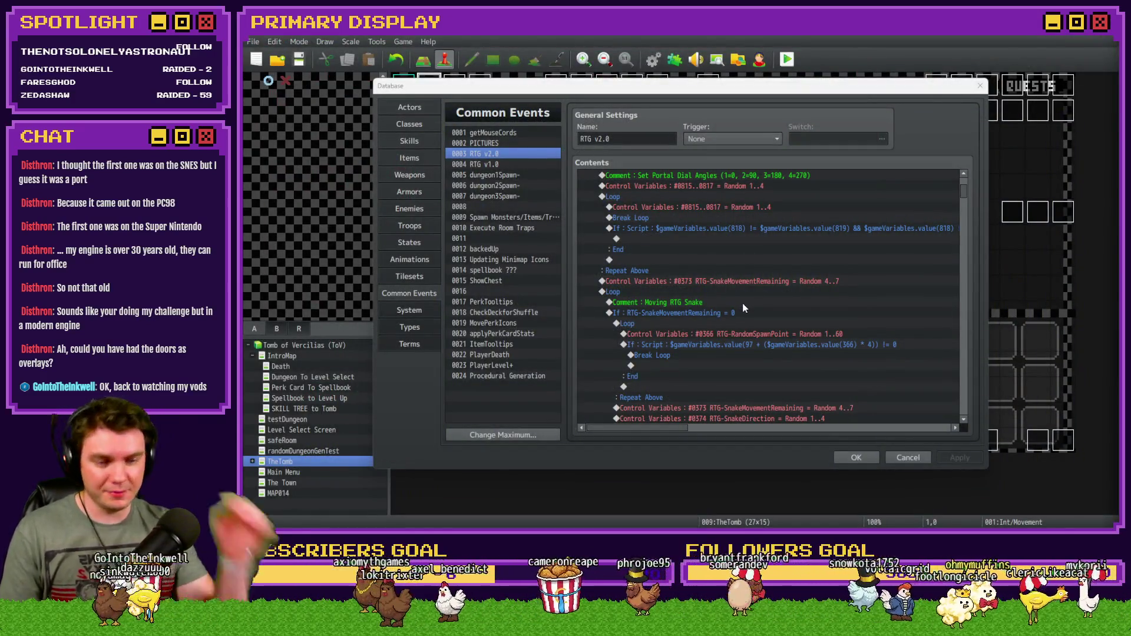
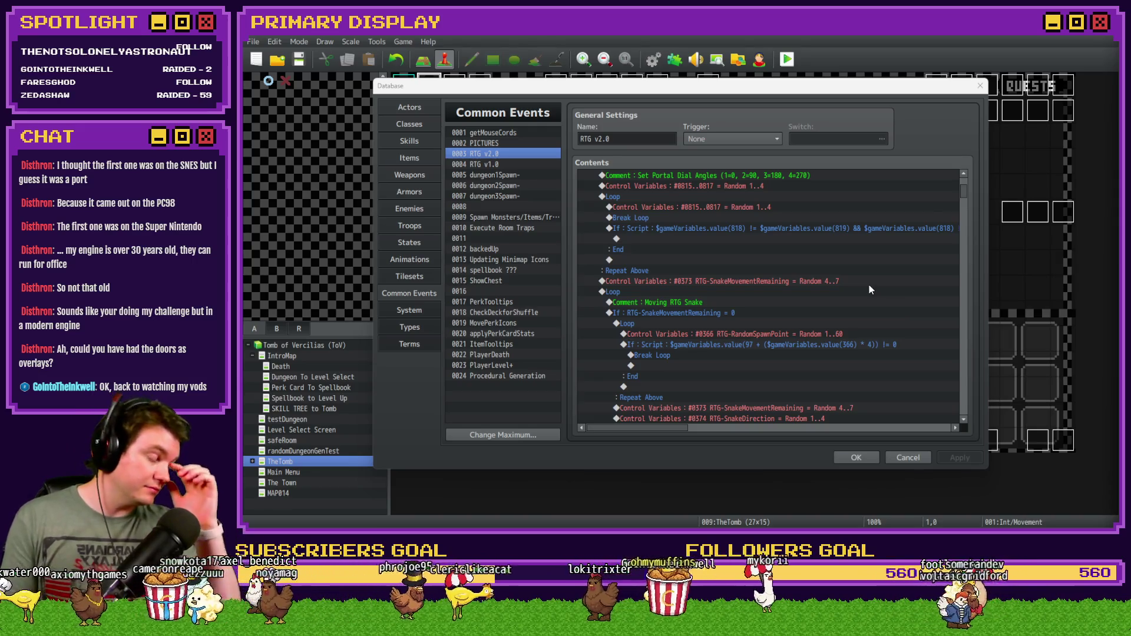
Paste the picture Script, RoomPicID += 1 and Wait 1 frame commands, then delete them from that spot.
scroll(836, 342, "up", 2)
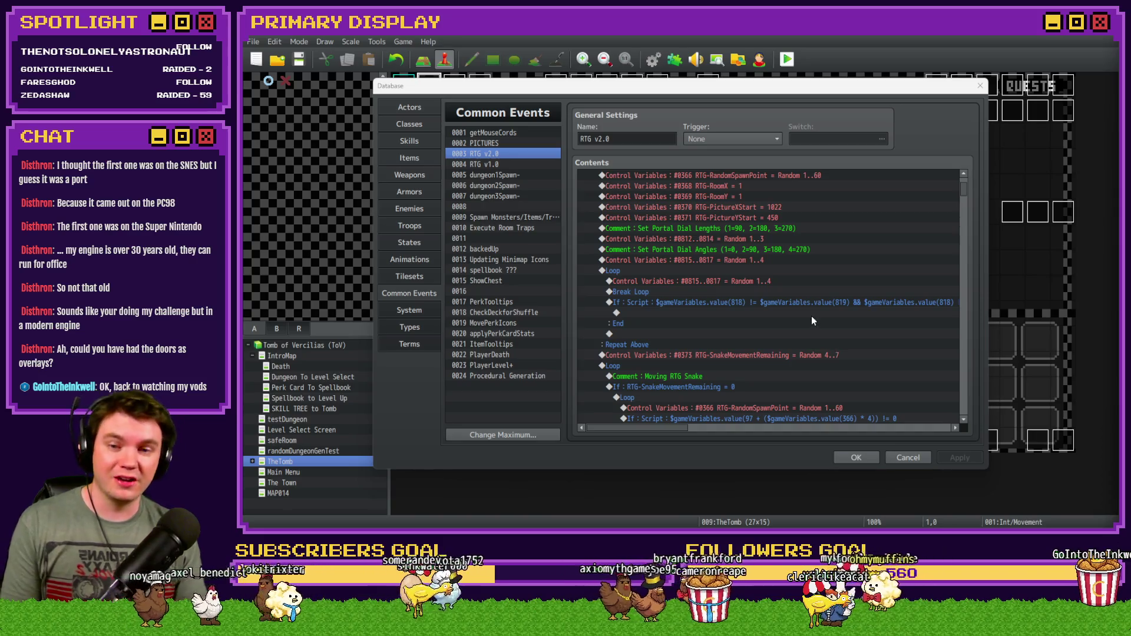
scroll(766, 314, "down", 2)
left_click(713, 302)
key("ctrl+v")
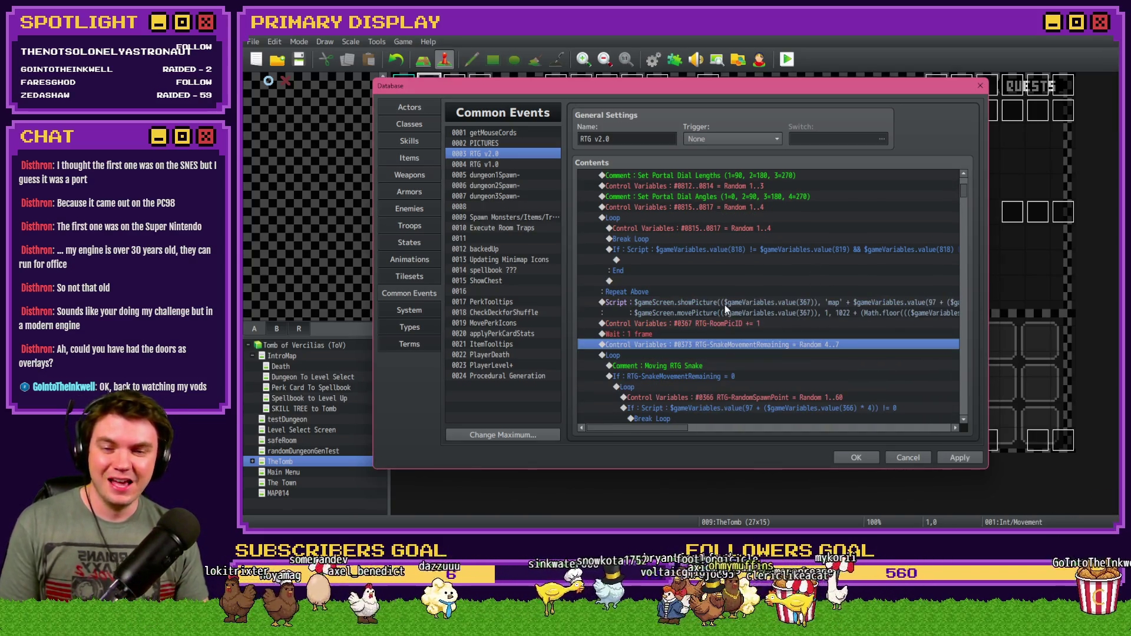
left_click(725, 305)
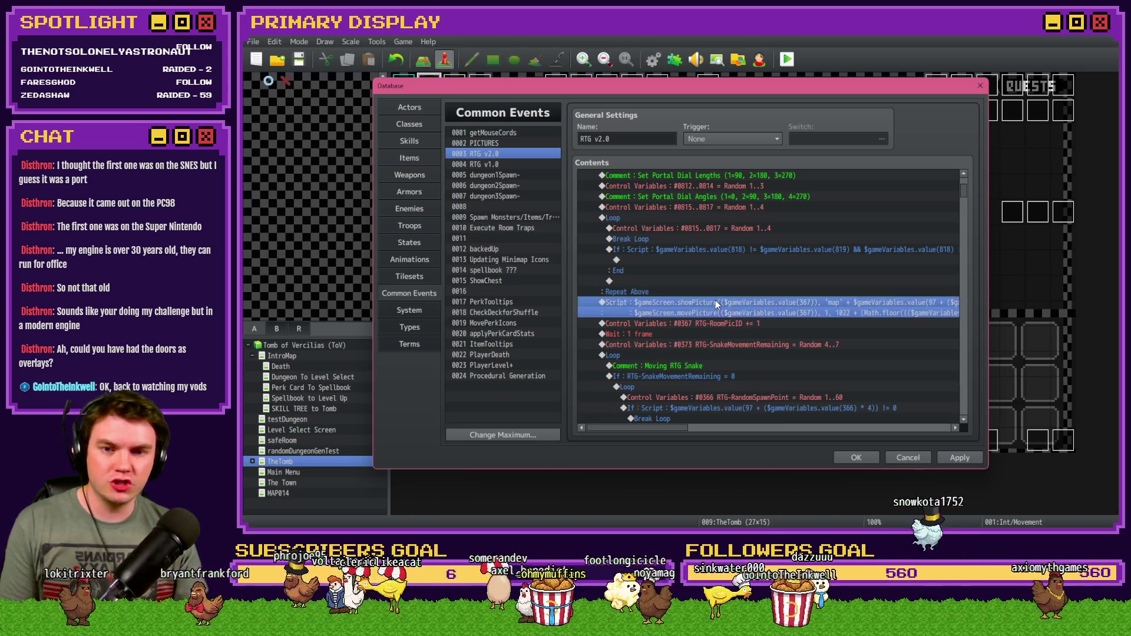
left_click(720, 334, "shift")
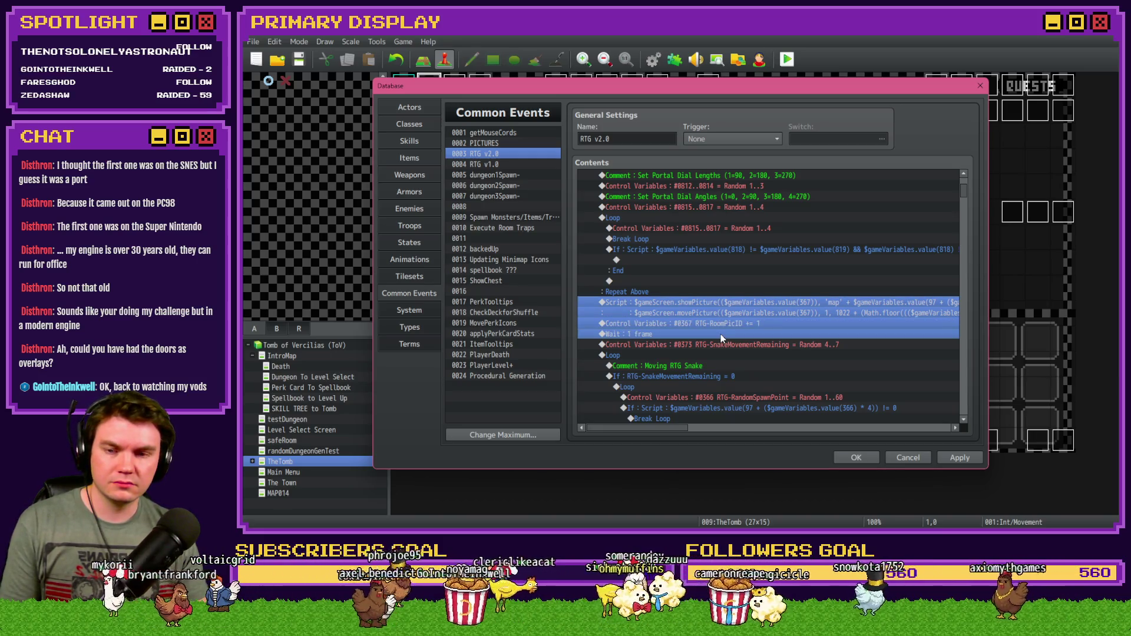
key("Delete")
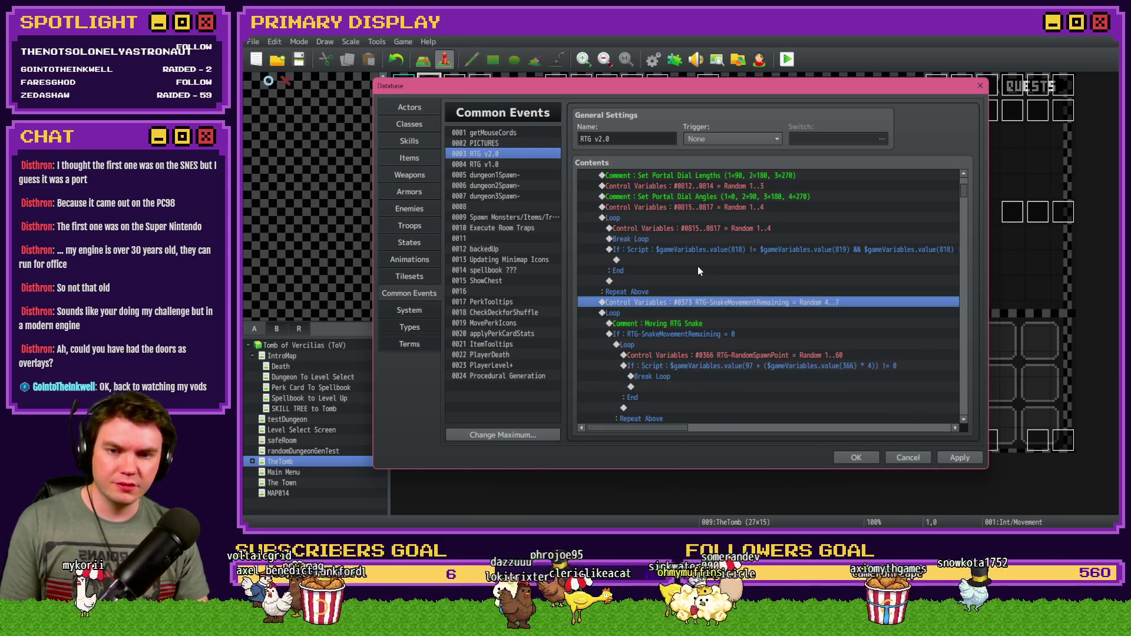
Place the commands inside the snake-movement loop, close the database with OK and launch a playtest.
left_click(662, 312)
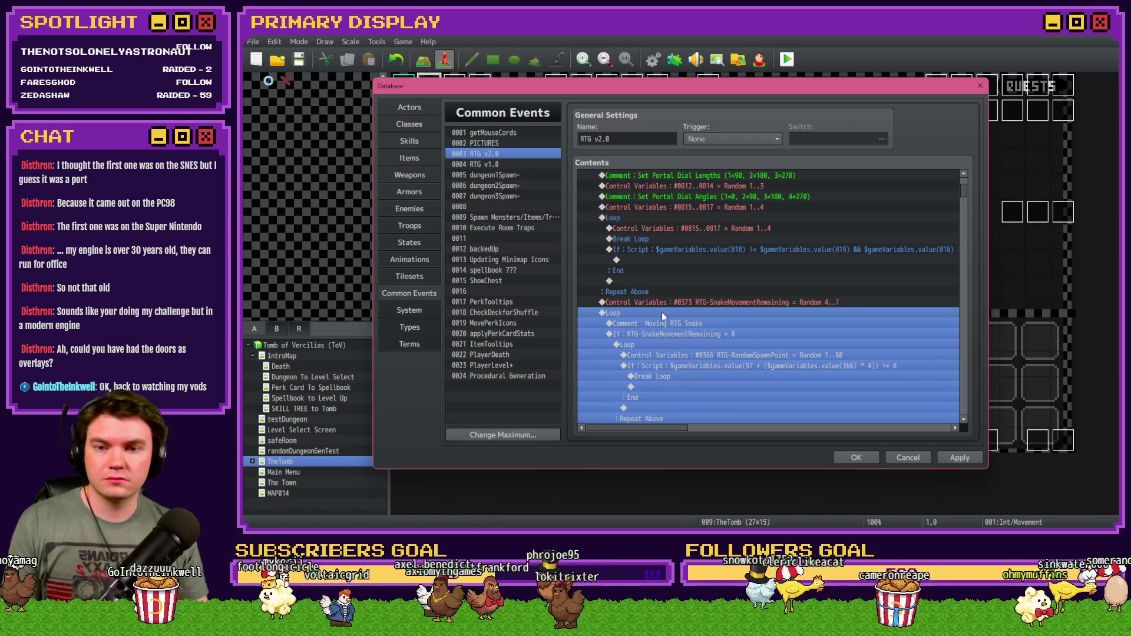
left_click_drag(670, 331, 657, 323)
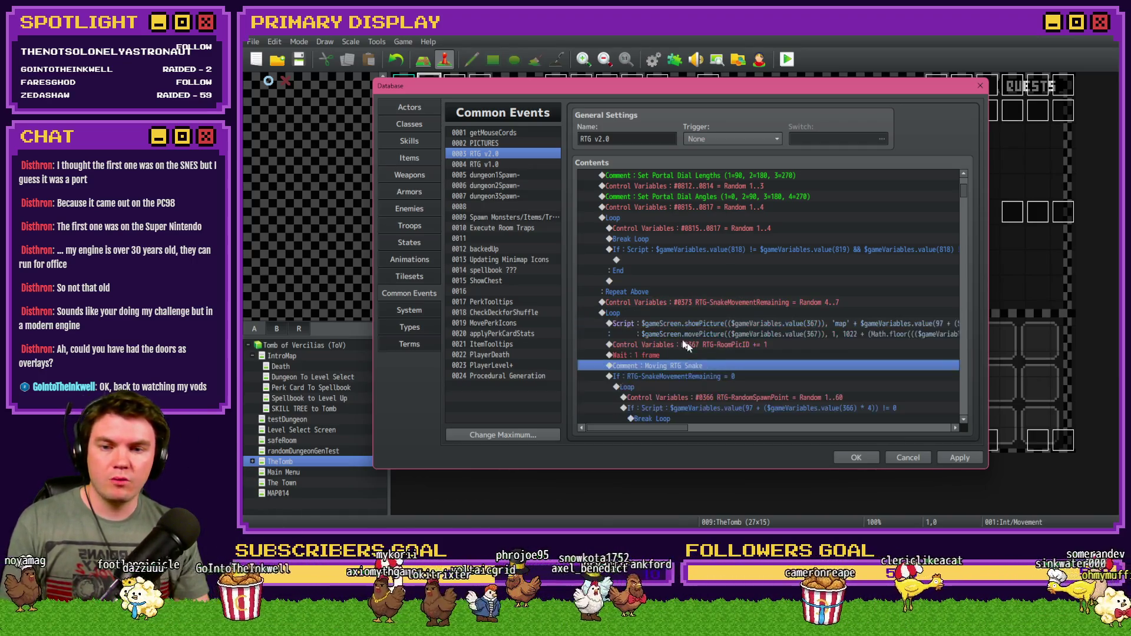
left_click(856, 457)
left_click(786, 60)
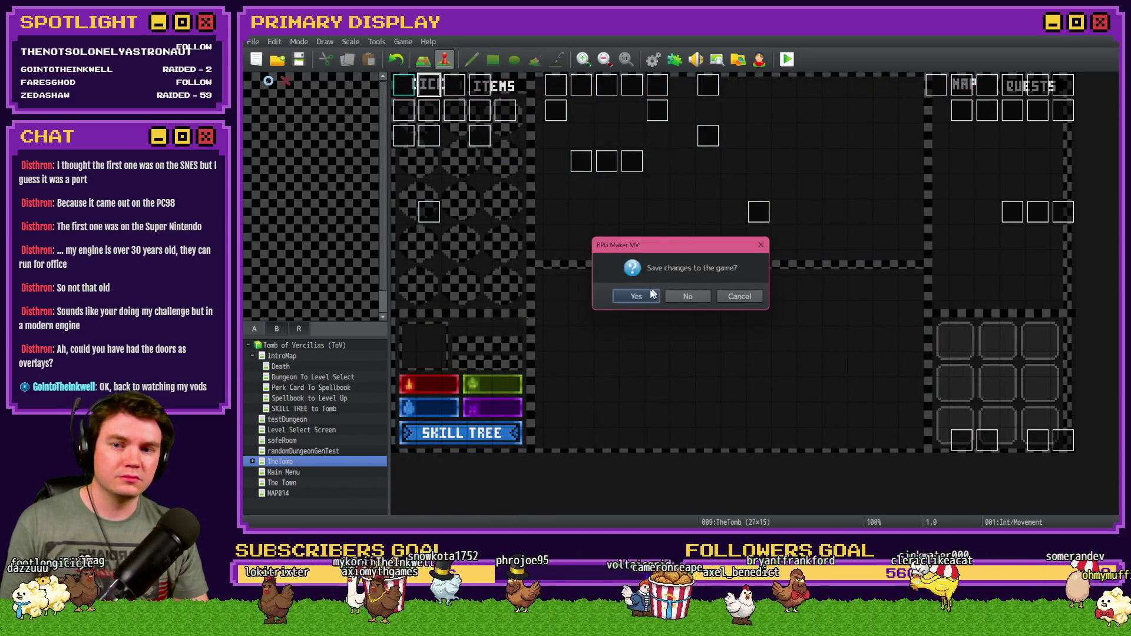
Save changes for the playtest, close it after the loading error, and reopen Common Events on RTG v2.0.
left_click(640, 295)
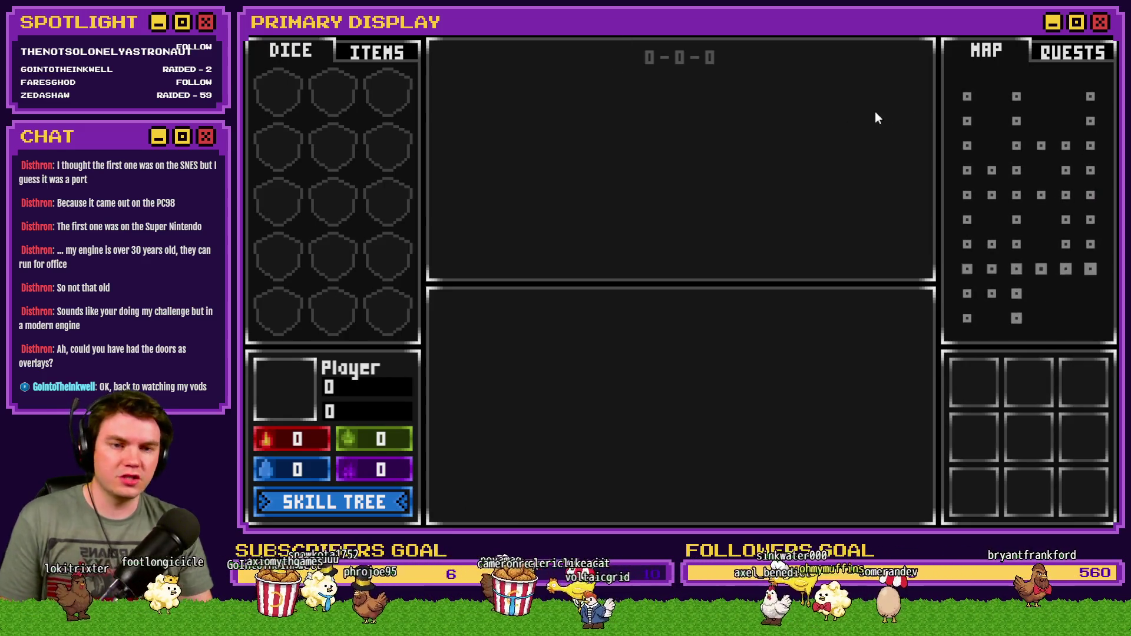
key("alt+F4")
left_click(653, 60)
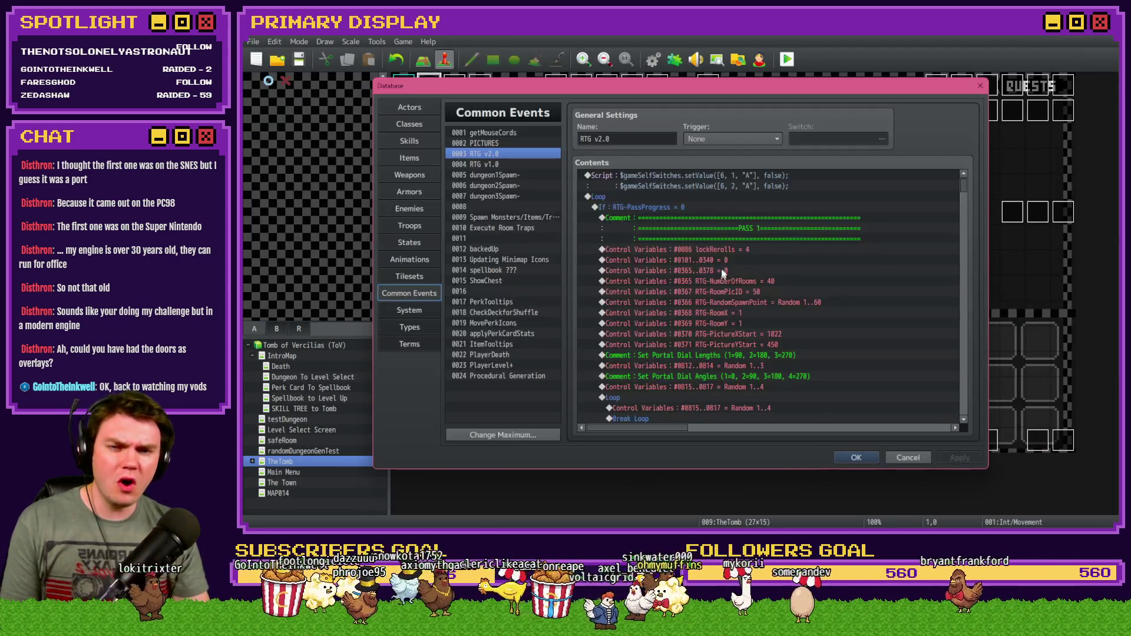
Inspect the loop's picture Script and RoomPicID increment commands in RTG v2.0, then close the database.
scroll(697, 337, "down", 10)
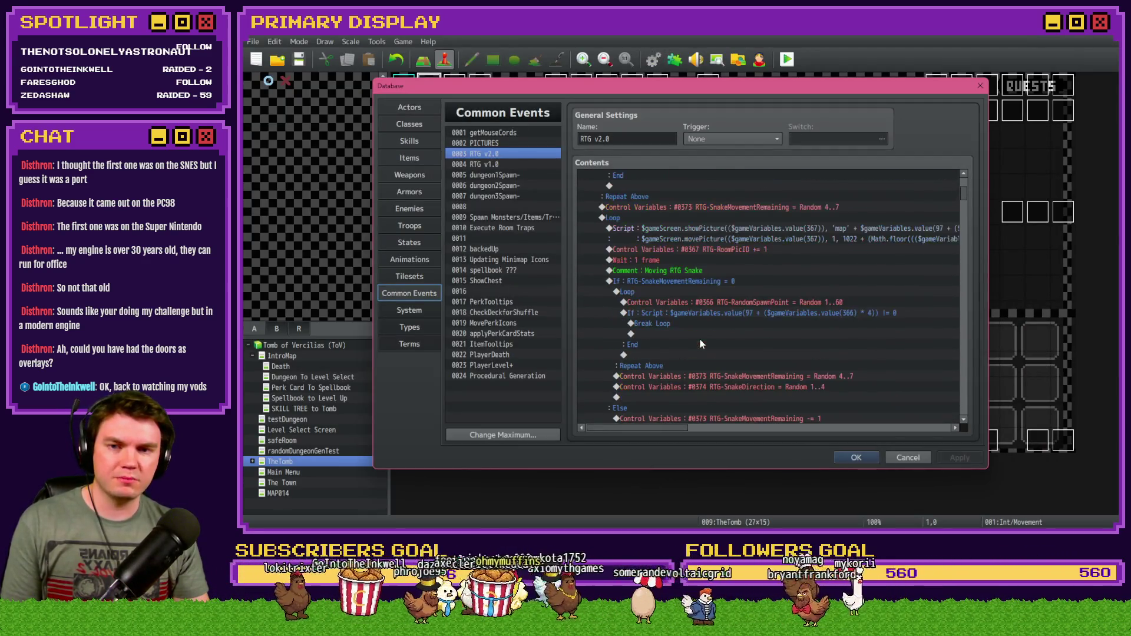
left_click(712, 233)
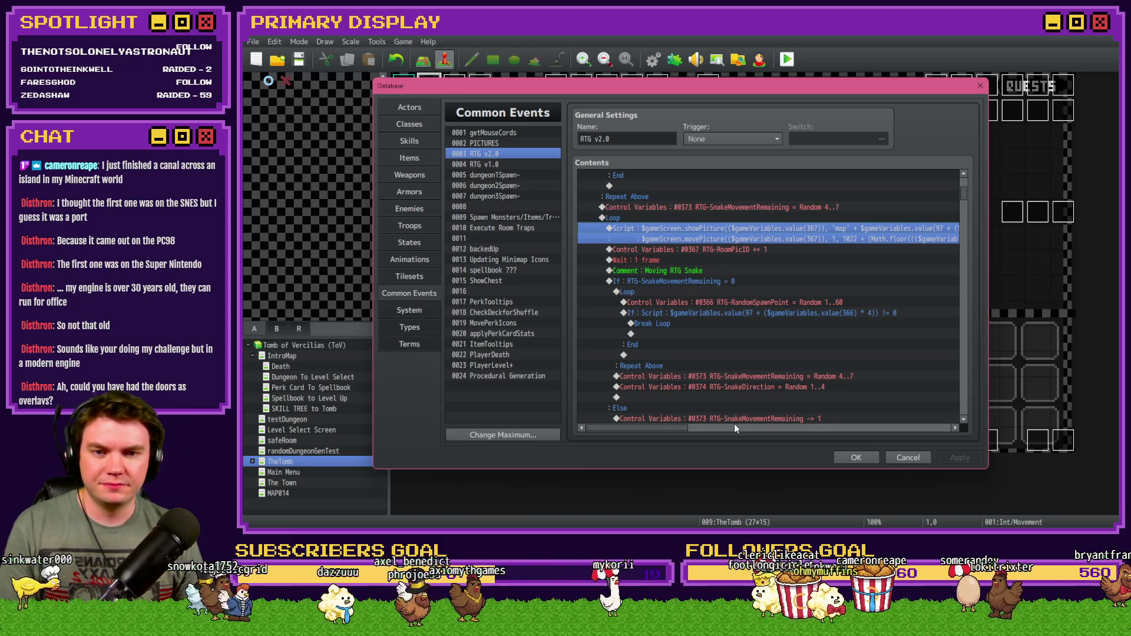
left_click_drag(669, 428, 876, 440)
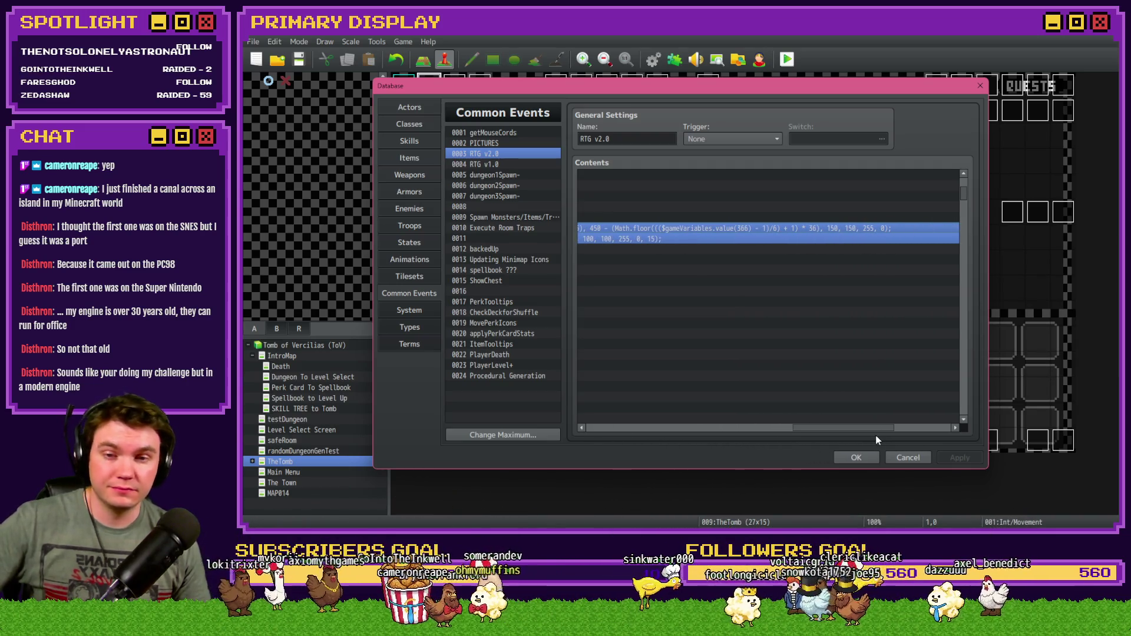
left_click_drag(876, 436, 652, 430)
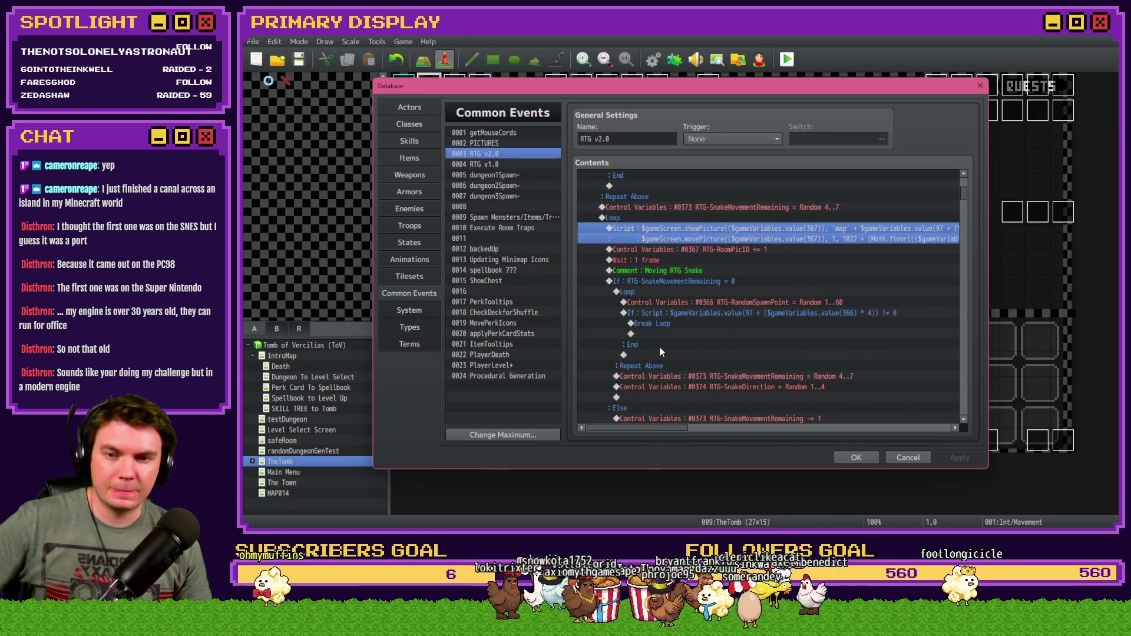
left_click(726, 220)
left_click(726, 230)
left_click(728, 250)
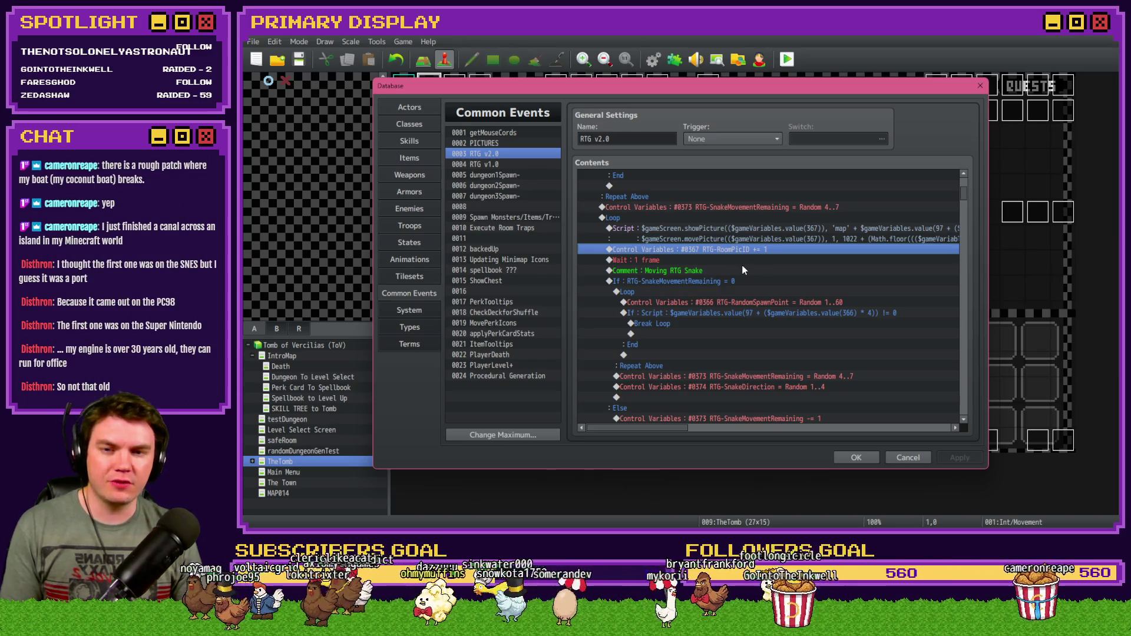
left_click(856, 457)
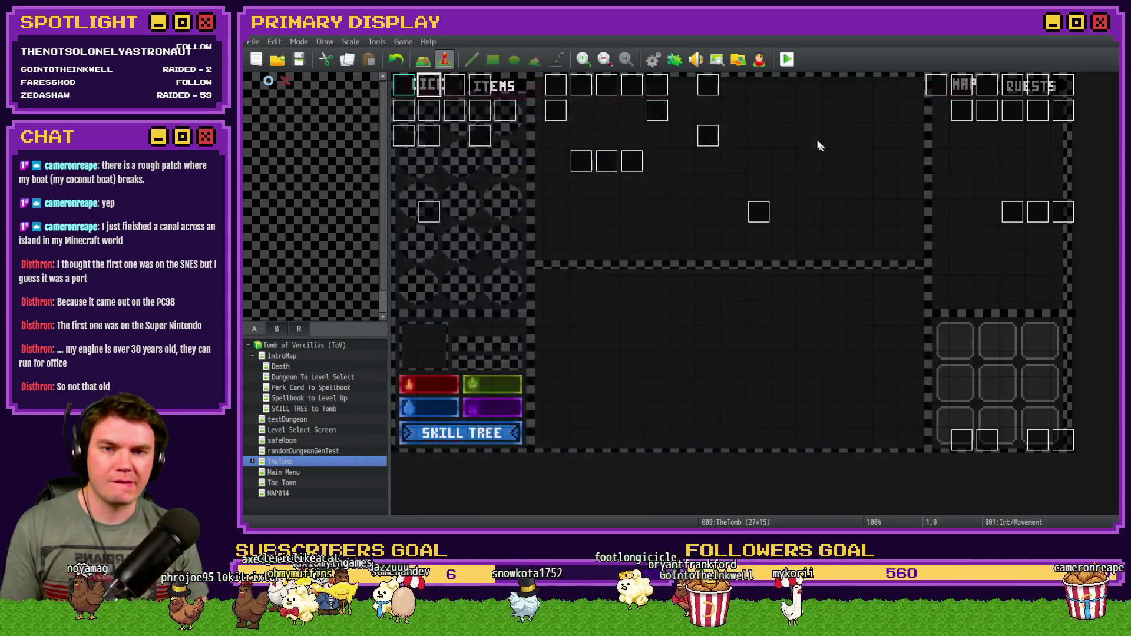
left_click(785, 60)
left_click(641, 302)
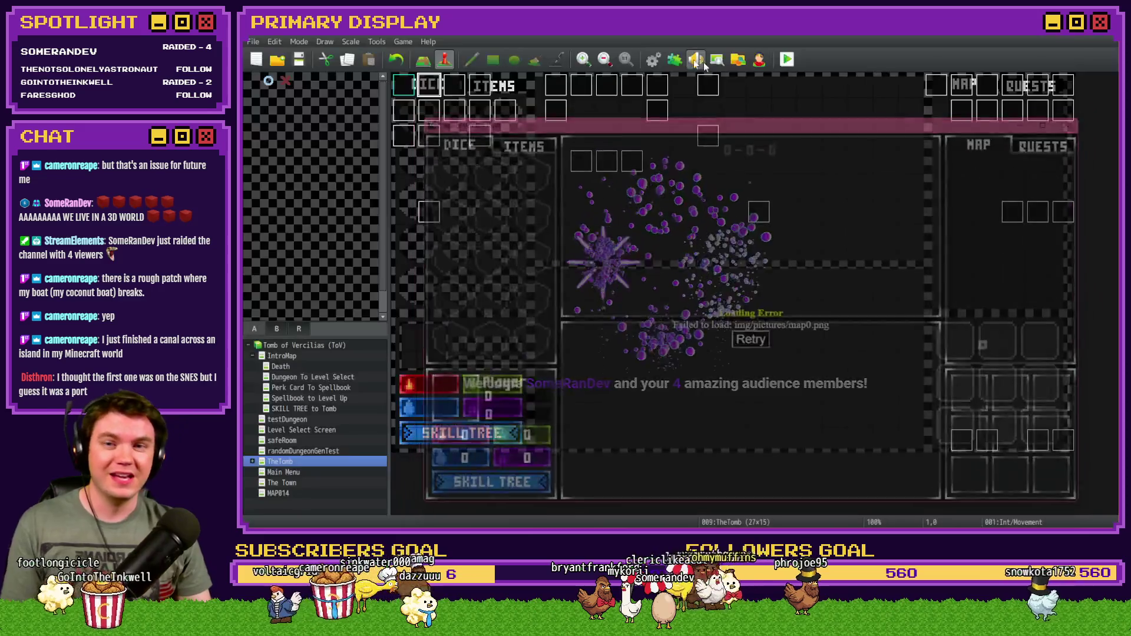
key("alt+F4")
left_click(661, 59)
scroll(748, 354, "down", 5)
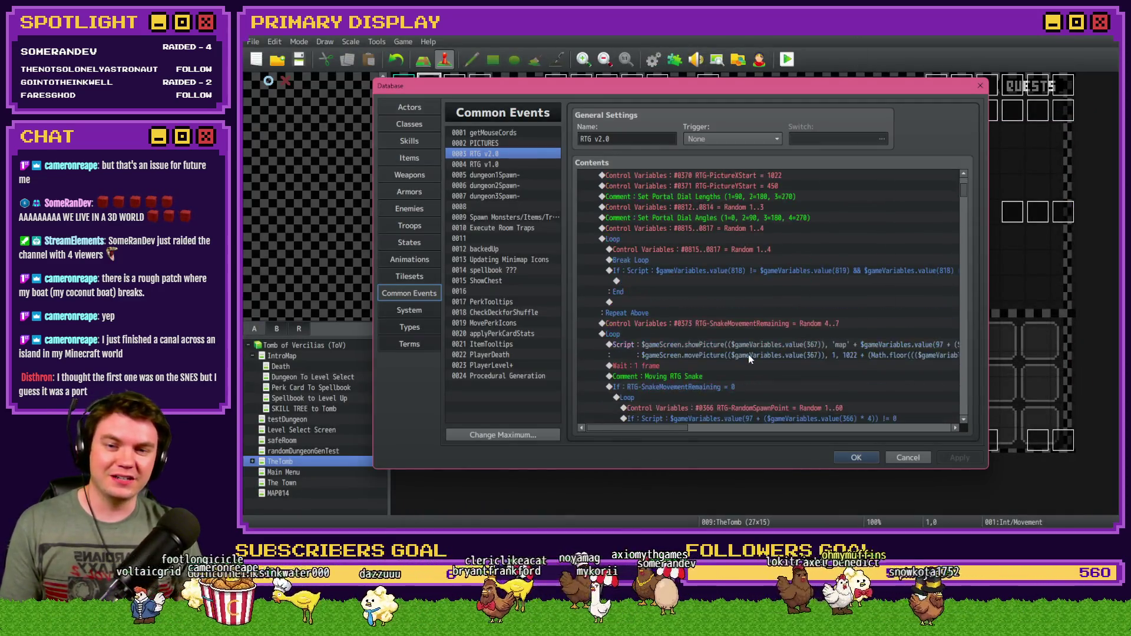
left_click(856, 457)
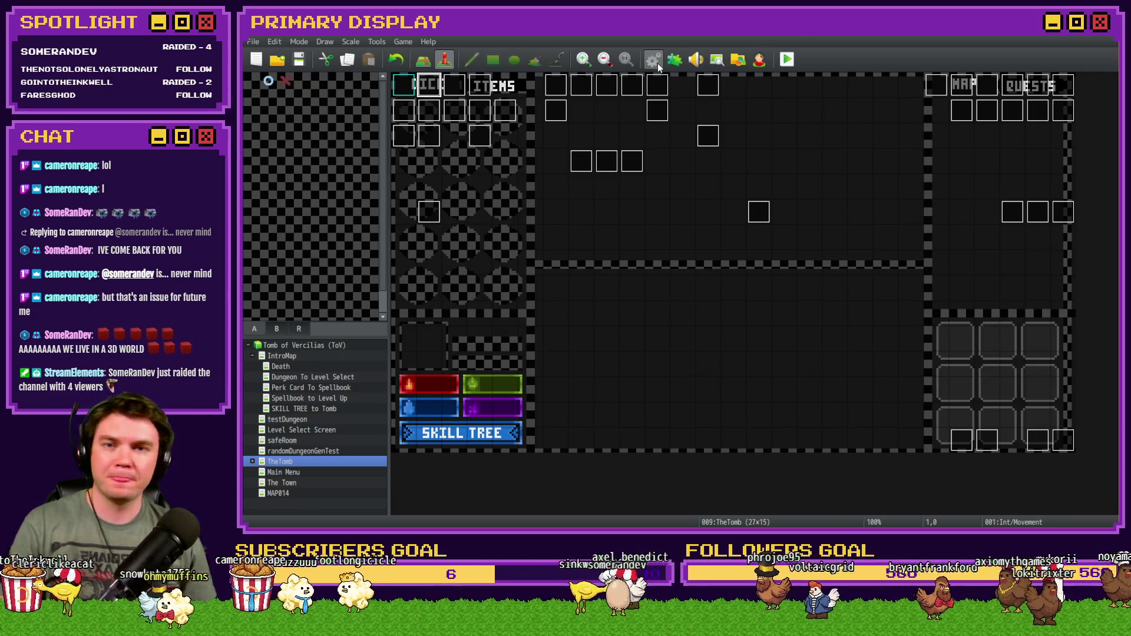
key("F9")
Close the database and run another playtest, saving the changes.
scroll(780, 273, "down", 5)
left_click(856, 457)
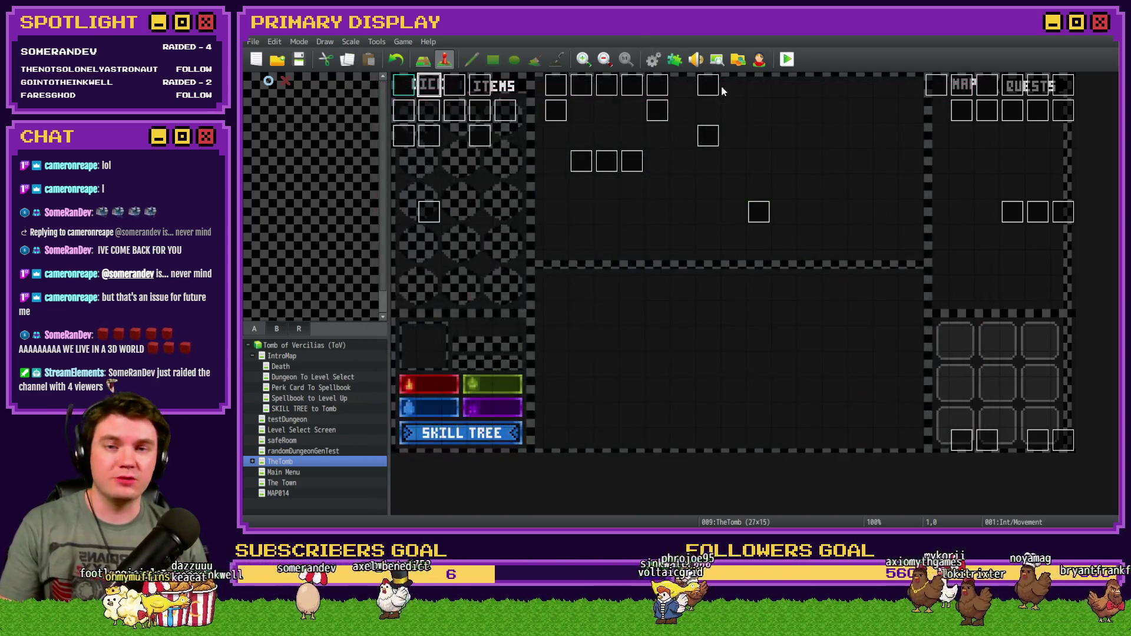
key("alt+F4")
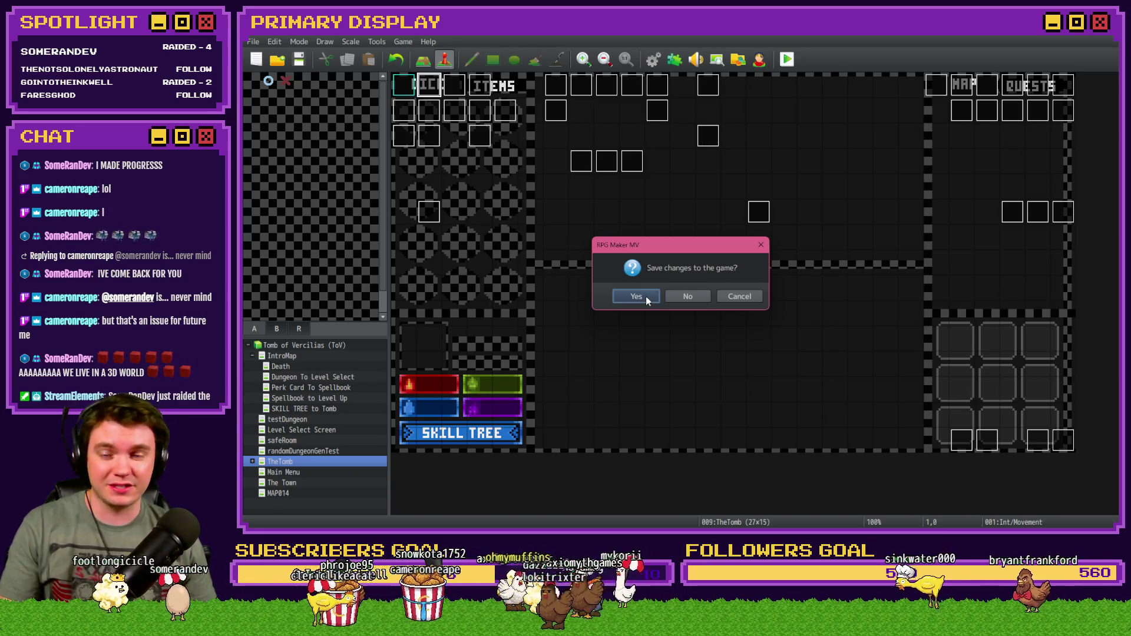
left_click(646, 296)
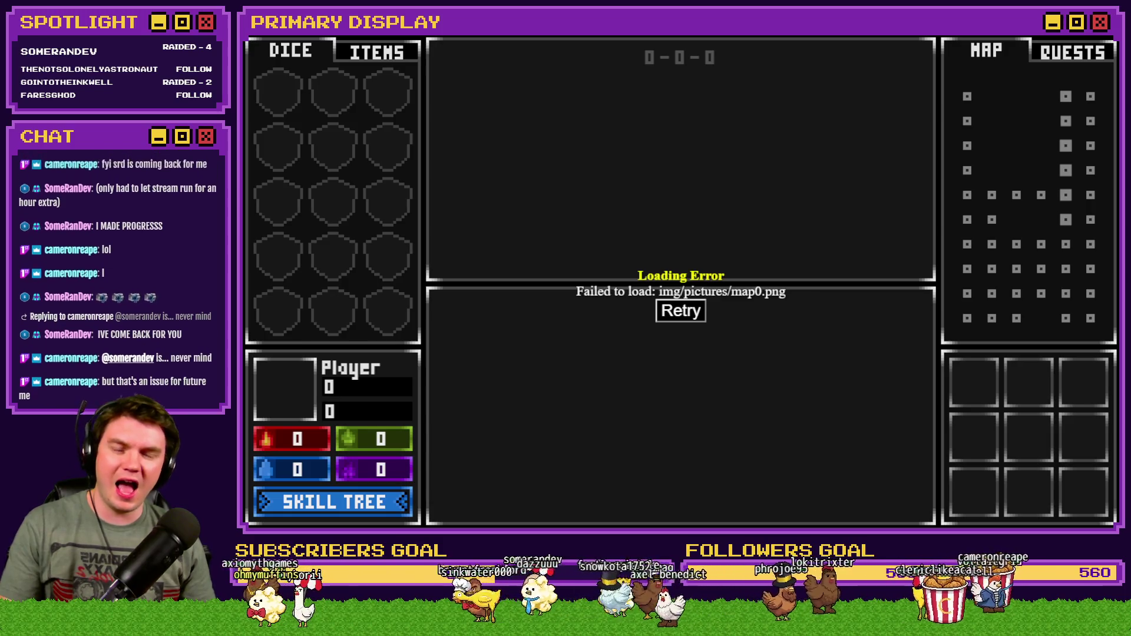
Close the game and reopen the database on RTG v2.0's picture Script command inside the loop.
left_click(1110, 39)
key("F9")
scroll(717, 310, "down", 5)
left_click(734, 221)
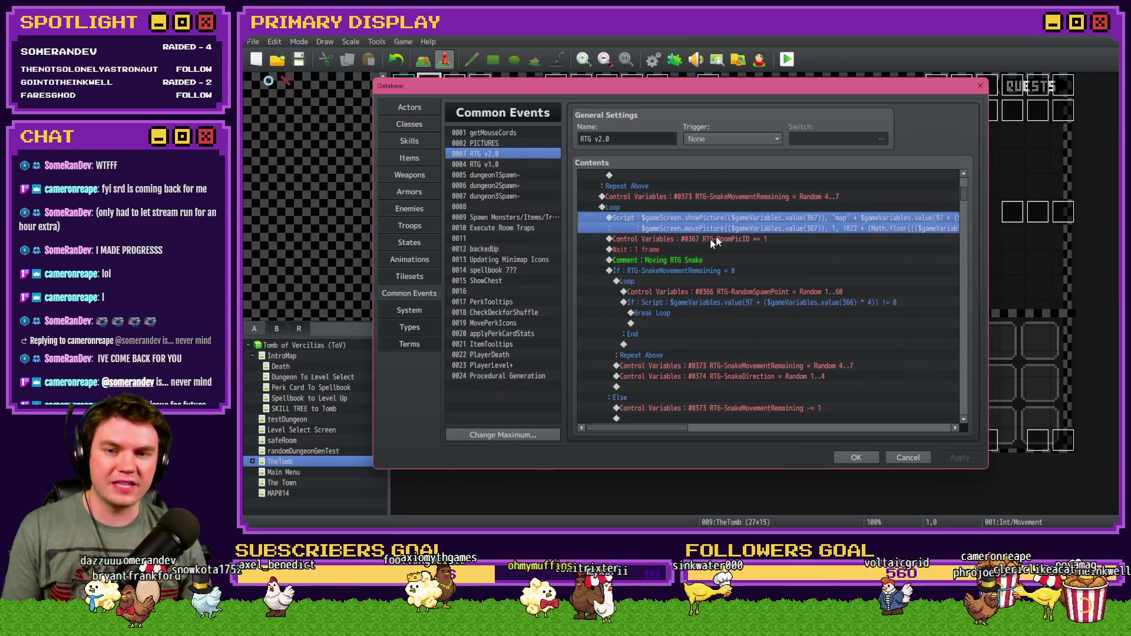
Close the database and launch a saved playtest.
left_click(859, 455)
left_click(787, 59)
key("ctrl+r")
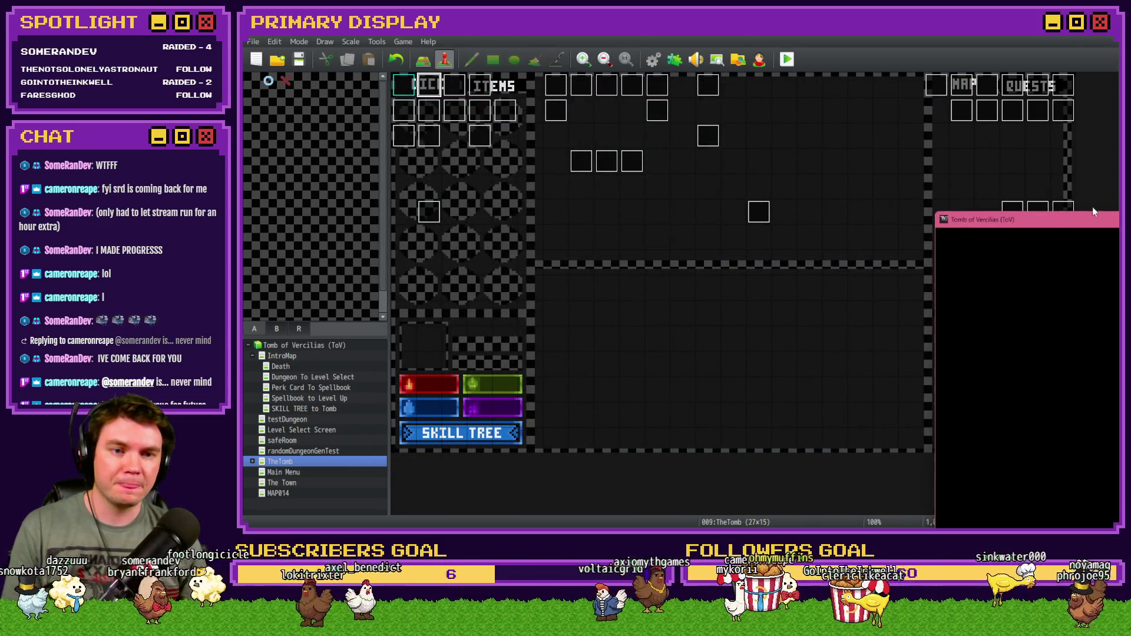
Regenerate the random dungeon five times to compare minimaps, then reopen the Common Events database.
key("ctrl+r")
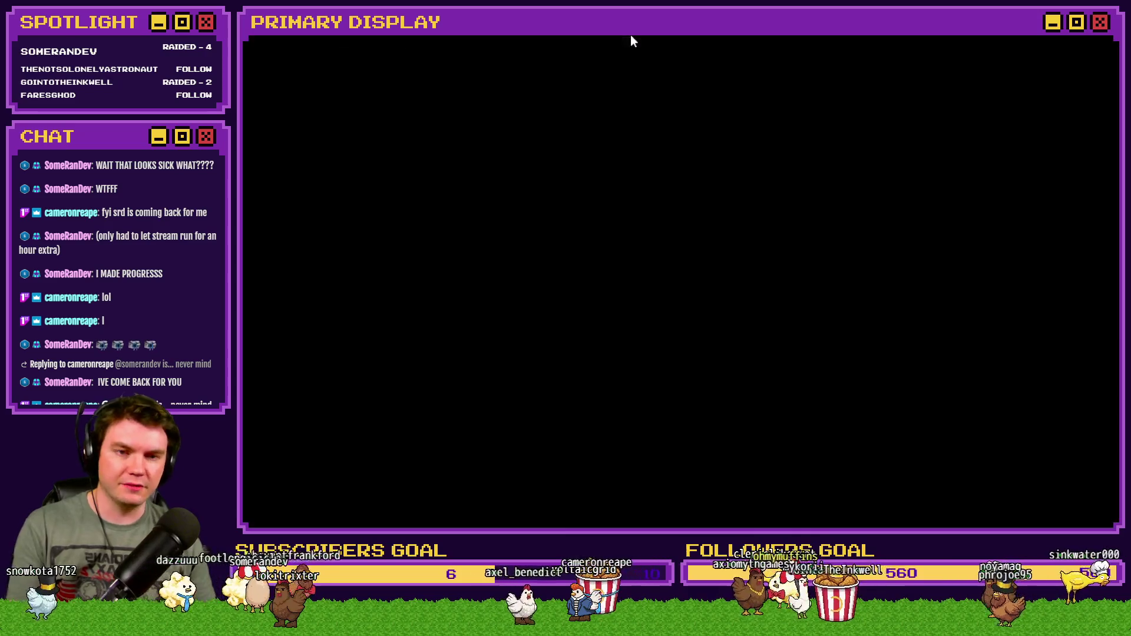
key("ctrl+r")
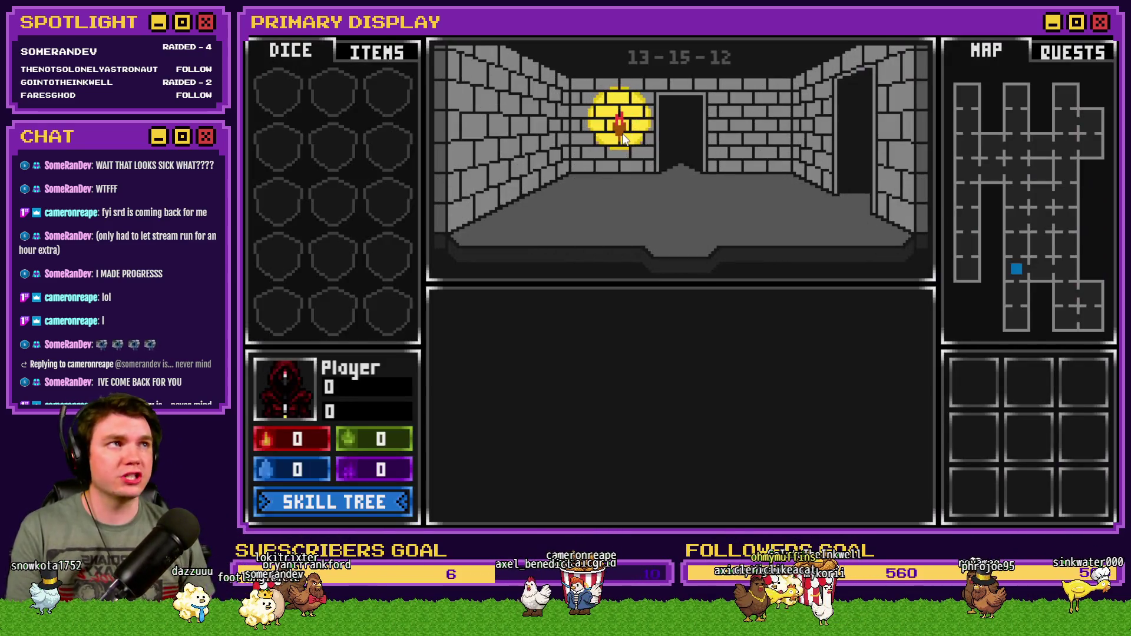
key("ctrl+r")
key("ctrl+r")
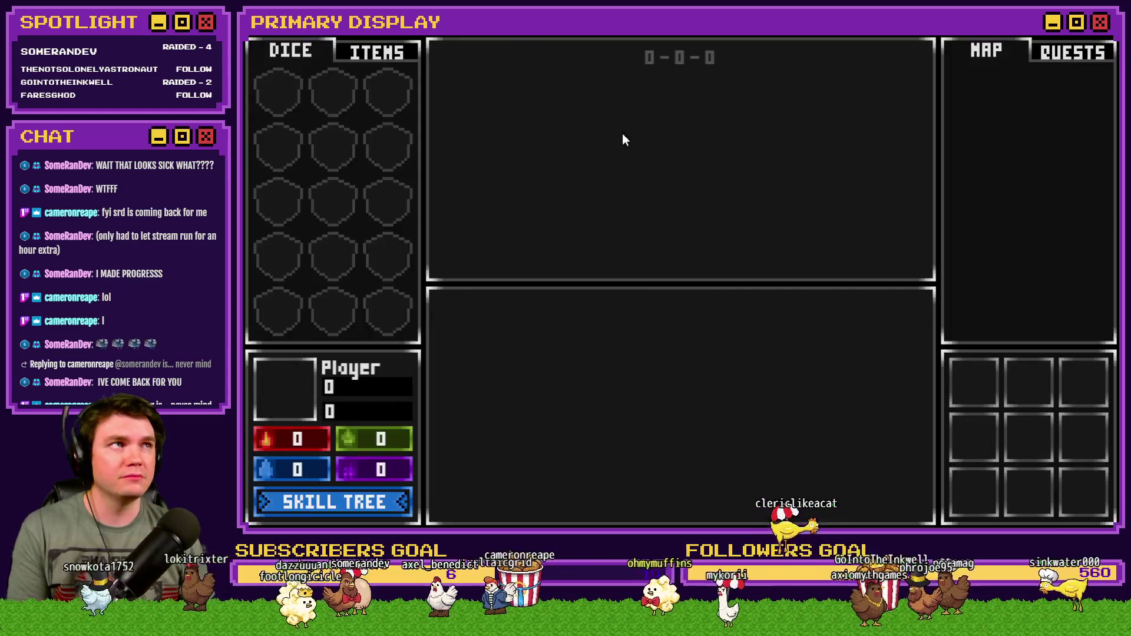
key("ctrl+r")
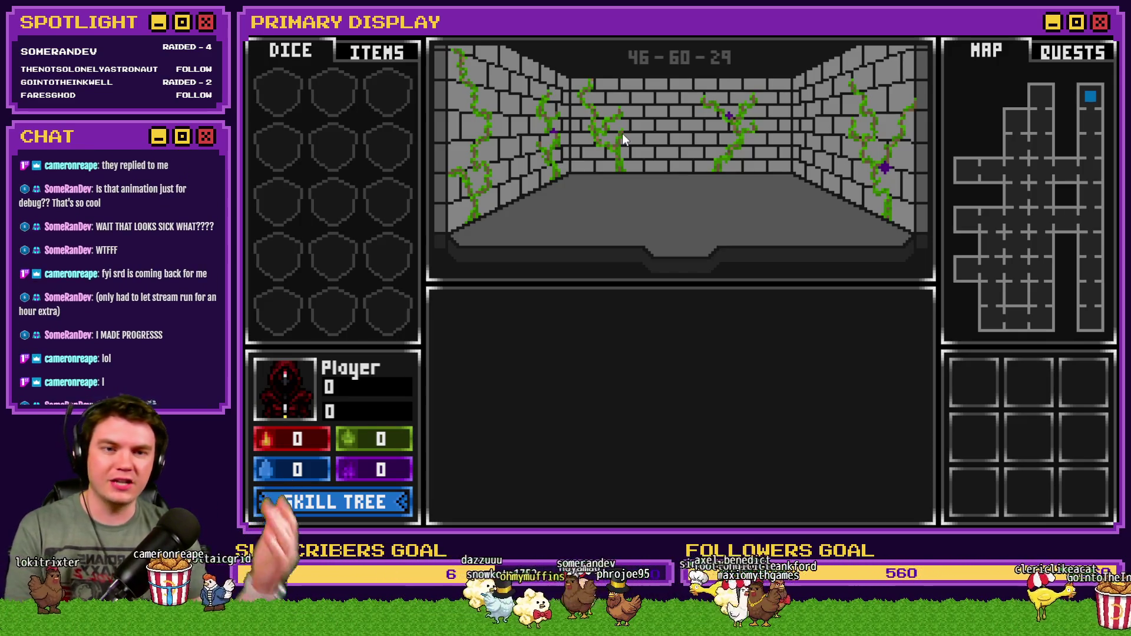
key("ctrl+r")
key("ctrl+r")
key("ctrl+r")
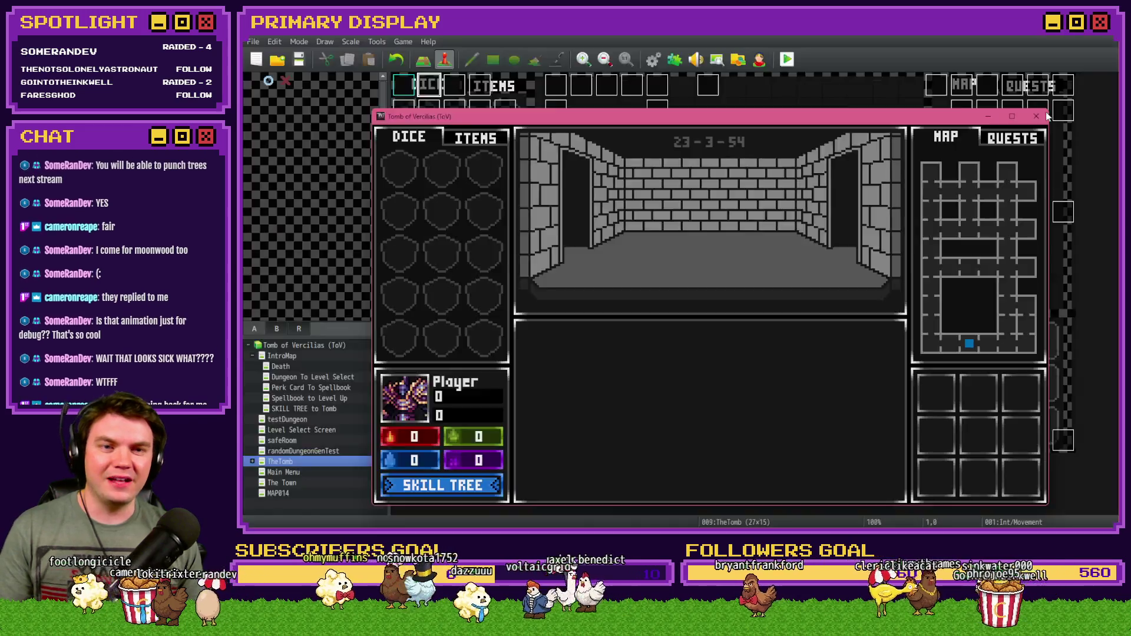
key("alt+F4")
key("F9")
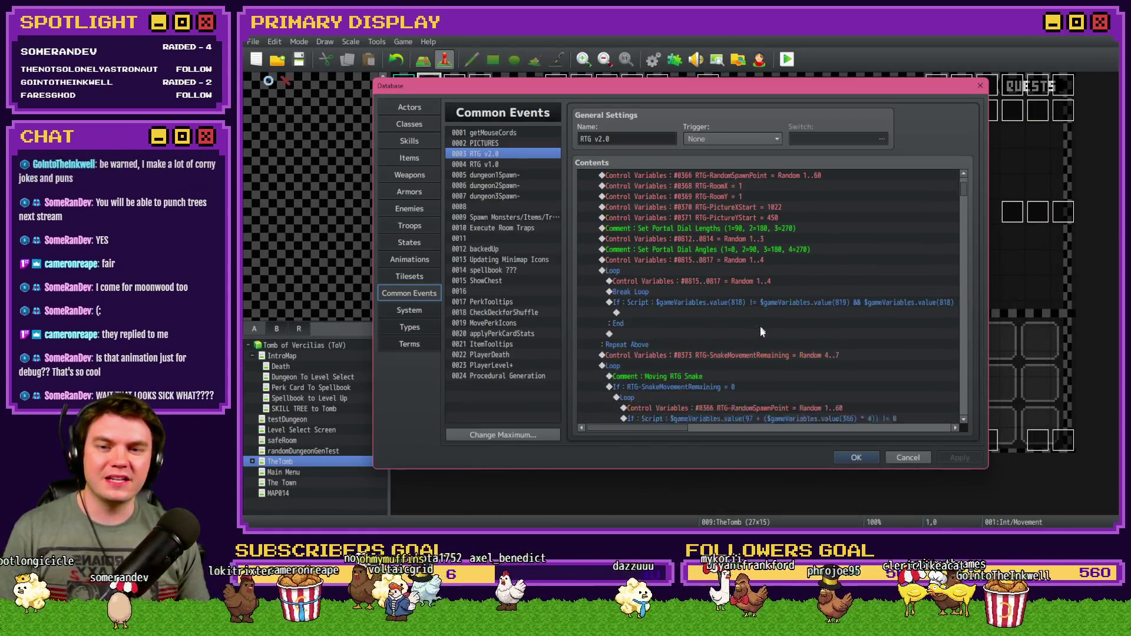
Paste the showPicture Script, RoomPicID += 1 and Wait 1 frame after the NumberOfRooms check.
scroll(714, 228, "up", 1)
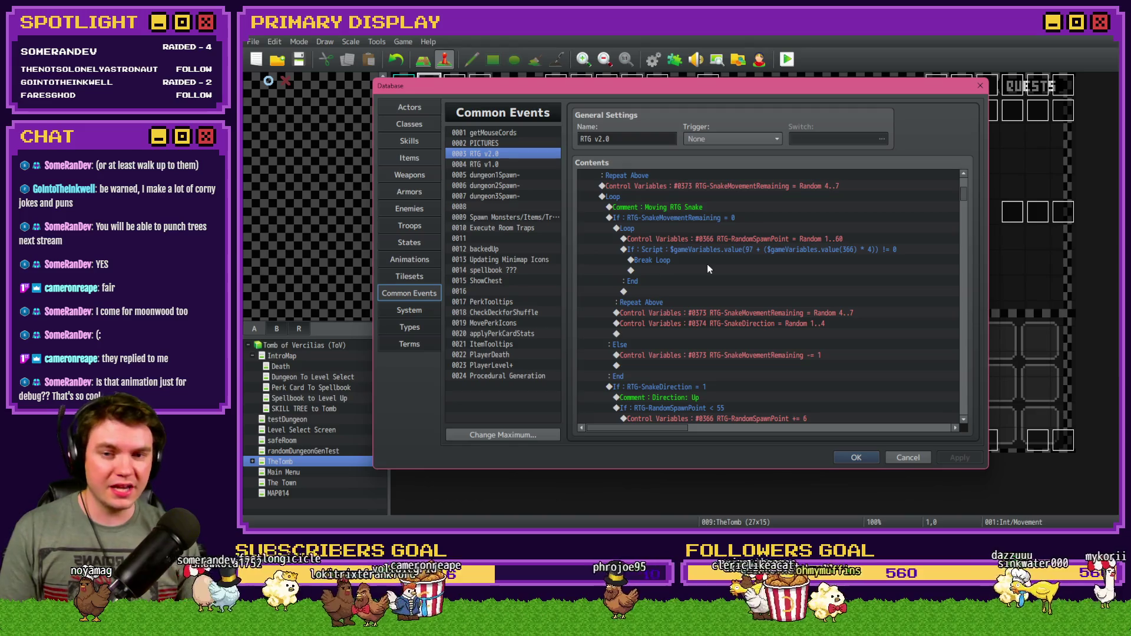
scroll(708, 268, "down", 1)
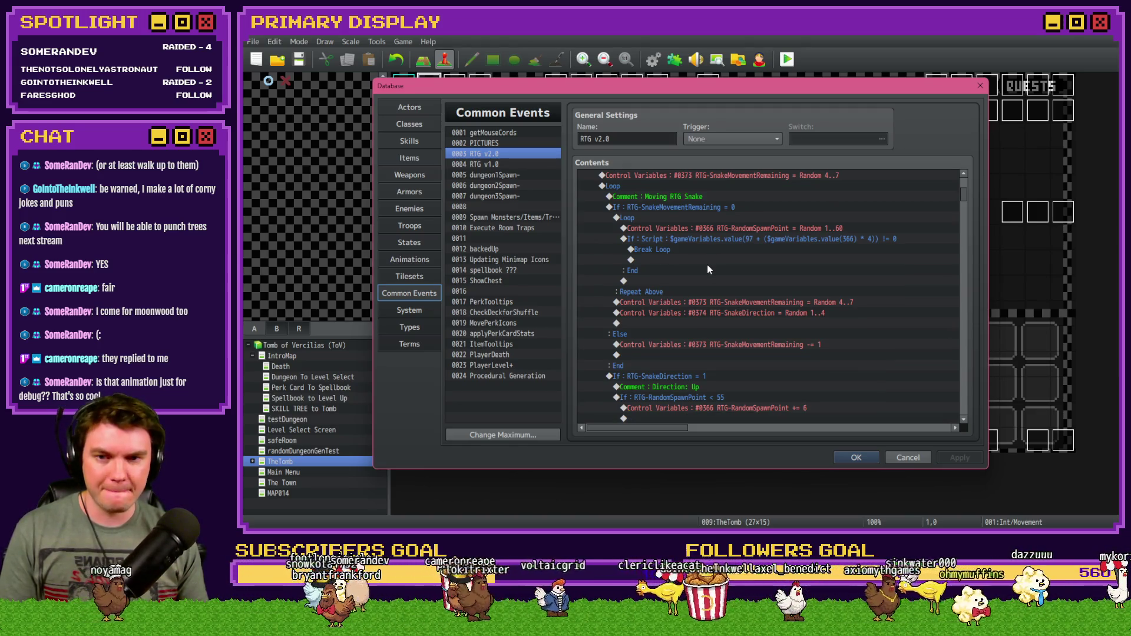
scroll(707, 267, "down", 12)
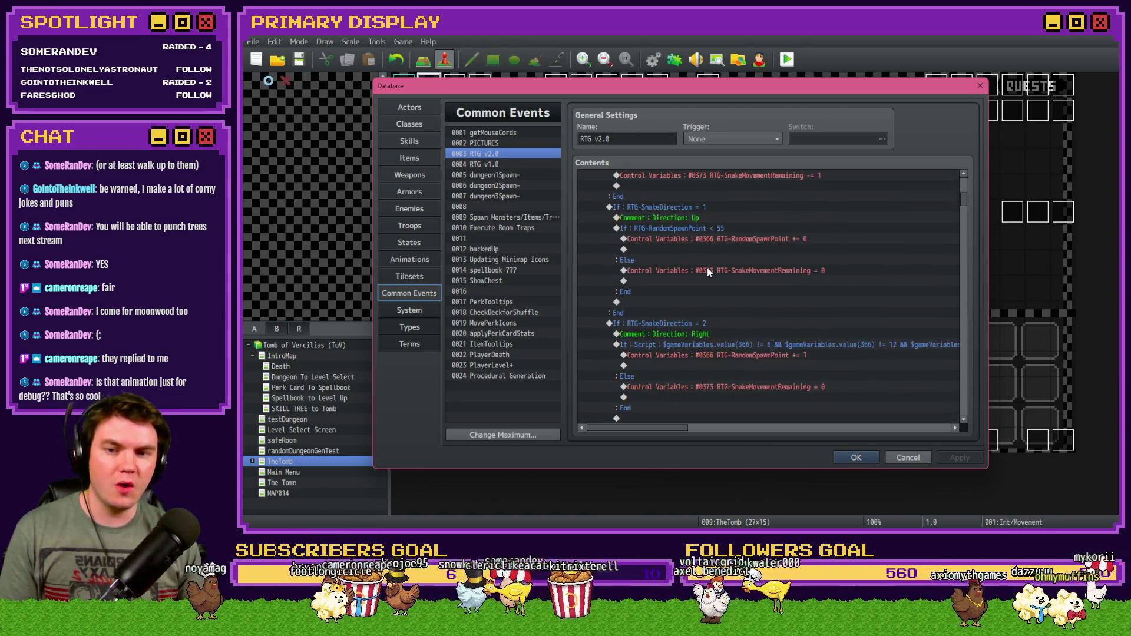
scroll(707, 269, "down", 6)
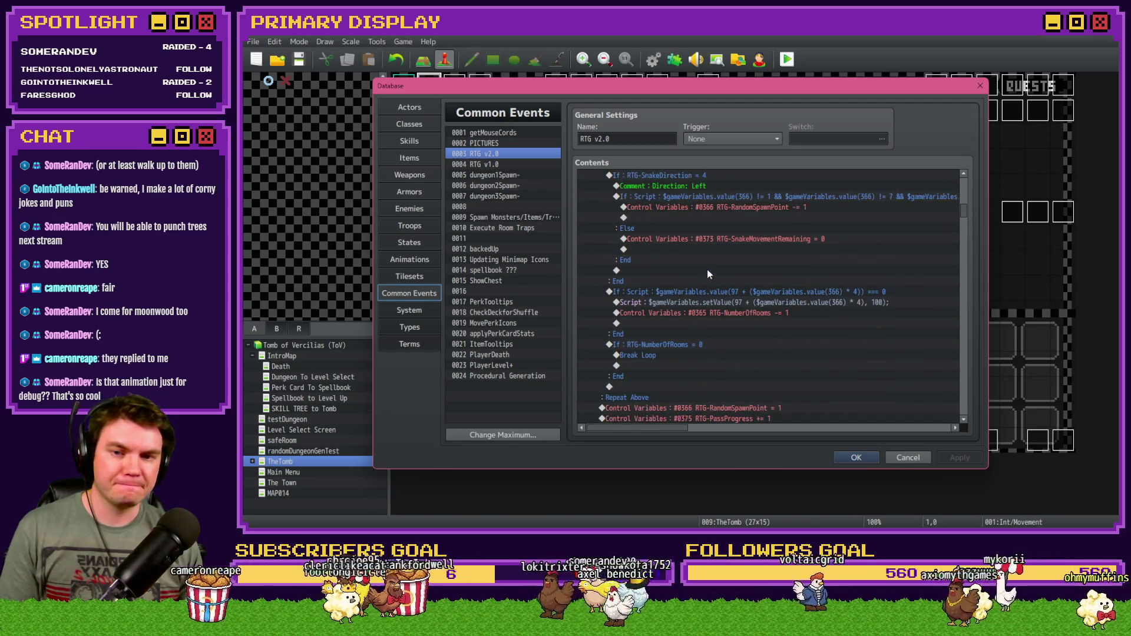
left_click(716, 263)
scroll(712, 260, "down", 6)
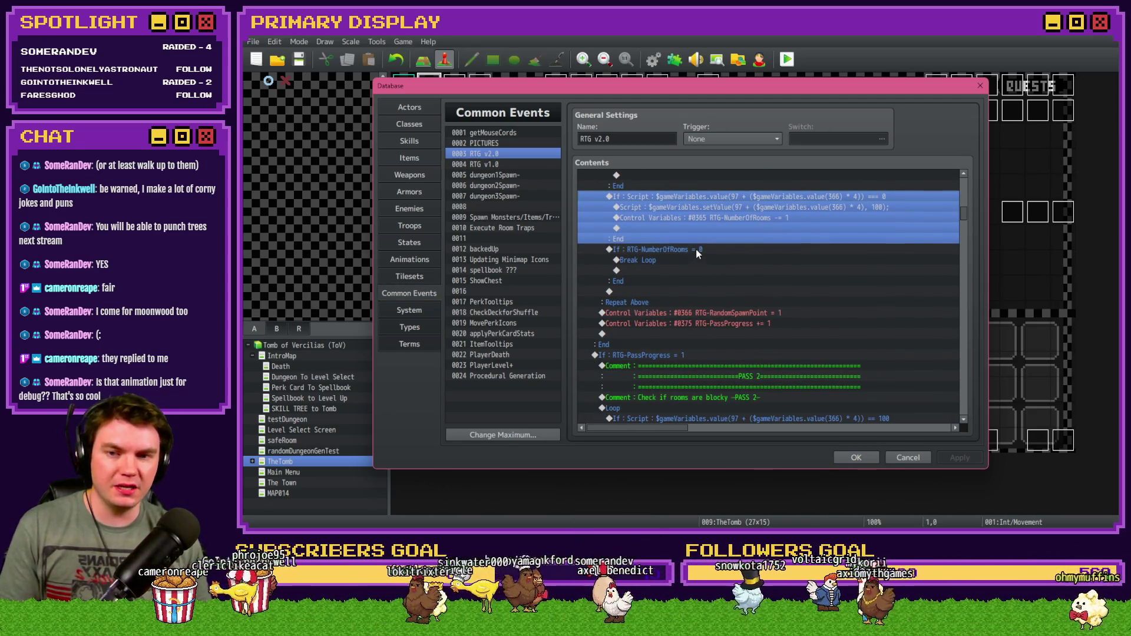
left_click(695, 249)
left_click(682, 293)
key("ctrl+v")
left_click(688, 301)
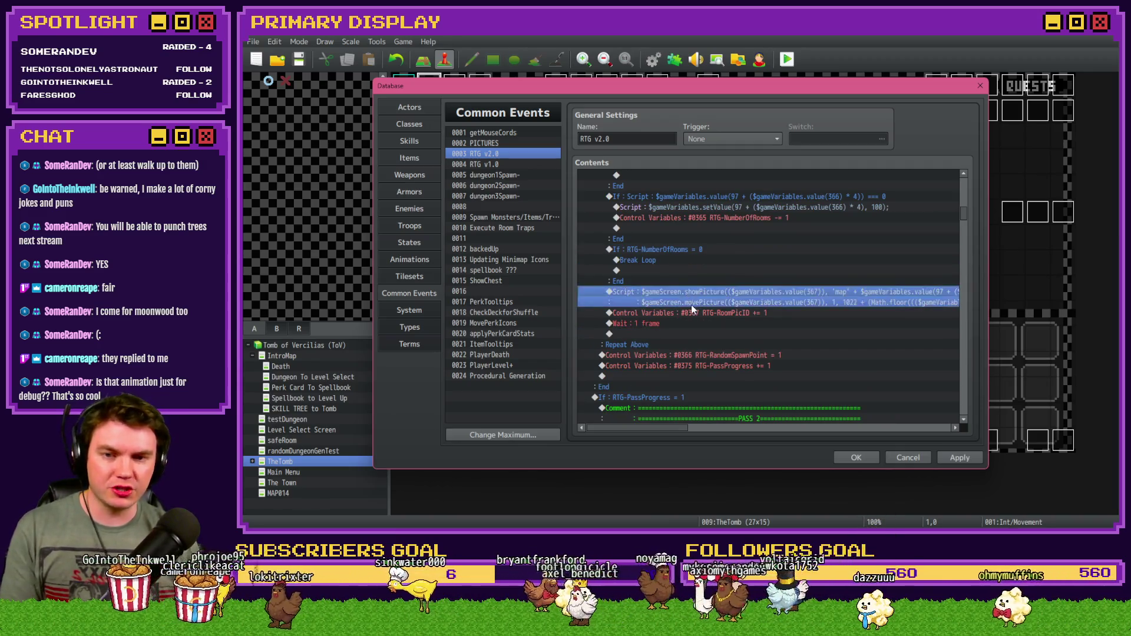
left_click(702, 313)
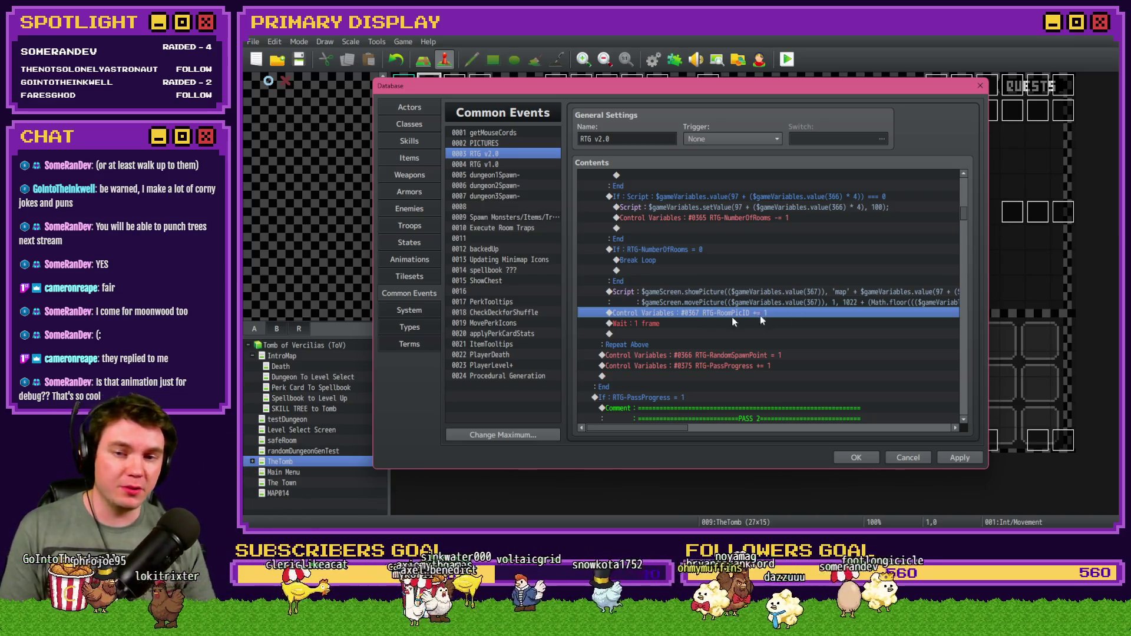
mouse_move(964, 213)
left_mouse_down()
mouse_move(967, 195)
mouse_move(969, 212)
left_mouse_up()
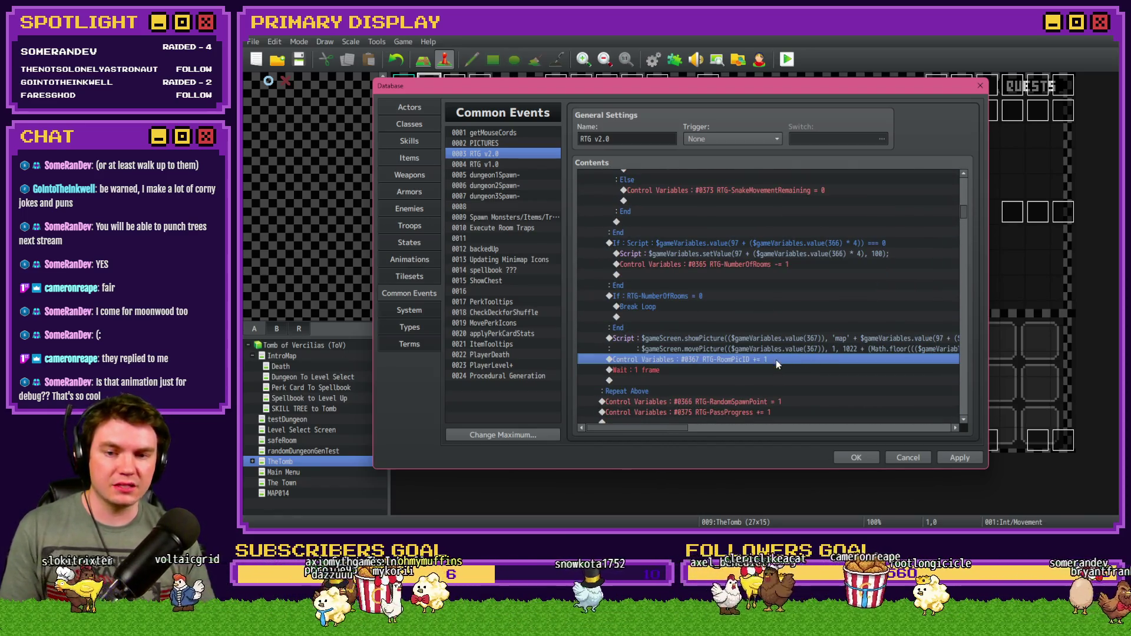
Insert RoomPicID = 50 before RandomSpawnPoint = 1 and save the event.
scroll(772, 359, "down", 4)
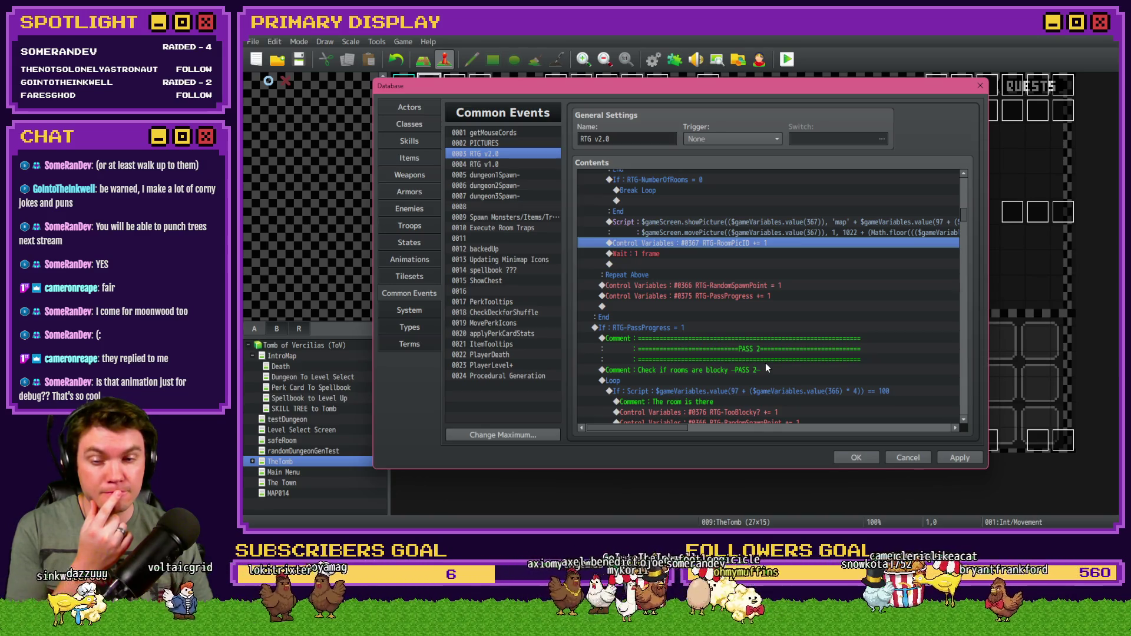
left_click(745, 235)
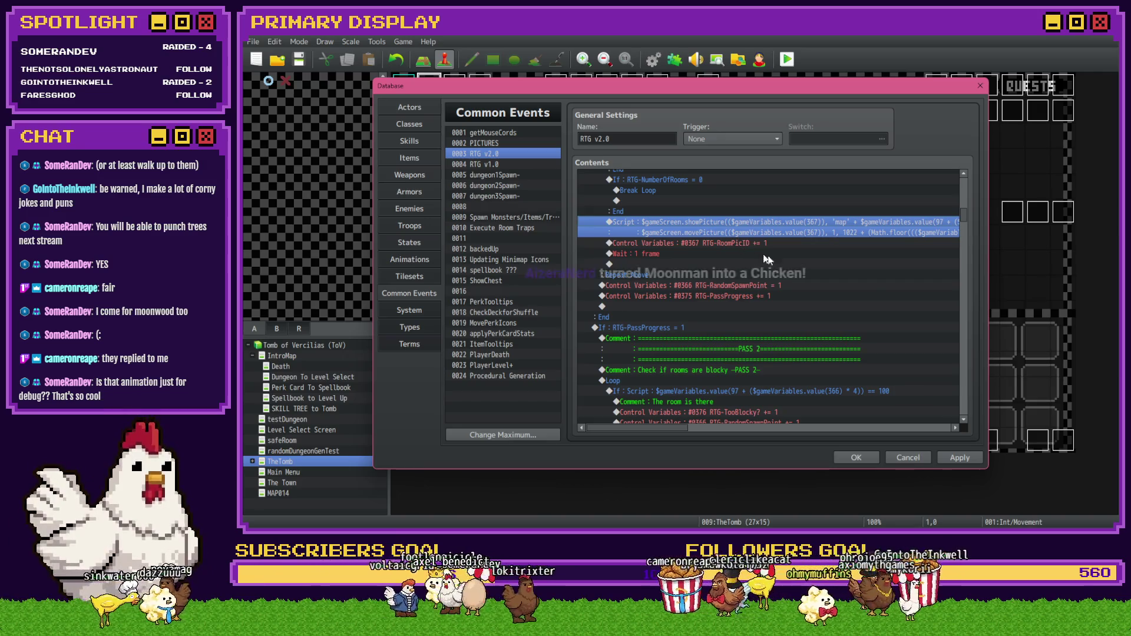
left_click_drag(963, 220, 963, 192)
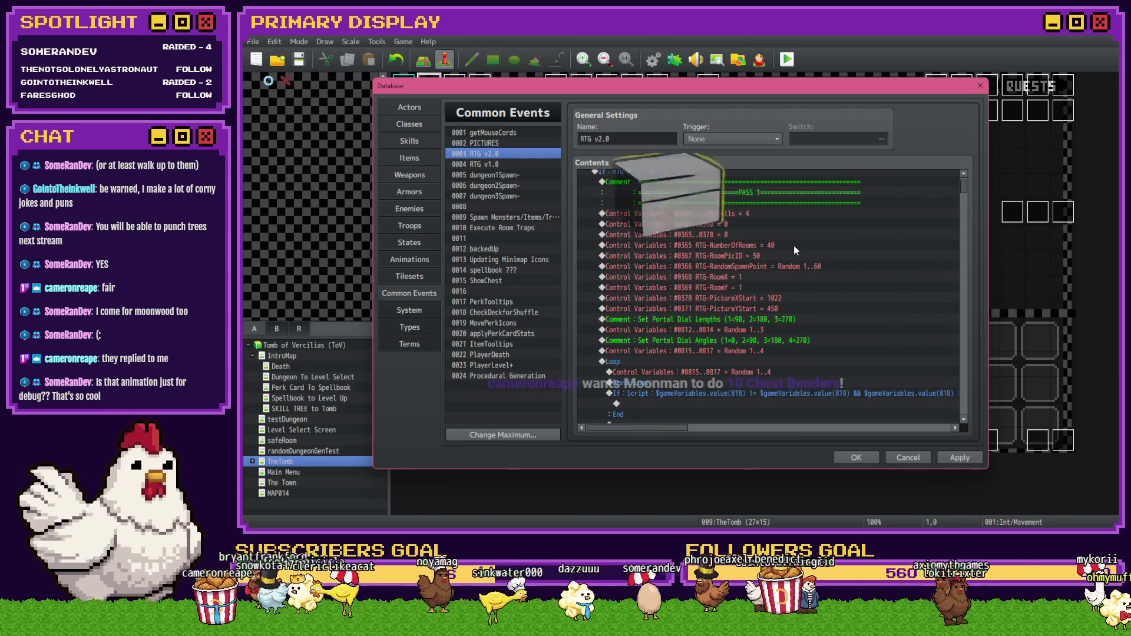
left_click(806, 256)
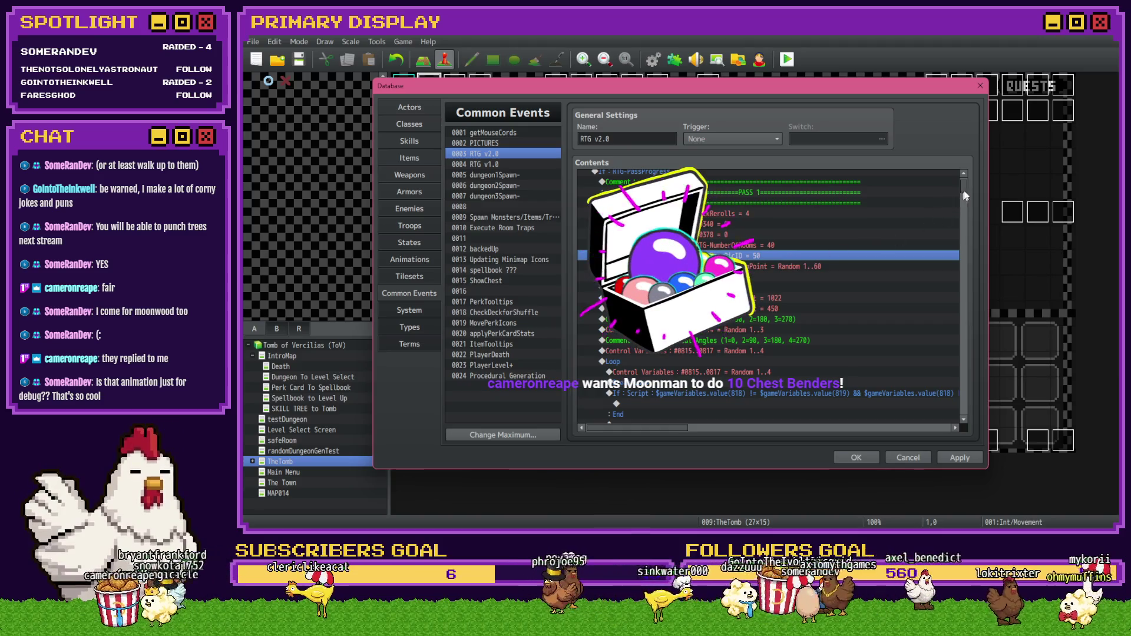
left_click_drag(964, 189, 963, 222)
left_click(701, 287)
left_click(690, 330)
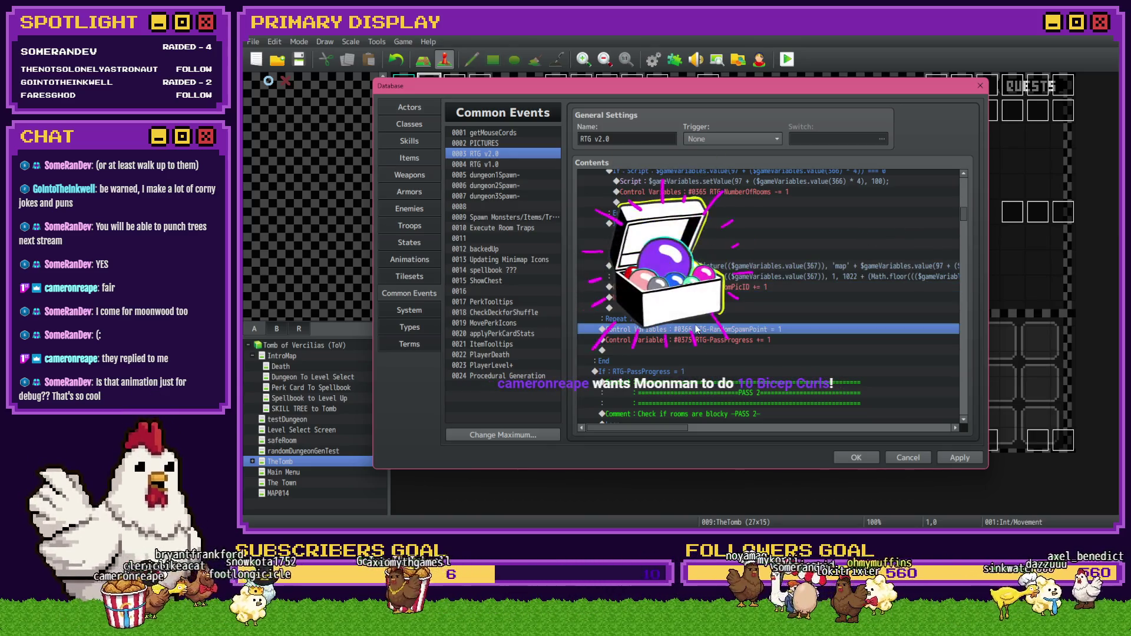
key("ctrl+v")
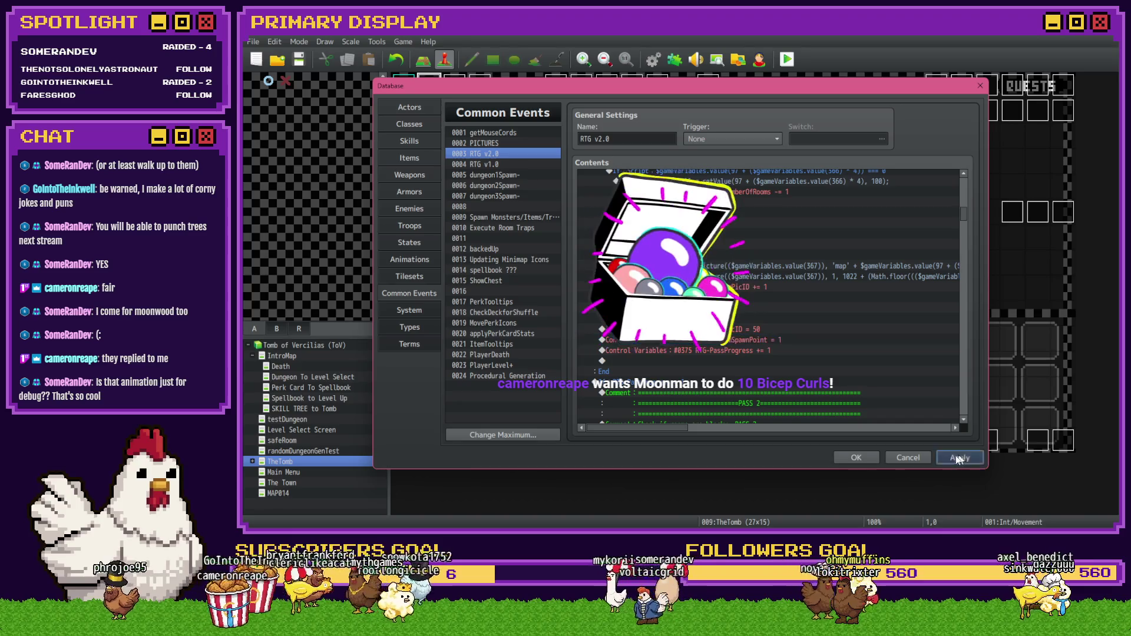
left_click(856, 457)
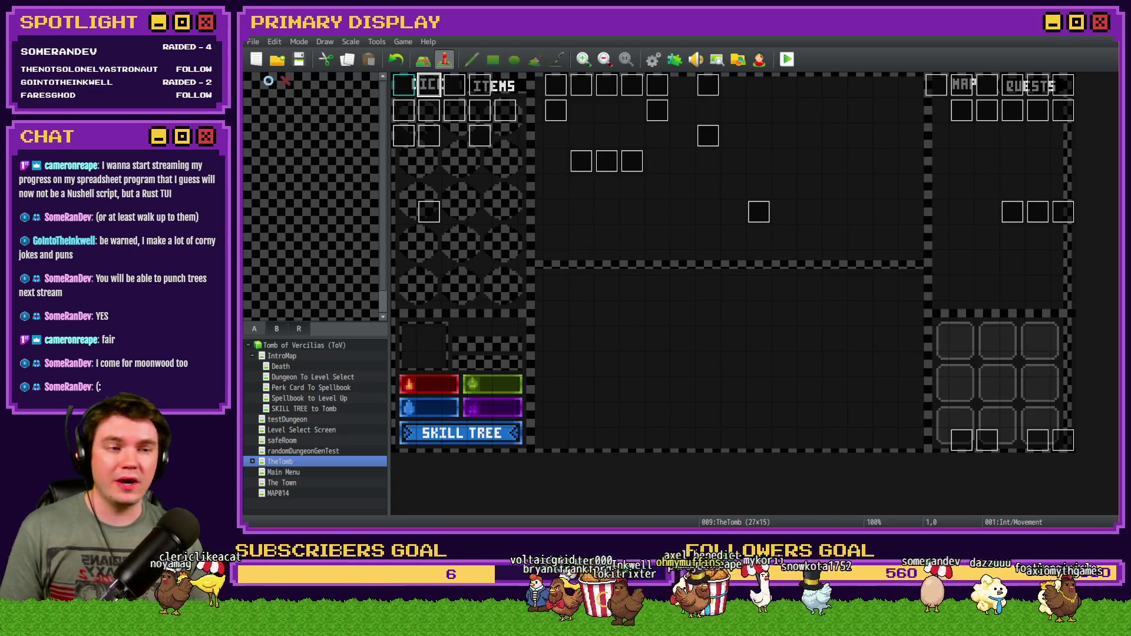
Playtest dungeon 31-43-30, watch its snake-style minimap draw, then close the game.
left_click(786, 59)
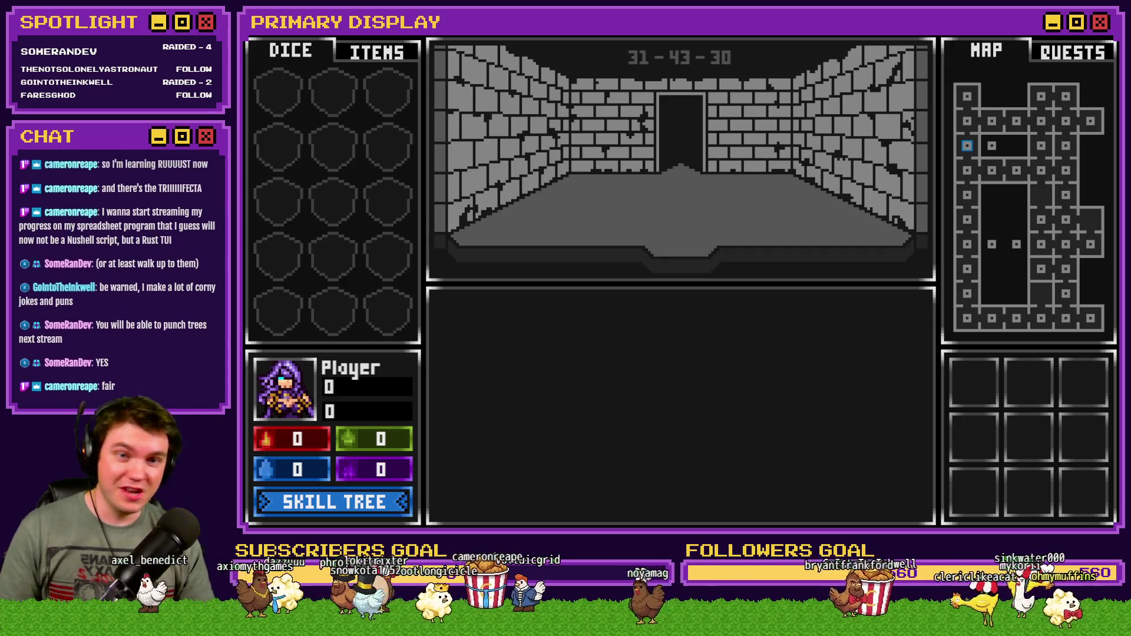
key("alt+F4")
Delete the showPicture Script, RoomPicID += 1 and Wait 1 frame lines from RTG v2.0's loop.
left_click(651, 62)
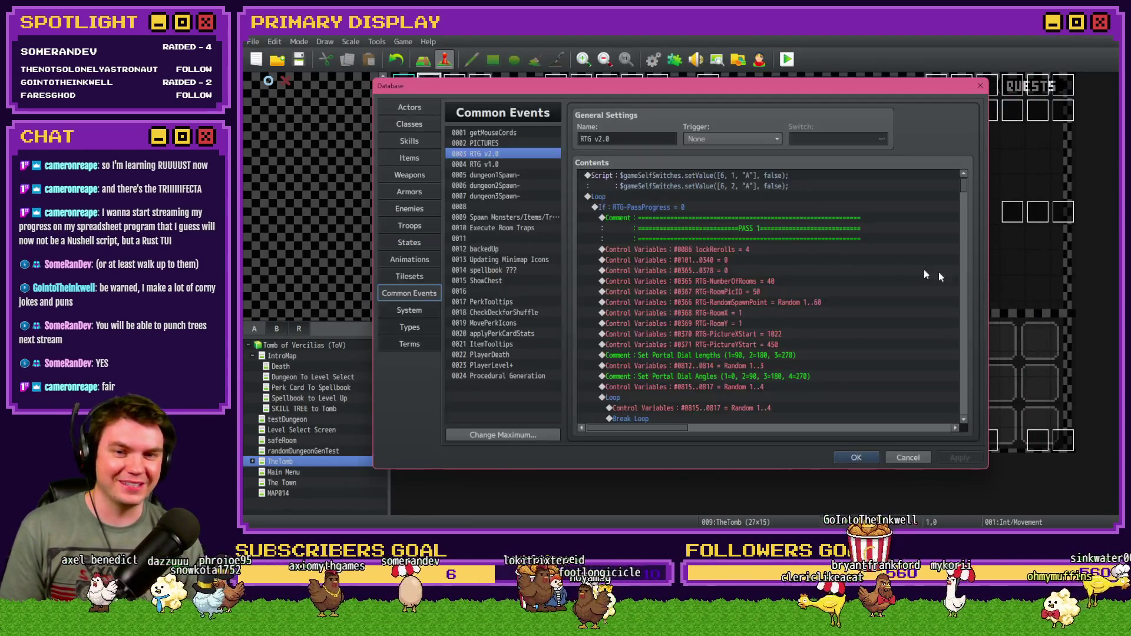
scroll(902, 276, "down", 3)
left_click_drag(964, 189, 963, 216)
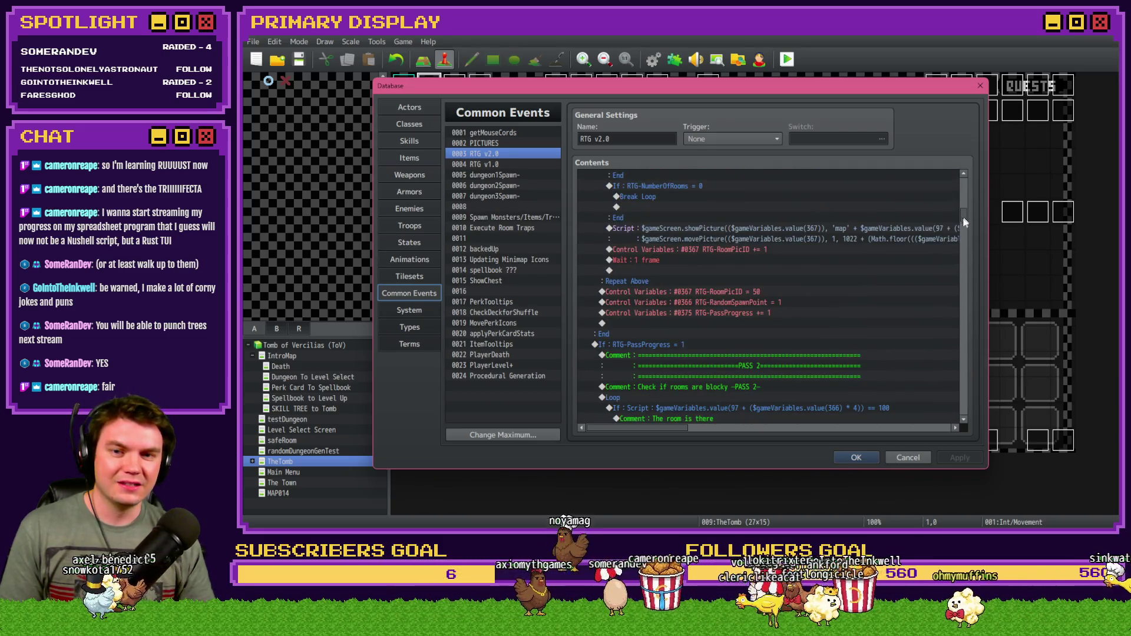
left_click(780, 232)
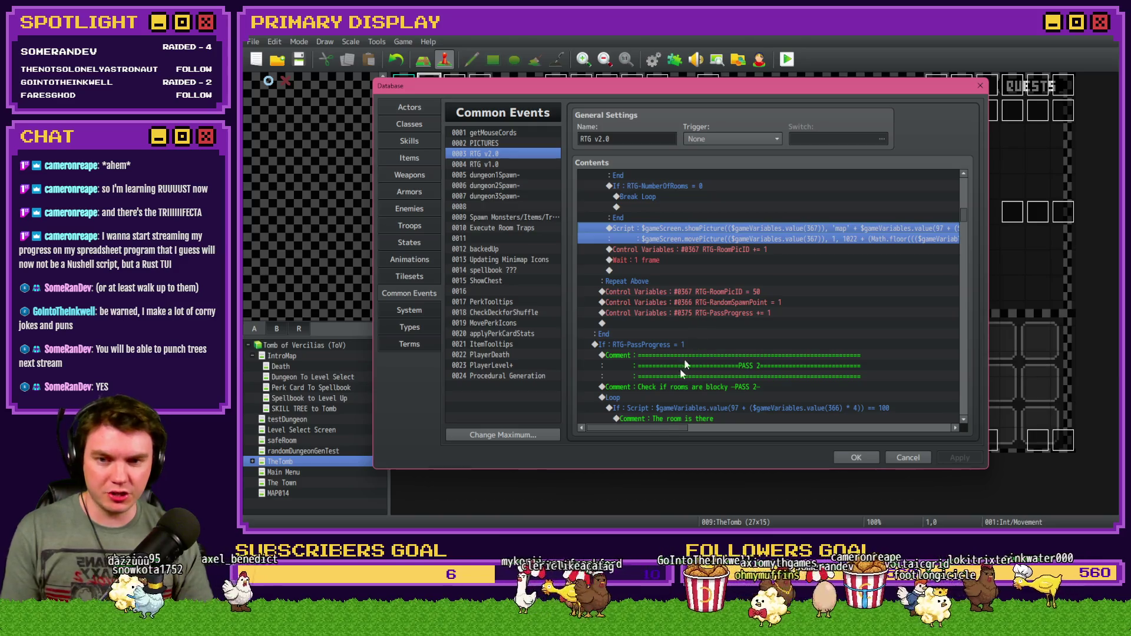
left_click_drag(665, 428, 658, 427)
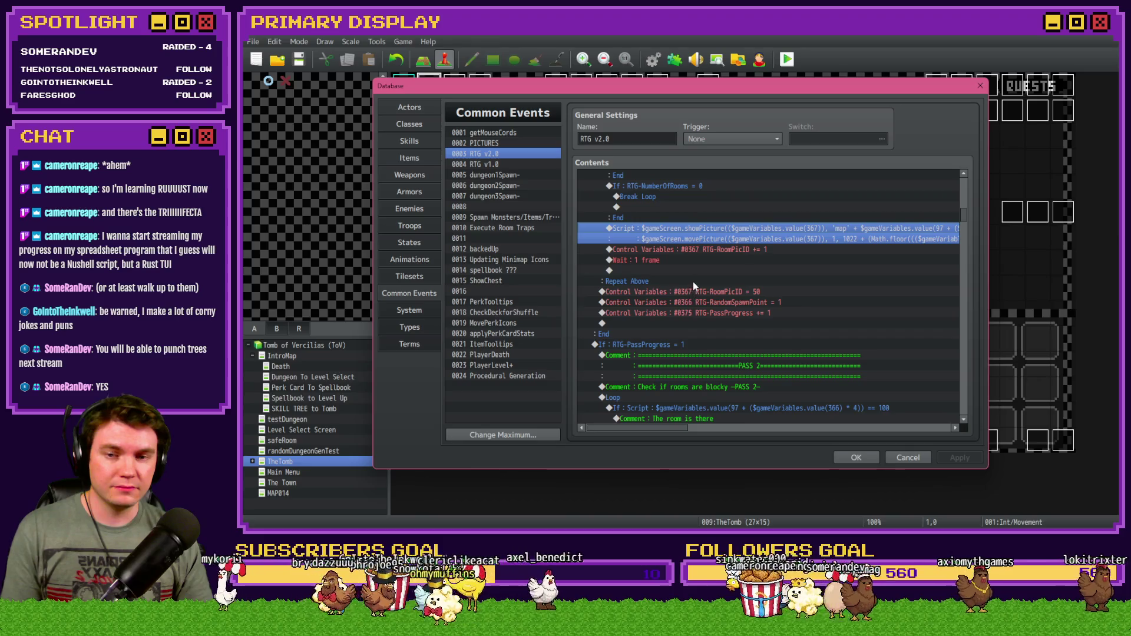
left_click(700, 249)
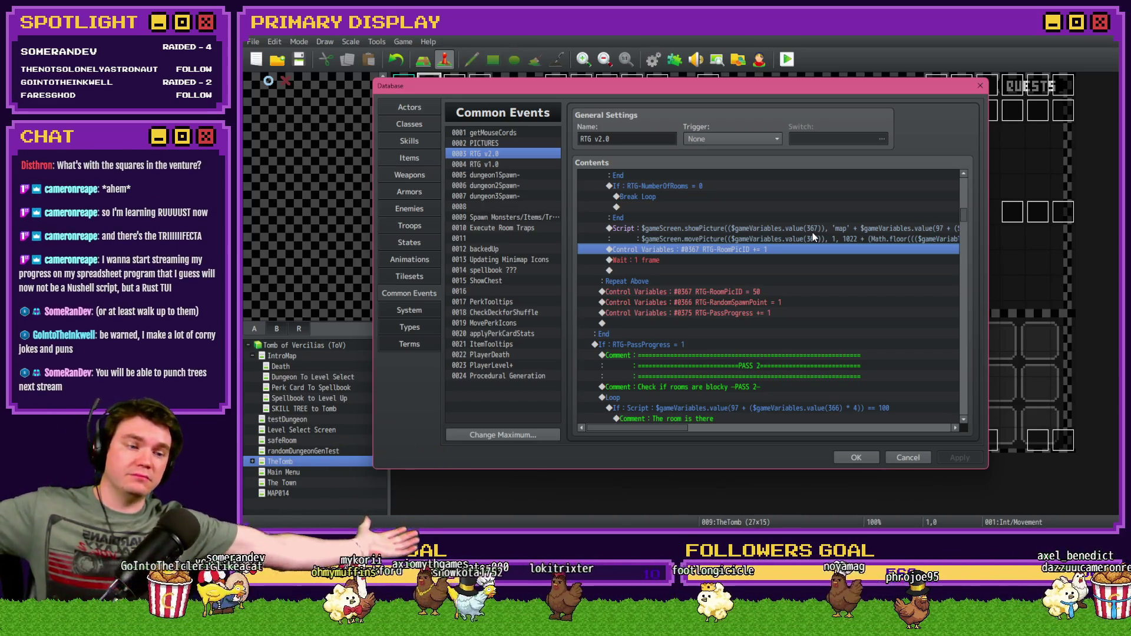
left_click(775, 237)
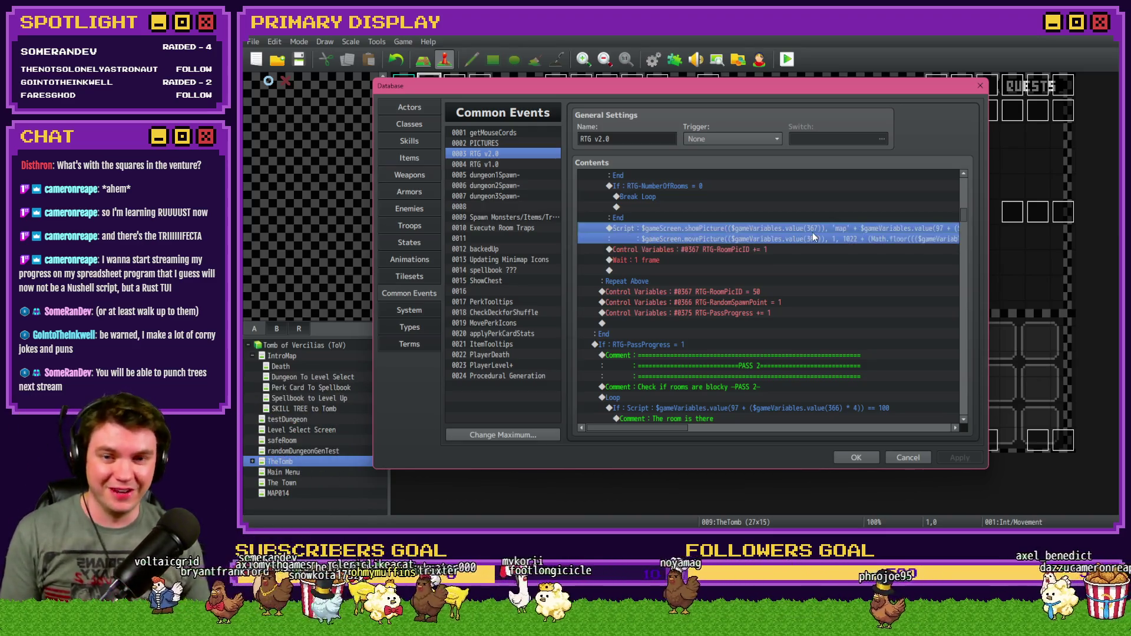
left_click(713, 261, "shift")
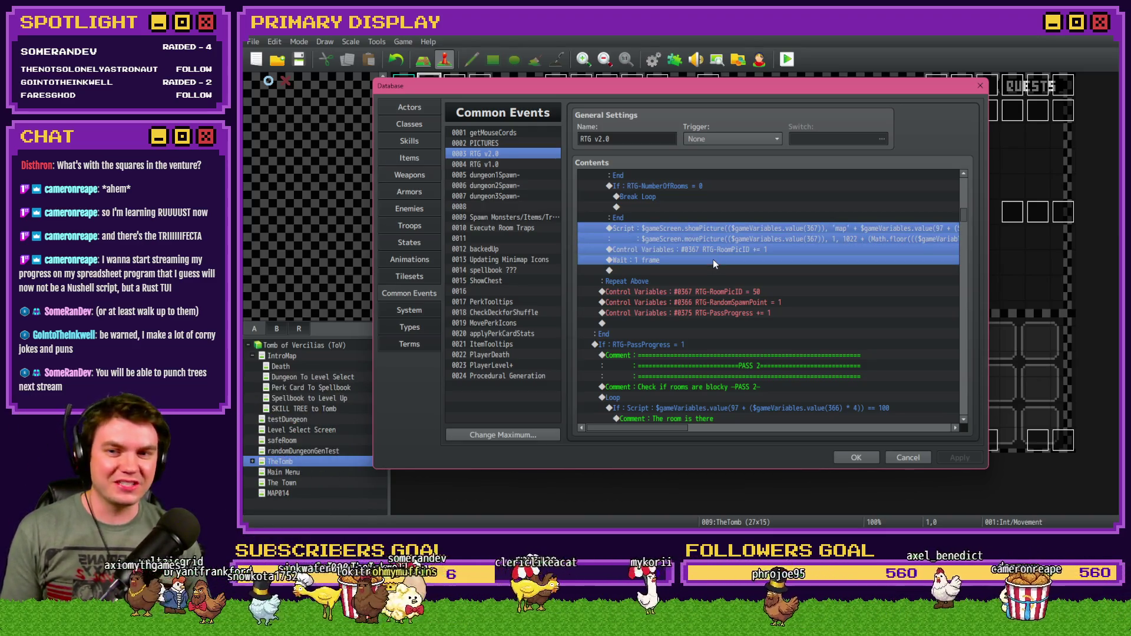
scroll(715, 266, "up", 2)
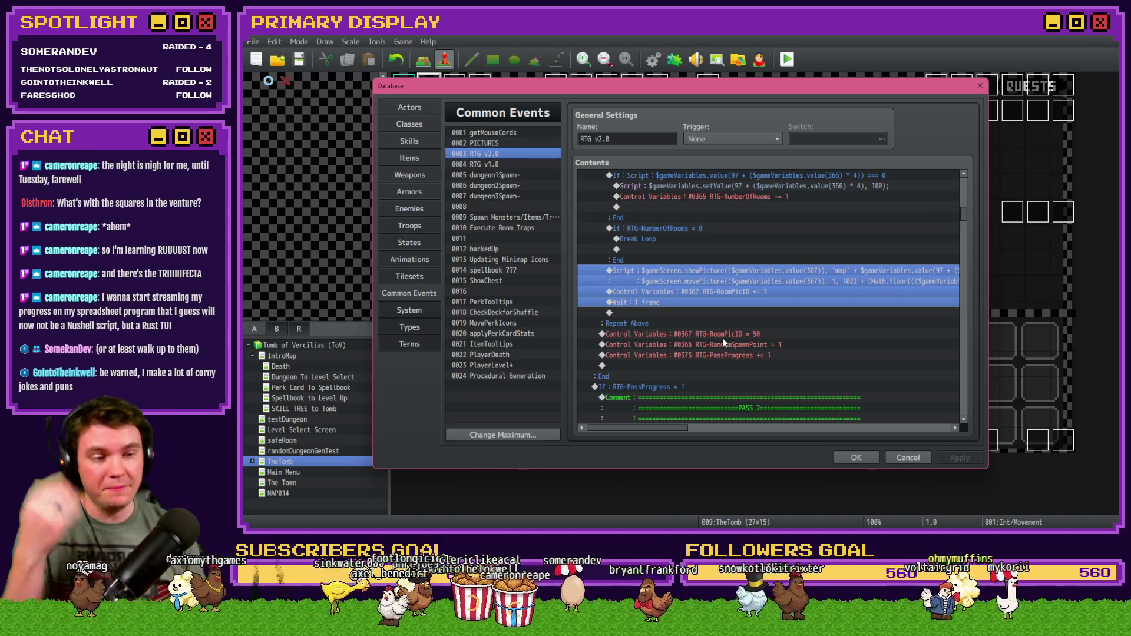
left_click(679, 271)
left_click(674, 303, "shift")
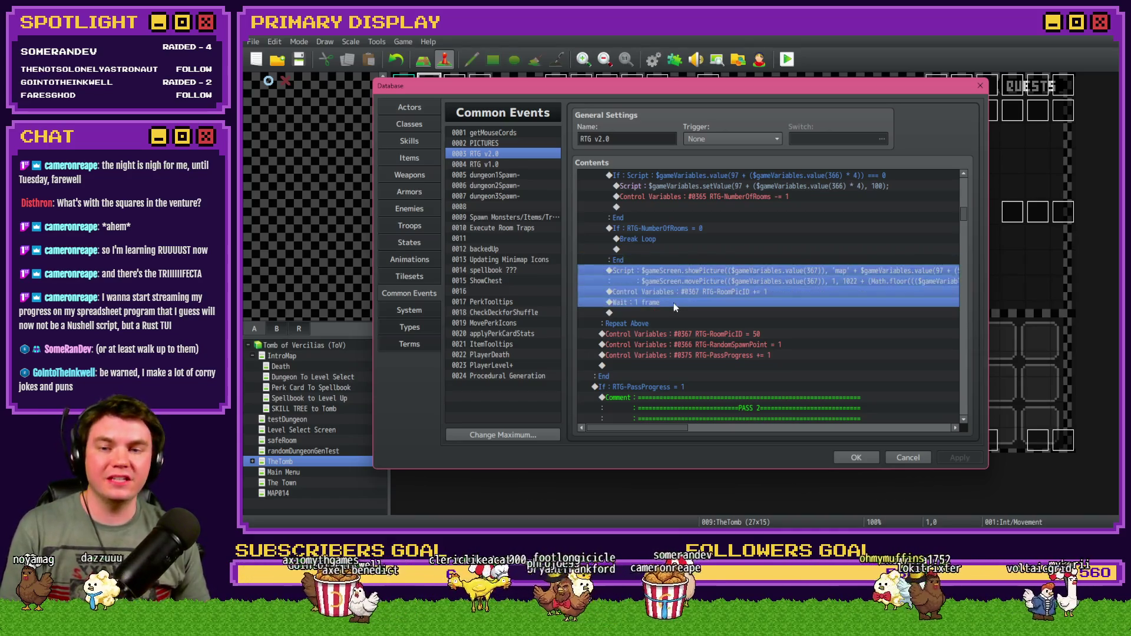
key("Delete")
Close the database keeping the edits and launch a new playtest, saving the project.
left_click(852, 458)
left_click(787, 59)
left_click(631, 296)
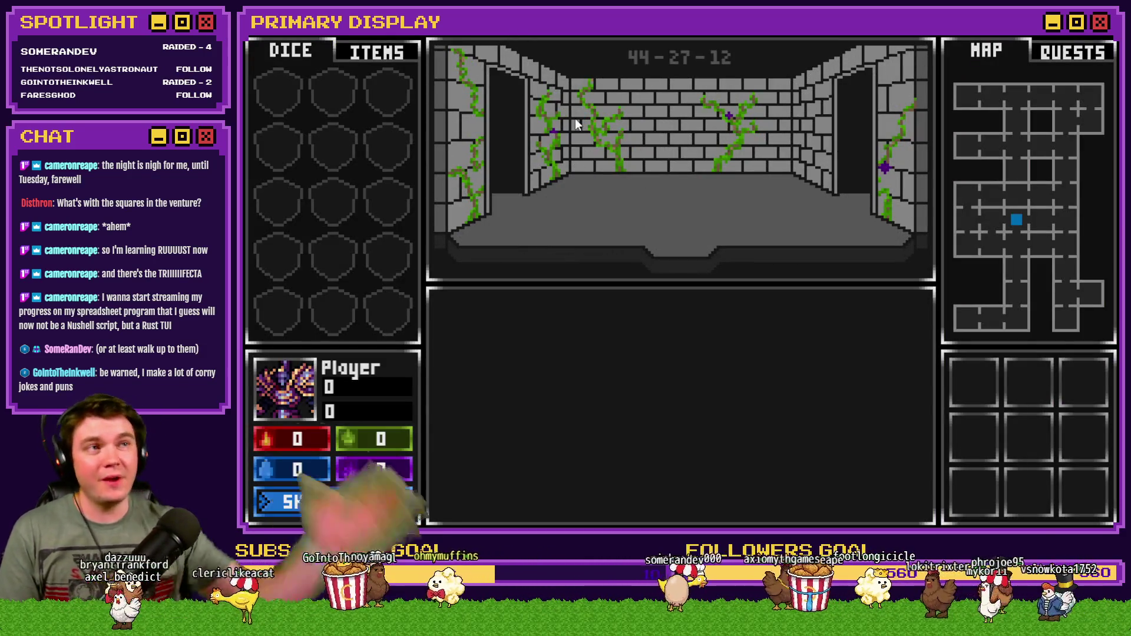
Regenerate the tomb four times with R, close the playtest and switch to Photoshop.
key("r")
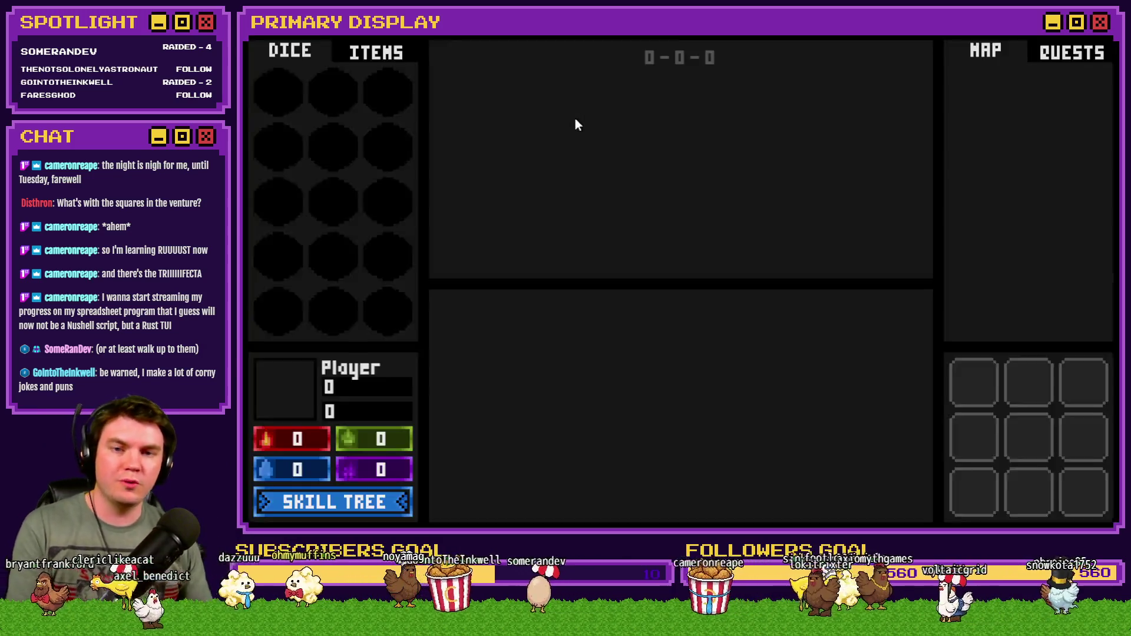
key("r")
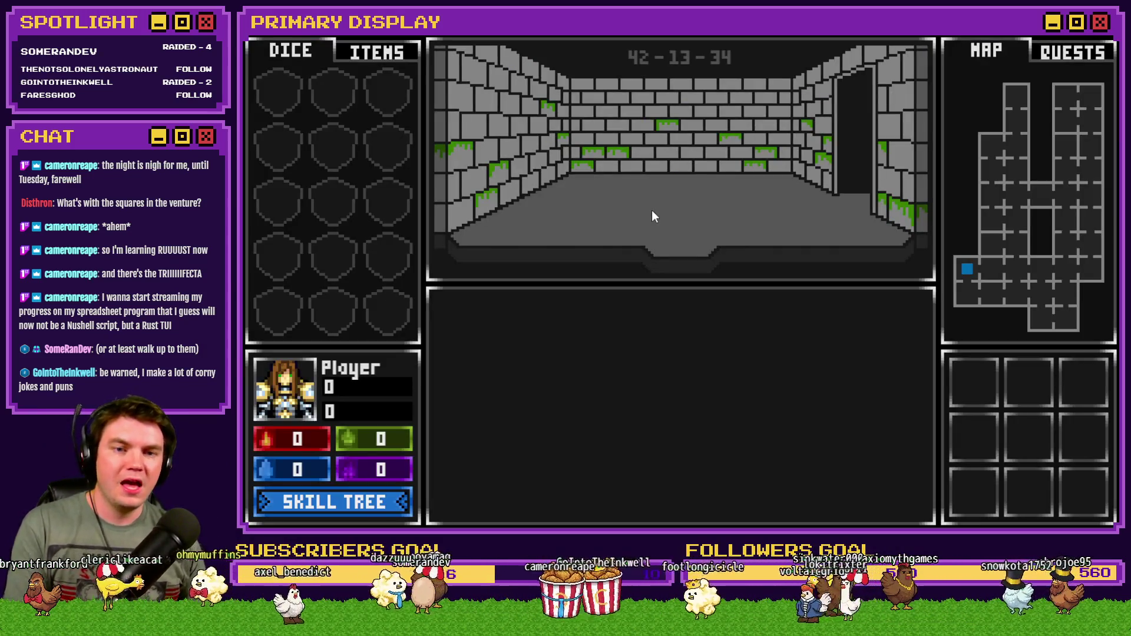
key("r")
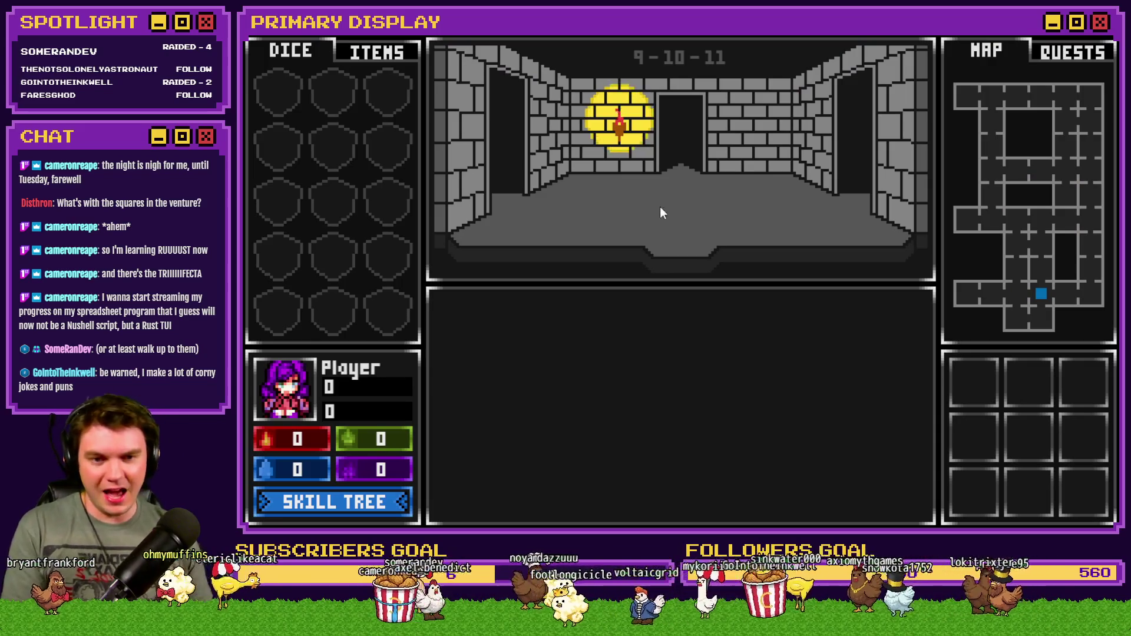
key("r")
key("r")
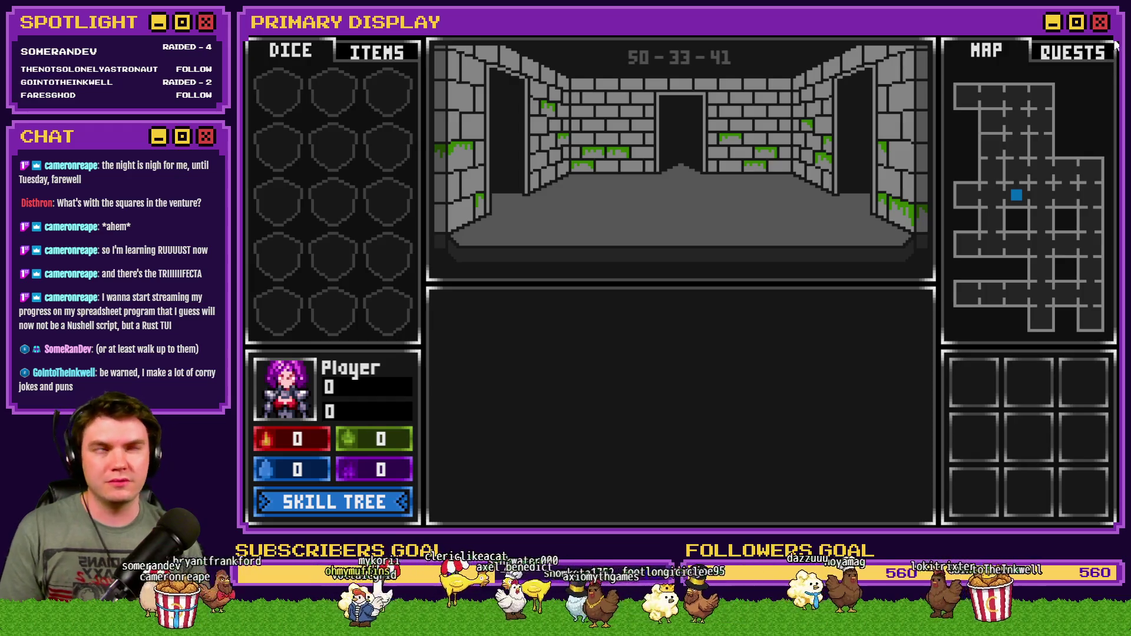
key("alt+F4")
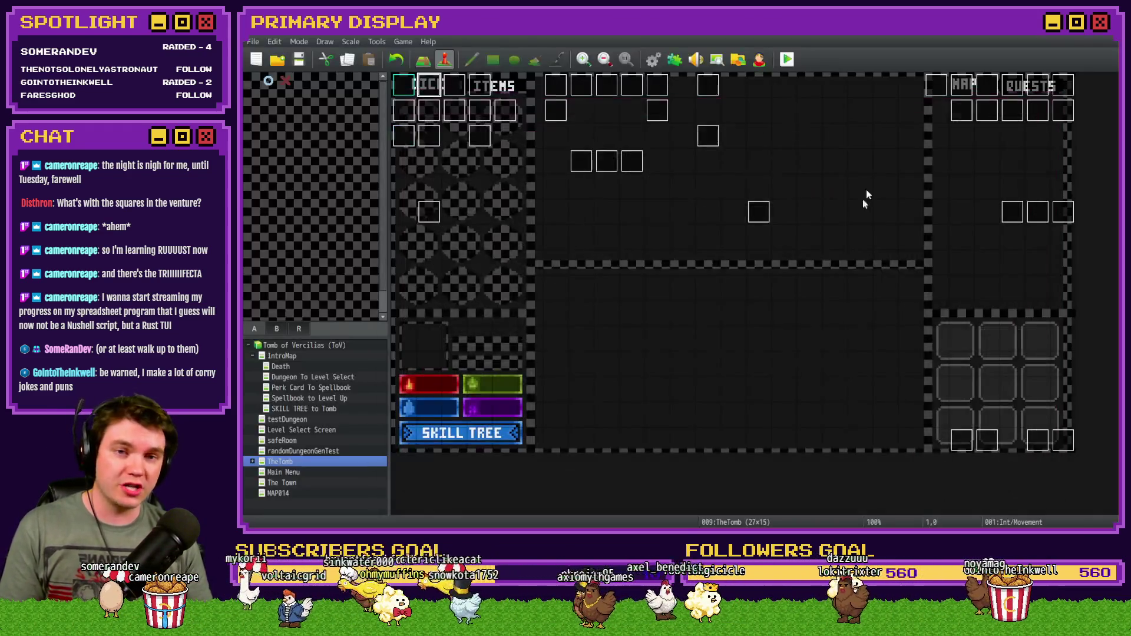
key("alt+Tab")
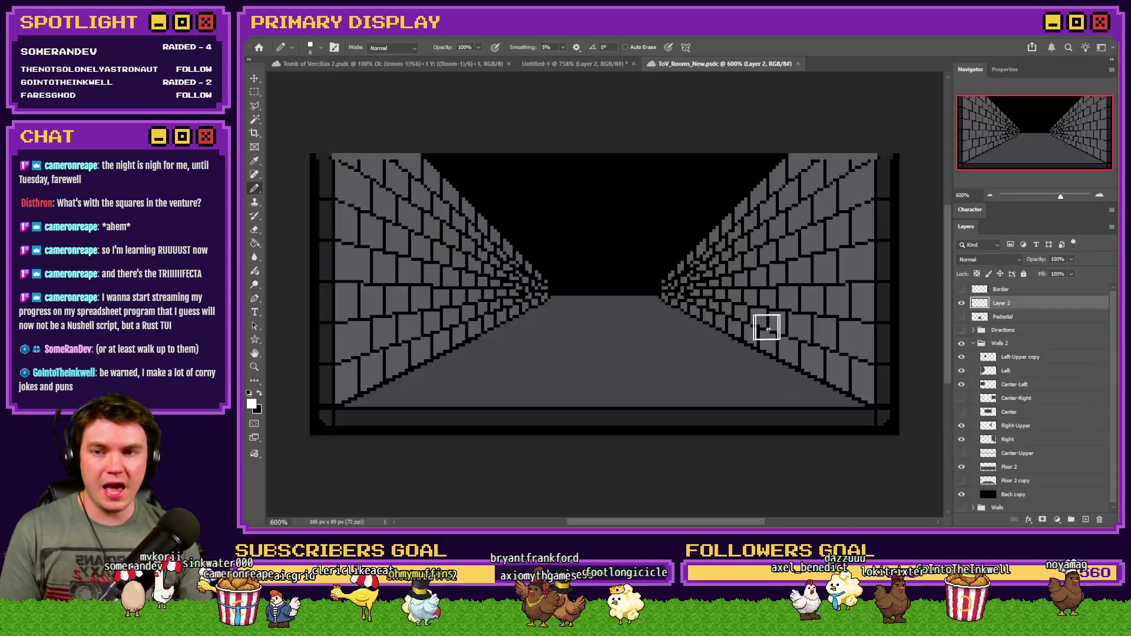
In Untitled-1, erase Layer 2's old white room shapes and pencil one new white room cell.
left_click(576, 64)
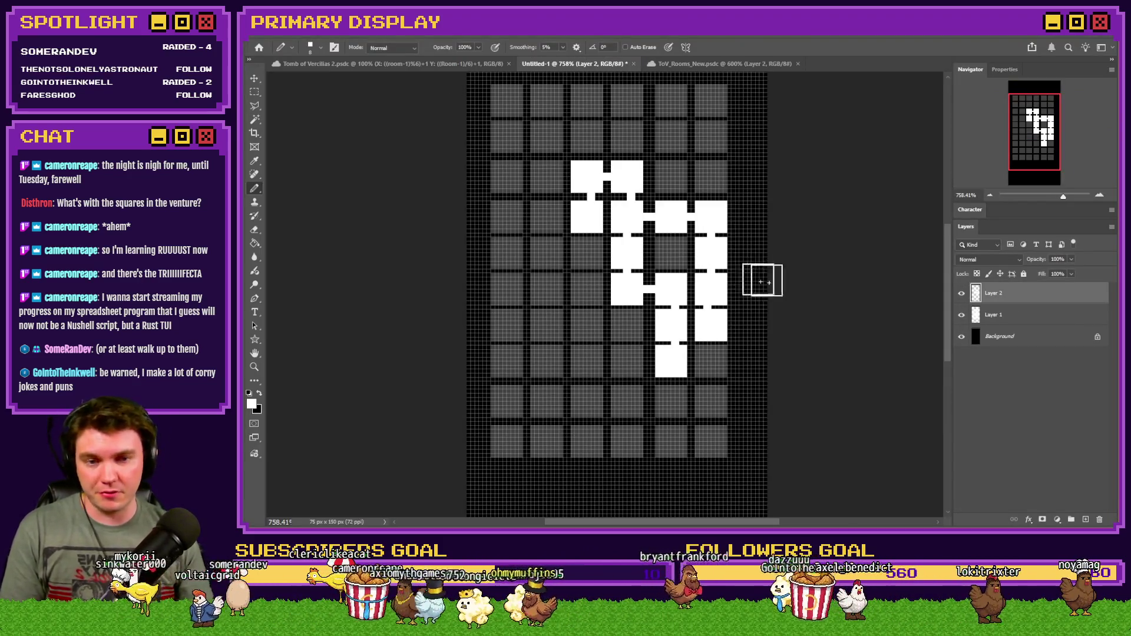
left_click(255, 92)
mouse_move(759, 125)
left_mouse_down()
mouse_move(704, 144)
mouse_move(521, 386)
mouse_move(523, 405)
left_mouse_up()
key("Delete")
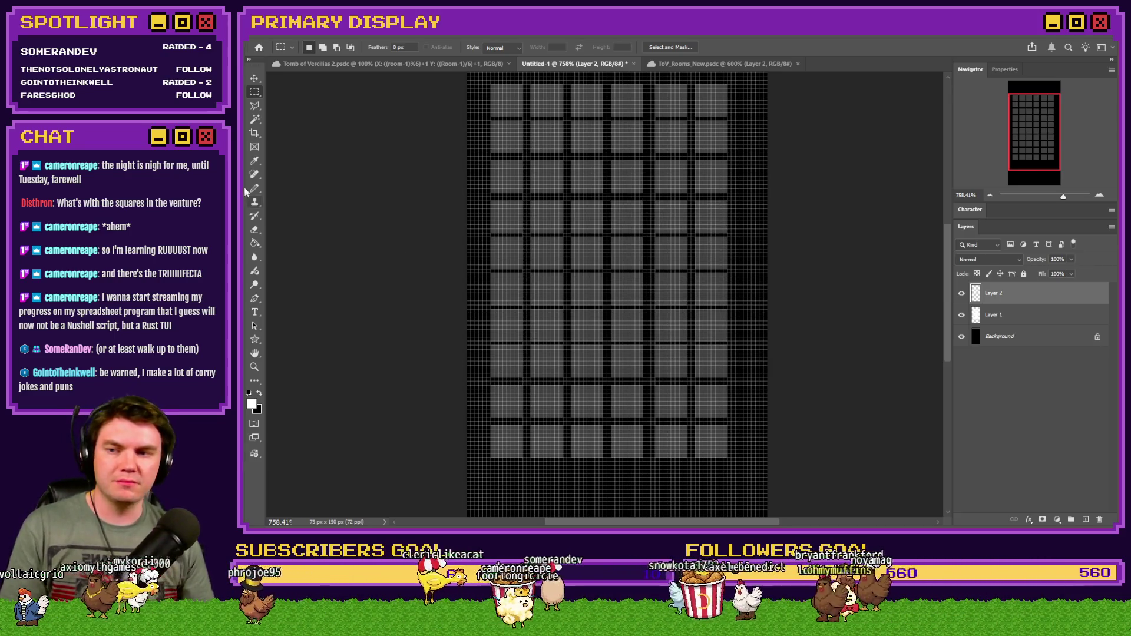
left_click(255, 188)
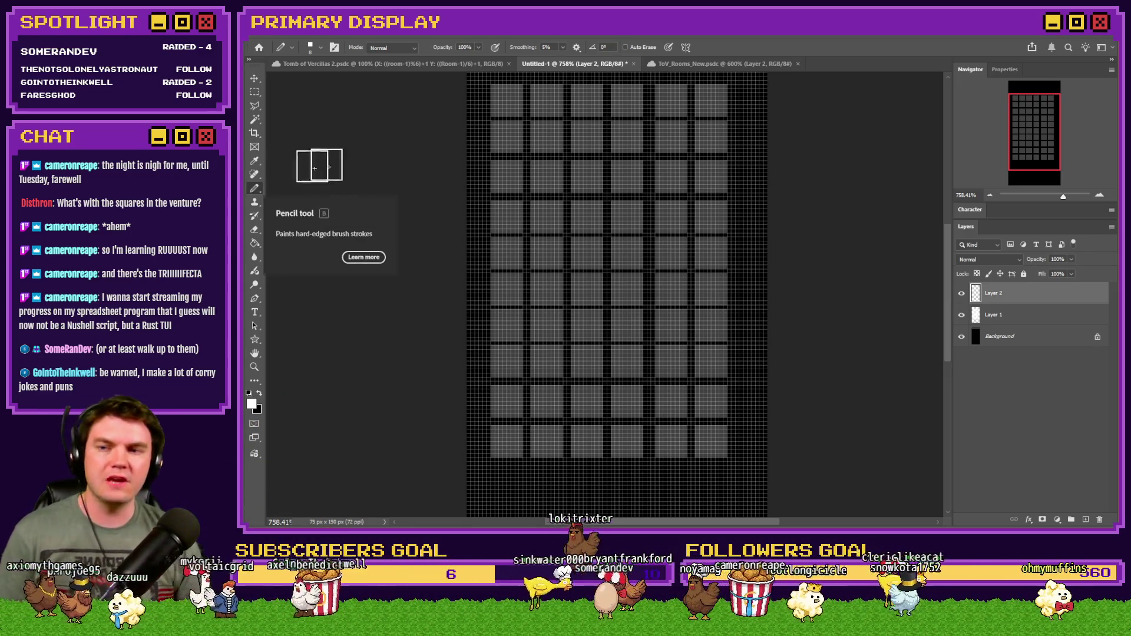
left_click(713, 177)
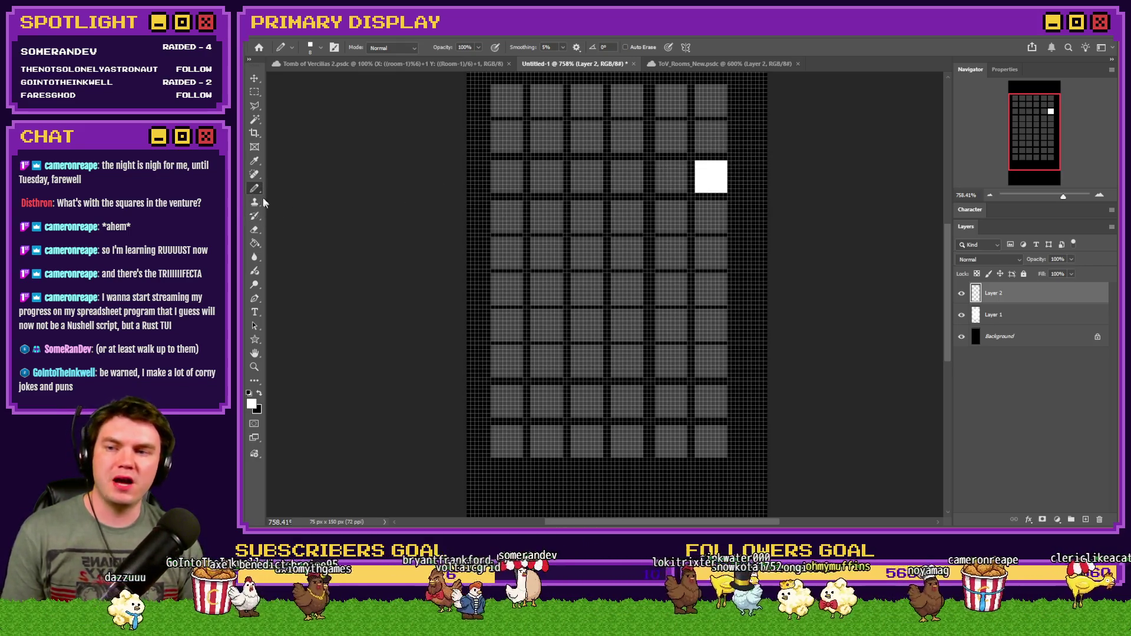
Add a small connector beside the room with the 2-pixel square brush, then undo the painted room cell.
right_click(648, 217)
left_click(842, 380)
key("Return")
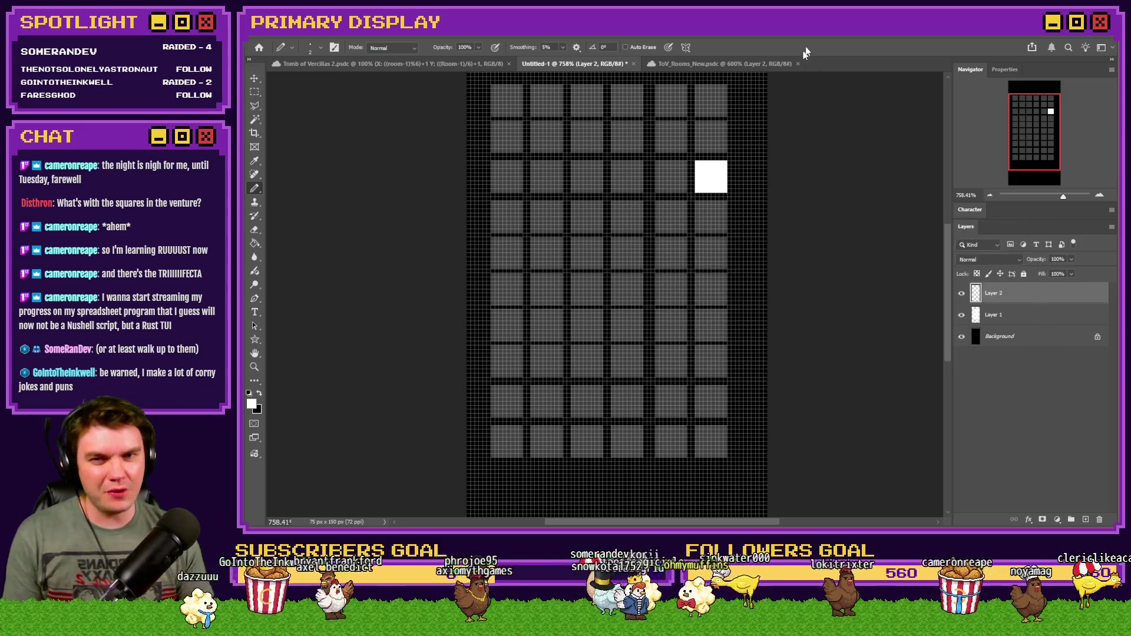
left_click(731, 177)
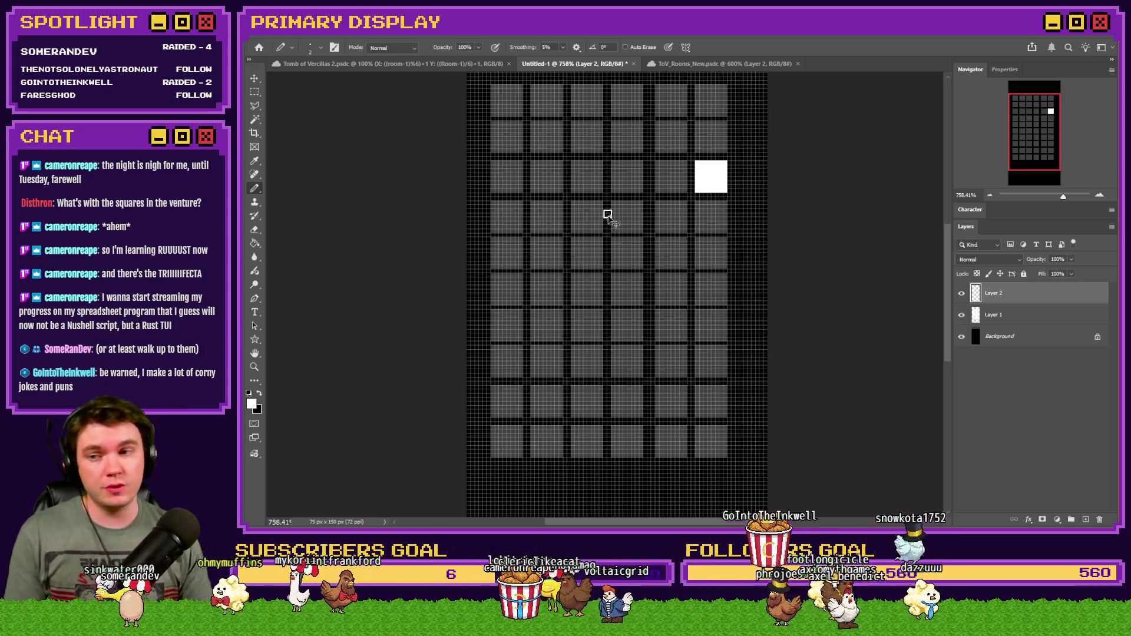
key("ctrl+z")
Paint four room cells in the two right columns with Hard Square 8 pixels, then undo them.
right_click(632, 193)
left_click(824, 410)
key("Return")
left_click(711, 137)
left_click(711, 100)
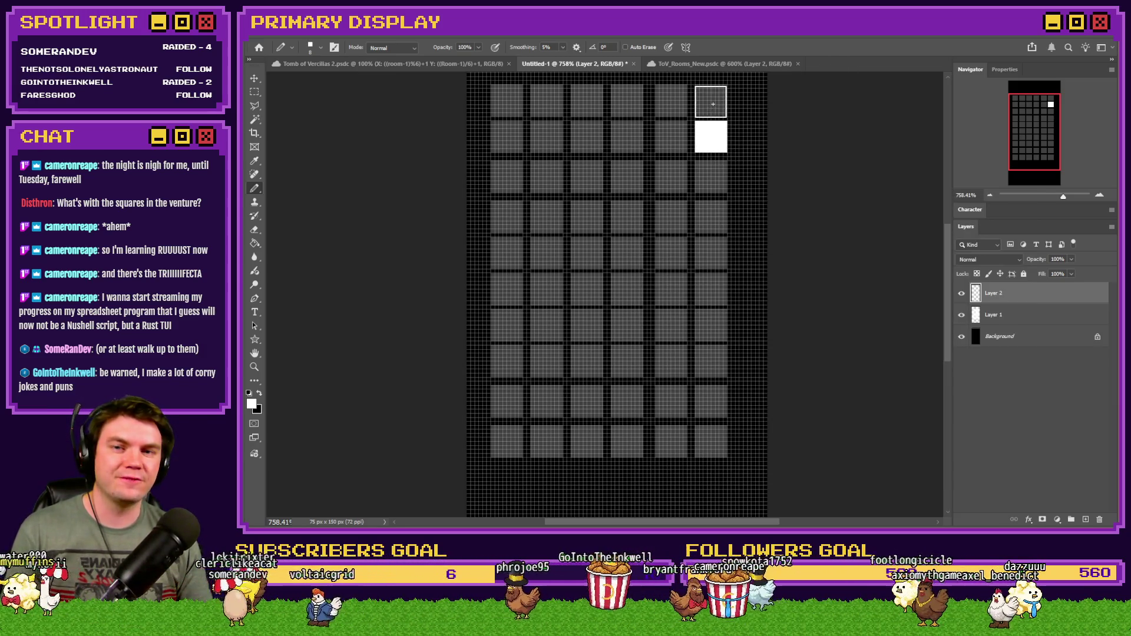
left_click(672, 101)
left_click(671, 136)
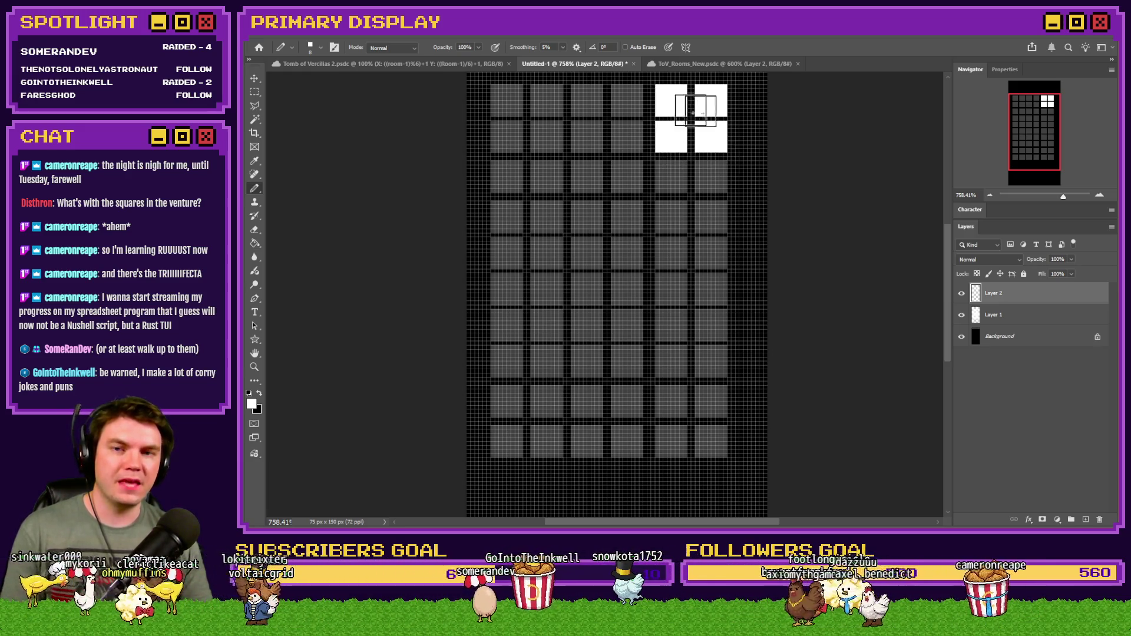
key("ctrl+z")
key("ctrl+z")
key("ctrl+z")
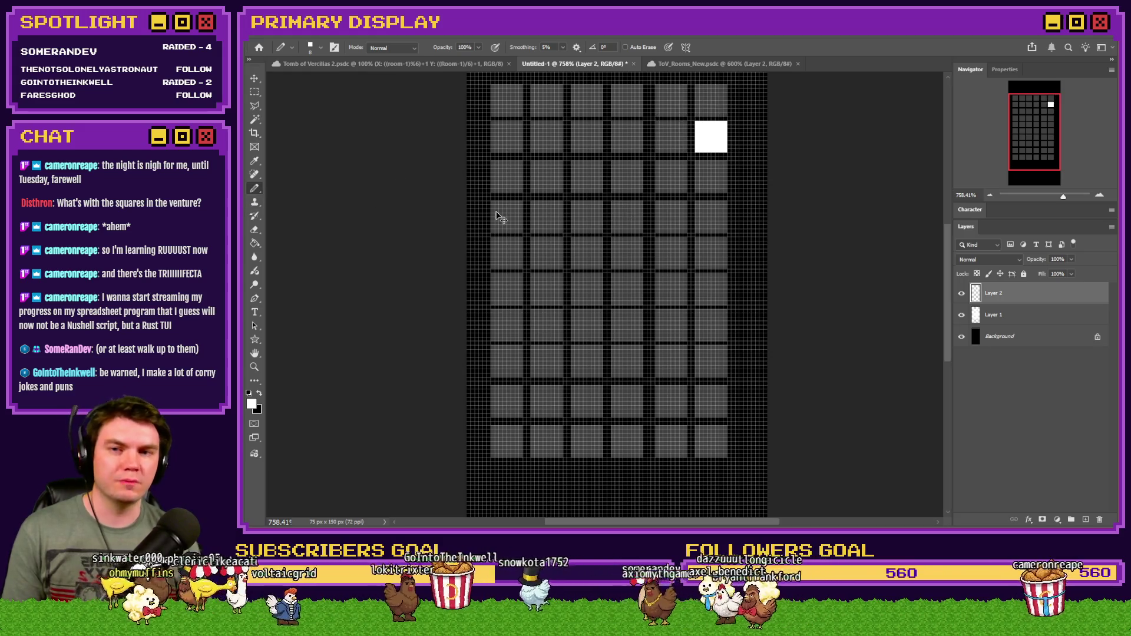
Paint the rightmost row-four cell, then a room cell above it with Hard Square 8 pixels.
left_click(709, 217)
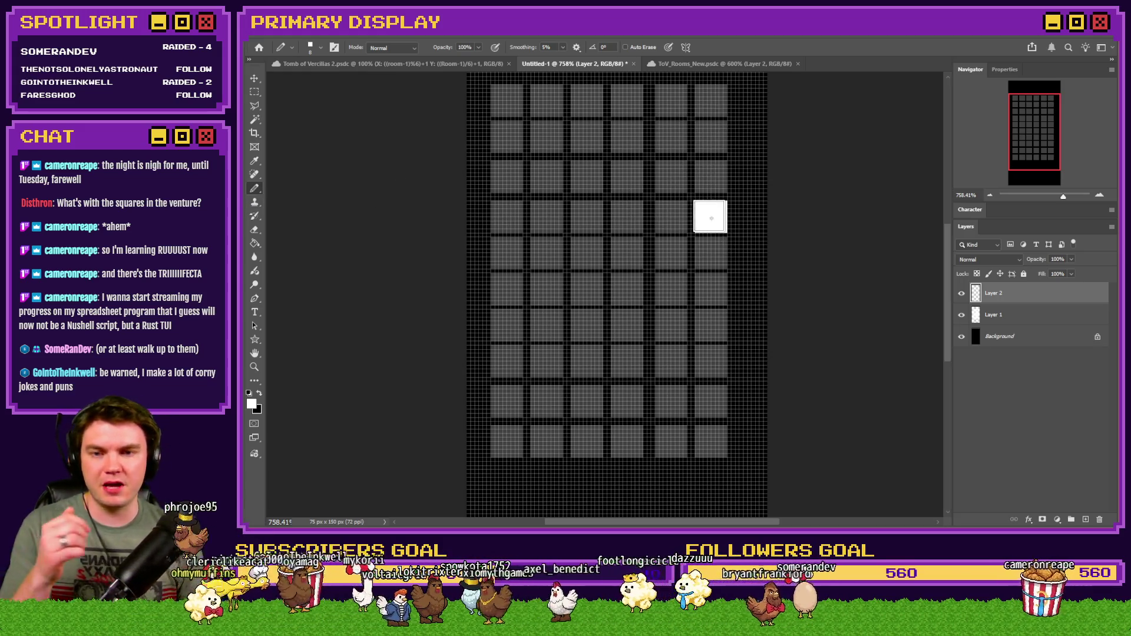
right_click(258, 195)
right_click(610, 279)
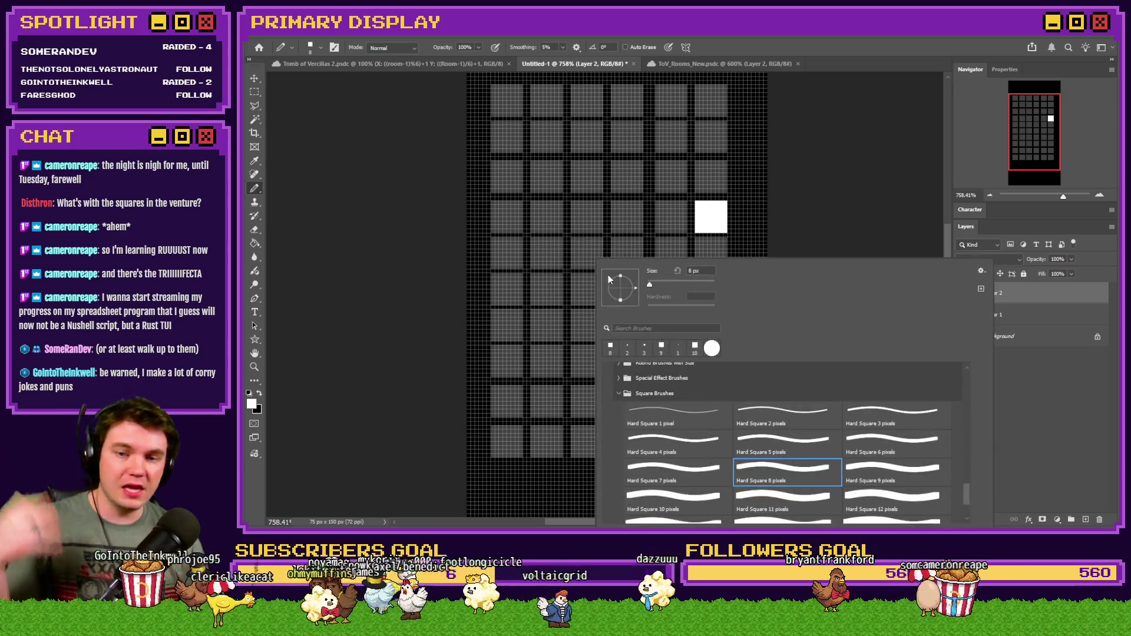
double_click(780, 419)
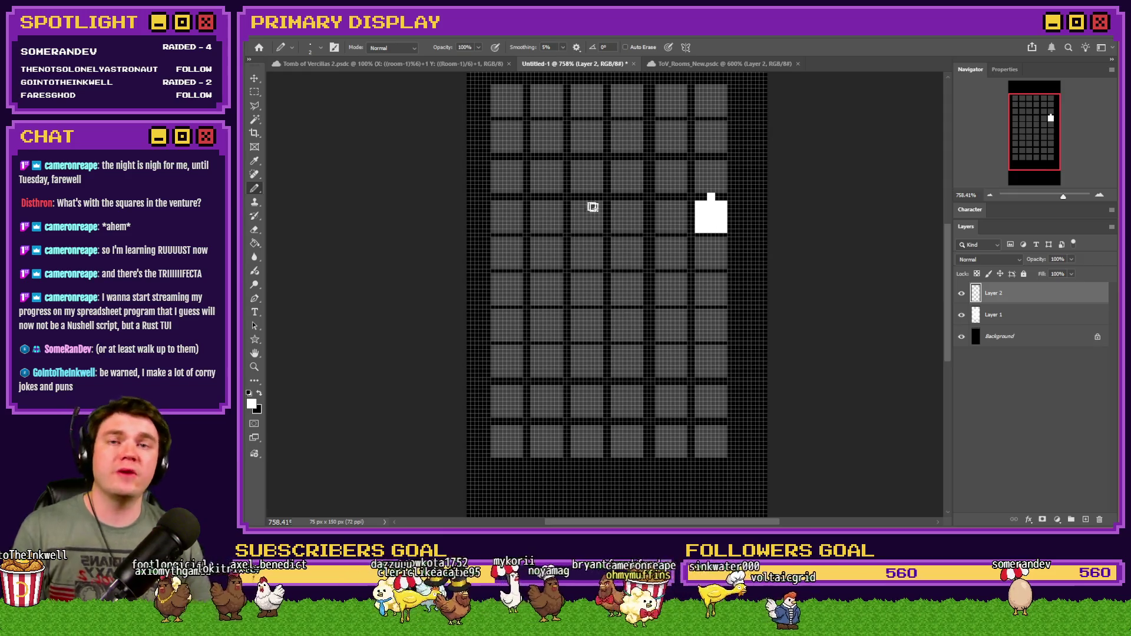
right_click(727, 210)
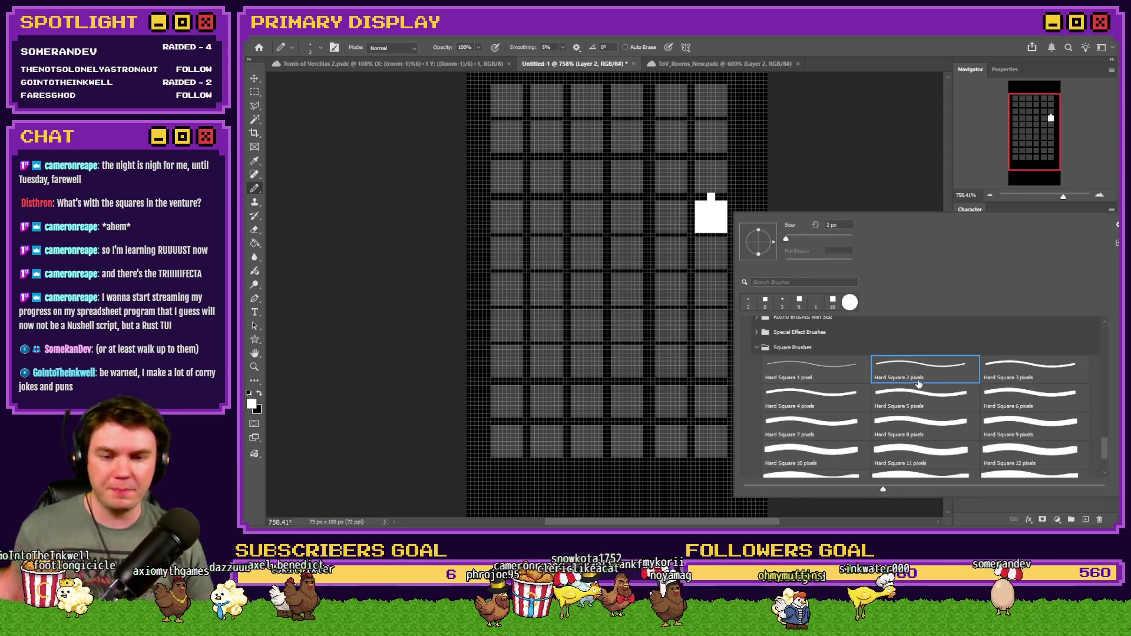
double_click(922, 429)
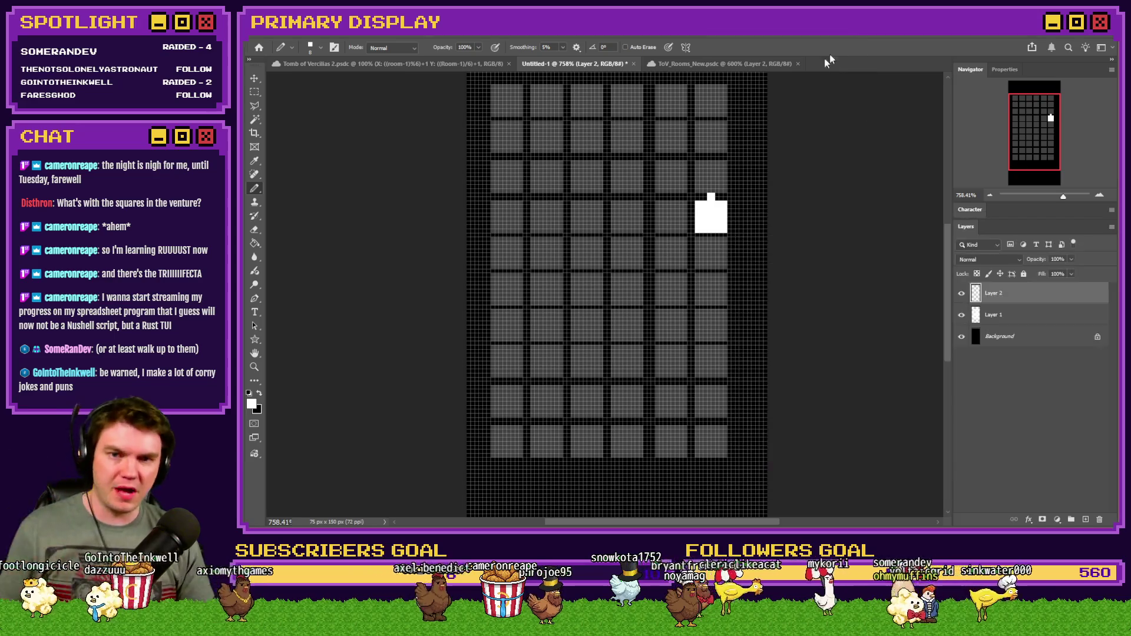
left_click(711, 177)
Add a 2 px connector on the top room's left edge and an 8 px room beside it.
right_click(693, 266)
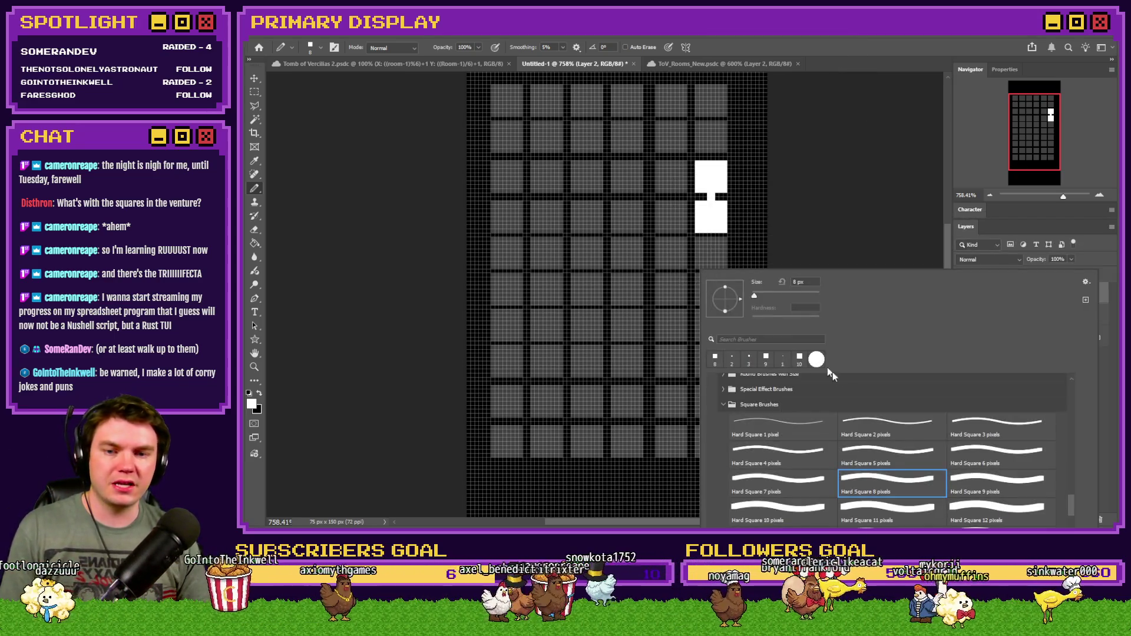
left_click(892, 425)
key("Return")
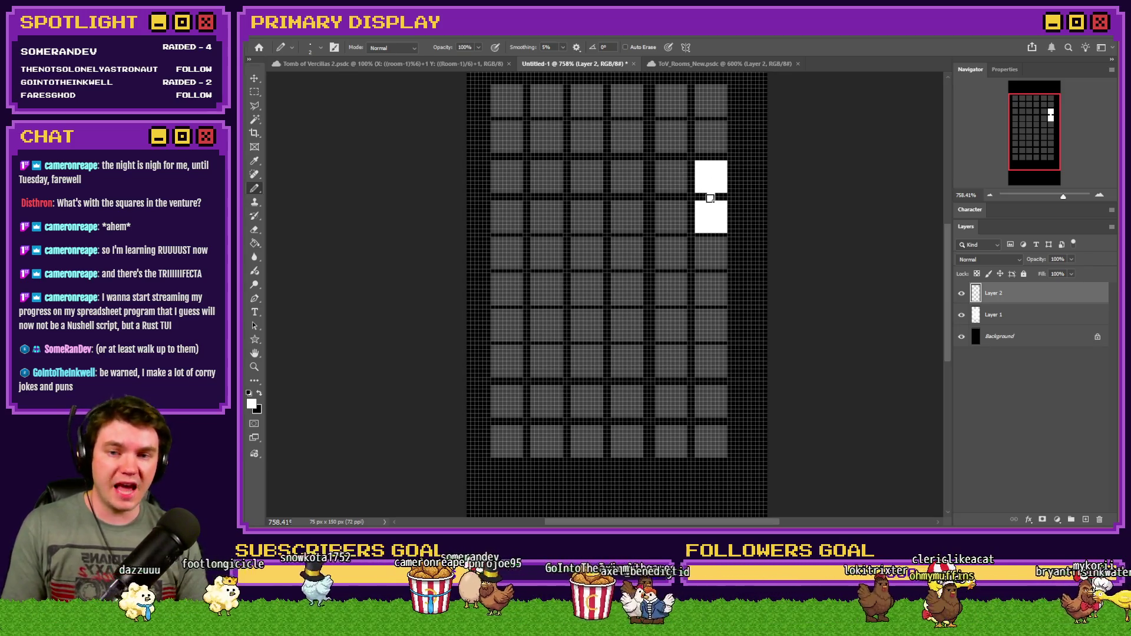
left_click(691, 176)
right_click(707, 184)
left_click(907, 396)
key("Return")
left_click(671, 176)
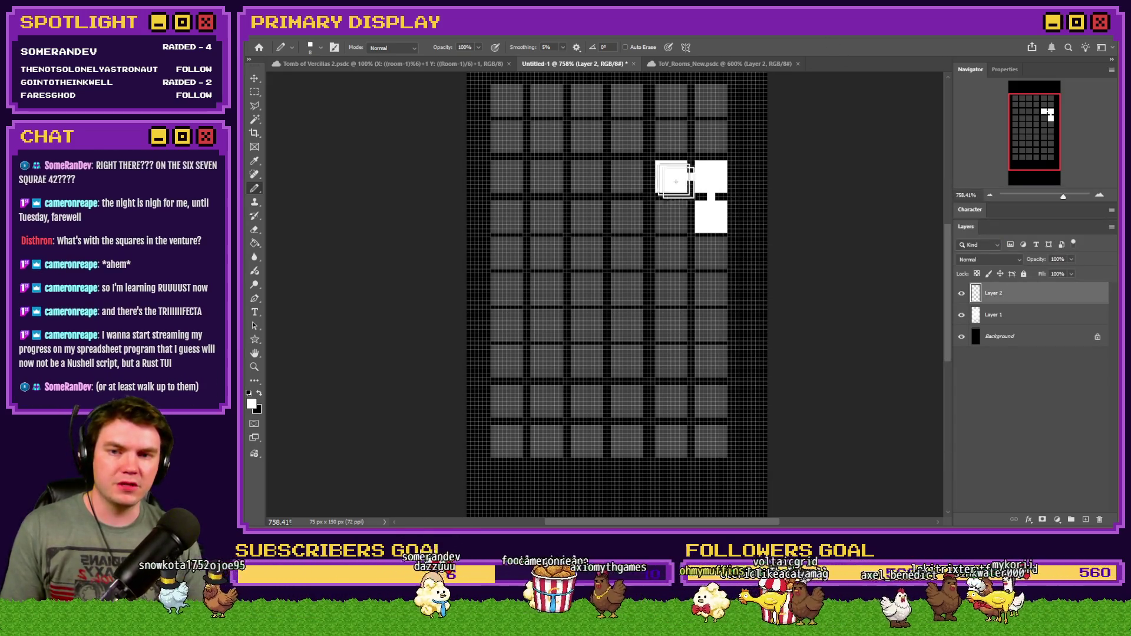
right_click(760, 206)
left_click(935, 369)
key("Return")
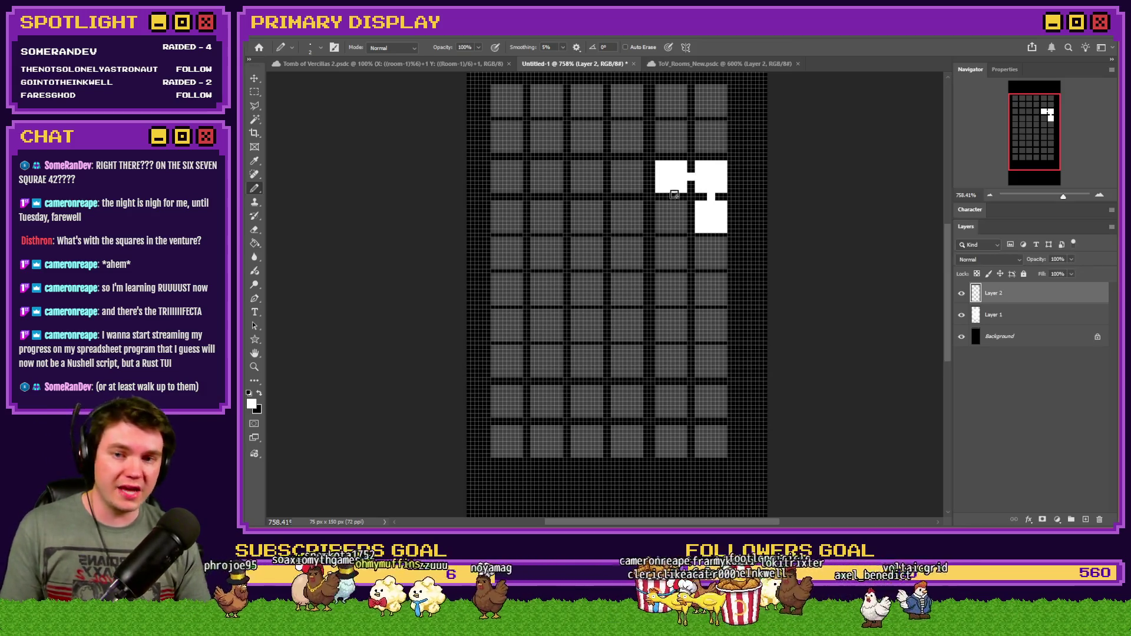
Toggle between the 8 px and 2 px brushes, then undo the painted rooms and connectors.
right_click(703, 211)
left_click(905, 432)
key("Return")
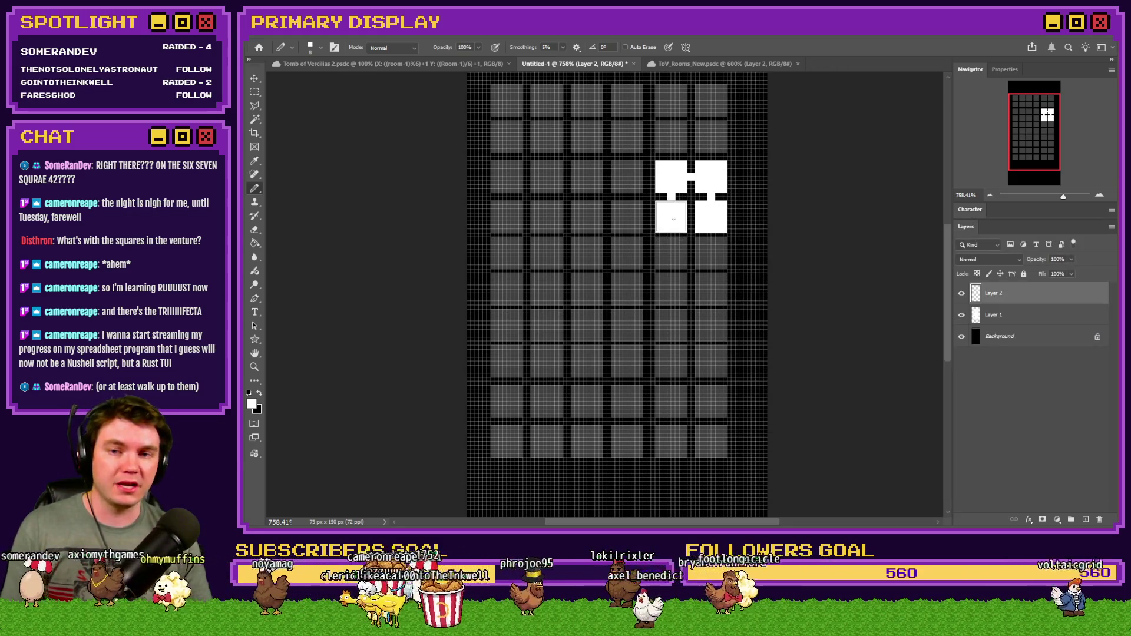
right_click(673, 218)
left_click(935, 389)
key("Return")
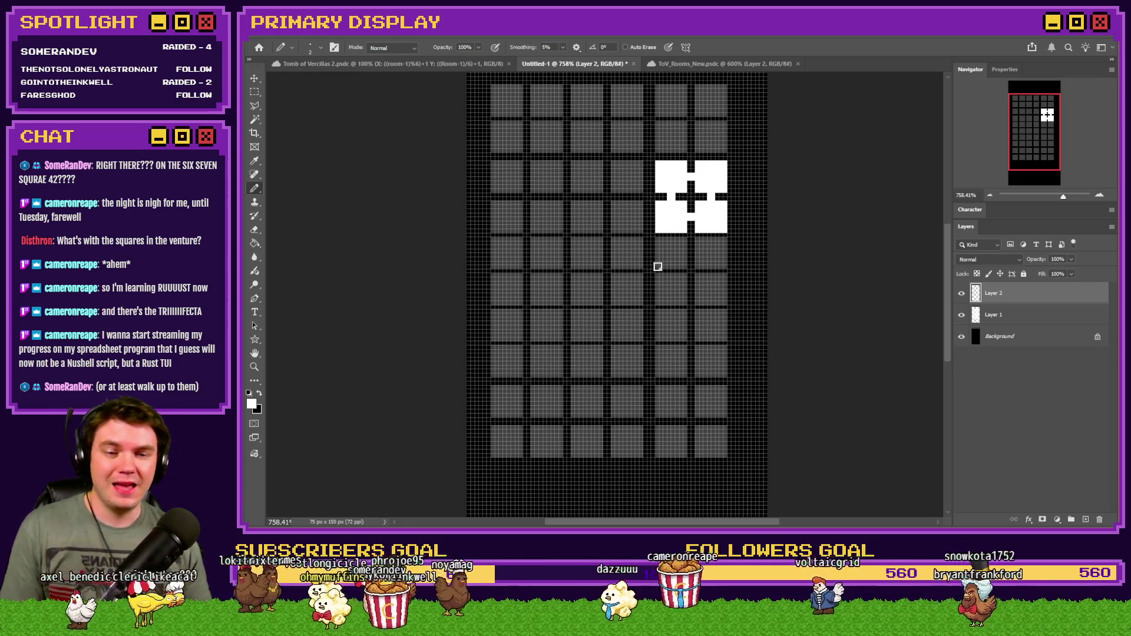
key("ctrl+z")
key("ctrl+z")
key("ctrl+z")
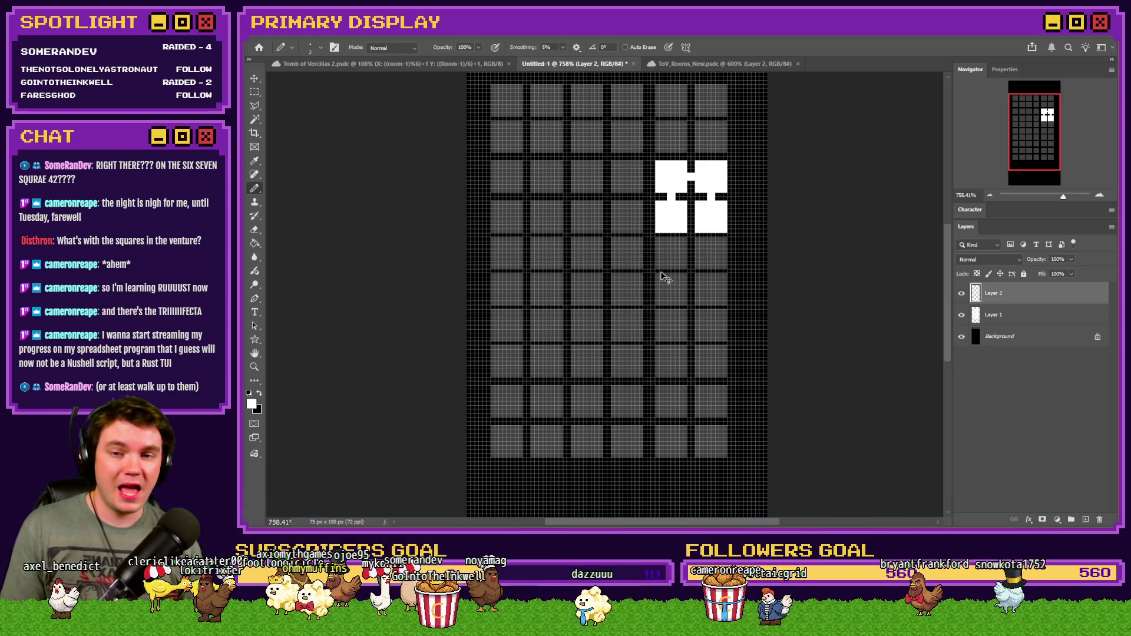
key("ctrl+z")
key("ctrl+z")
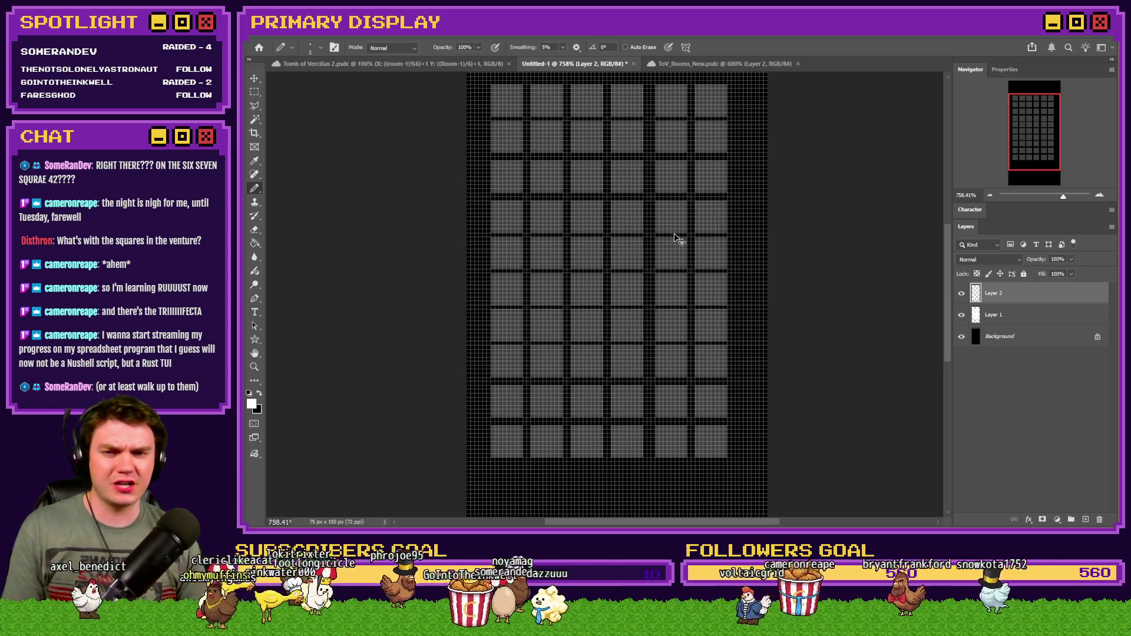
Paint eight white room squares across the grid with the 8-pixel square brush.
right_click(676, 236)
left_click(857, 444)
key("Return")
left_click(672, 216)
left_click(674, 179)
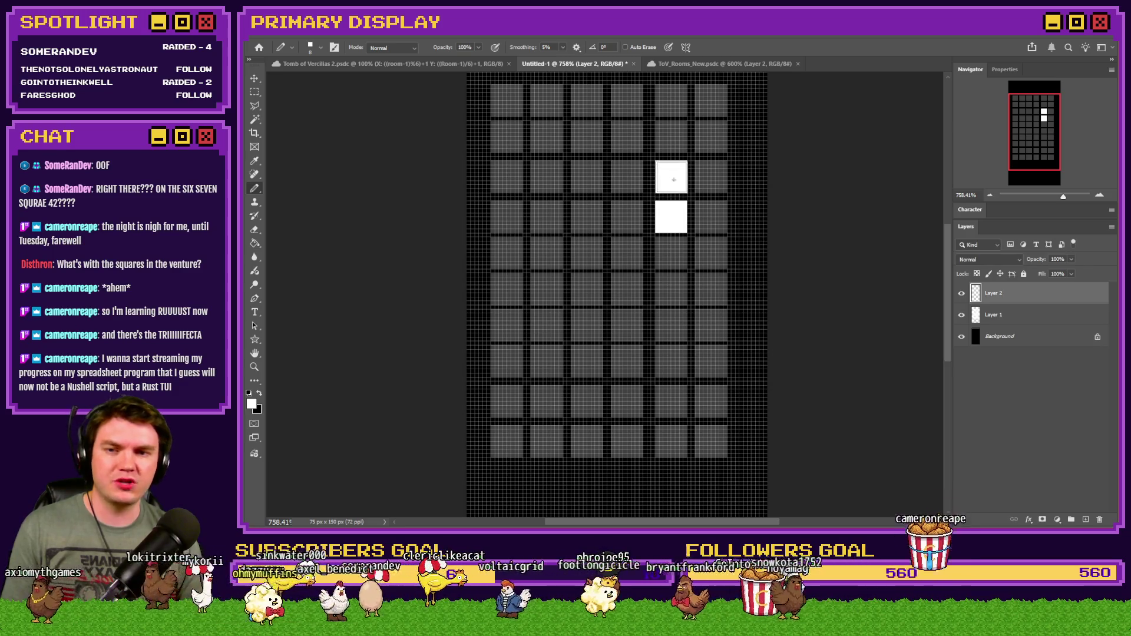
left_click(626, 177)
left_click(626, 137)
left_click(591, 137)
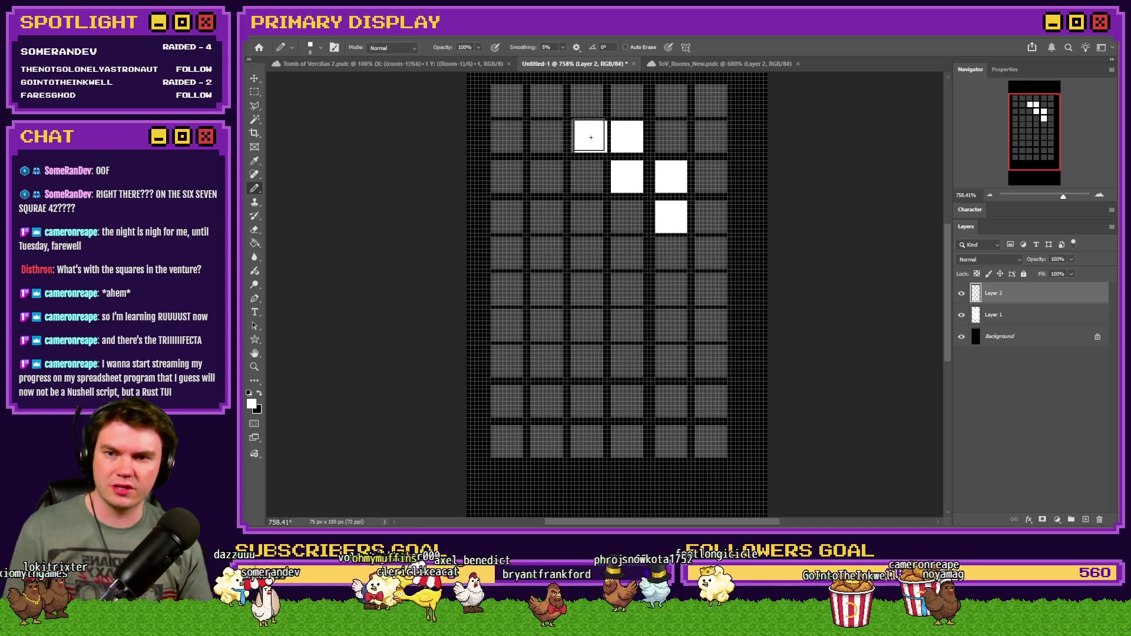
left_click(587, 177)
left_click(590, 216)
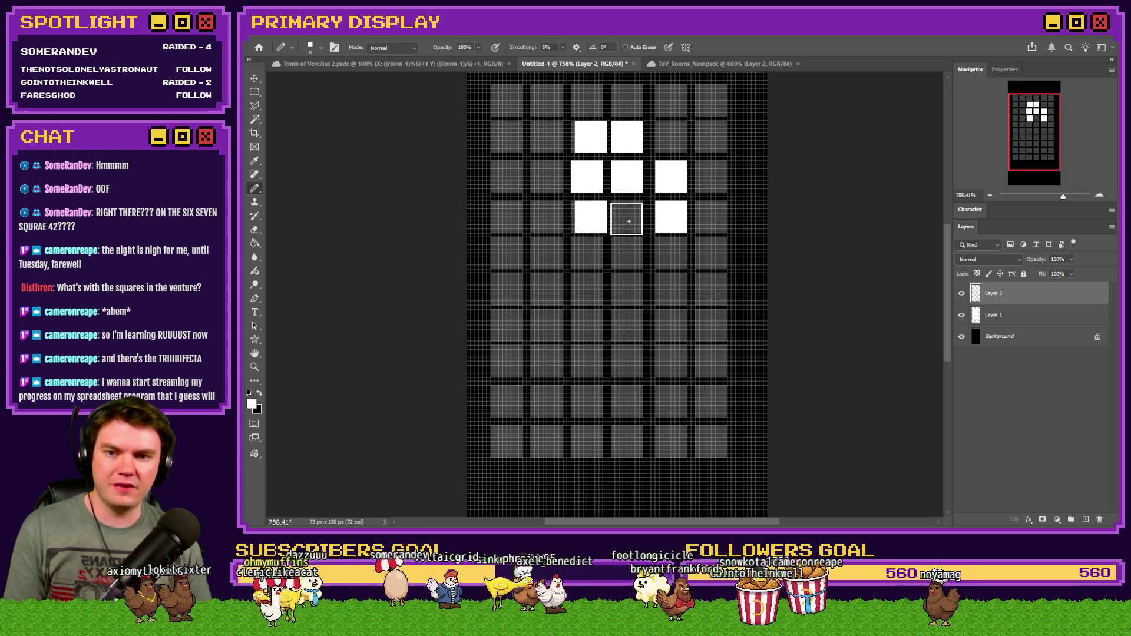
left_click(627, 217)
Switch to the 2-pixel square brush, then undo all corridors and room squares.
right_click(566, 212)
left_click(726, 368)
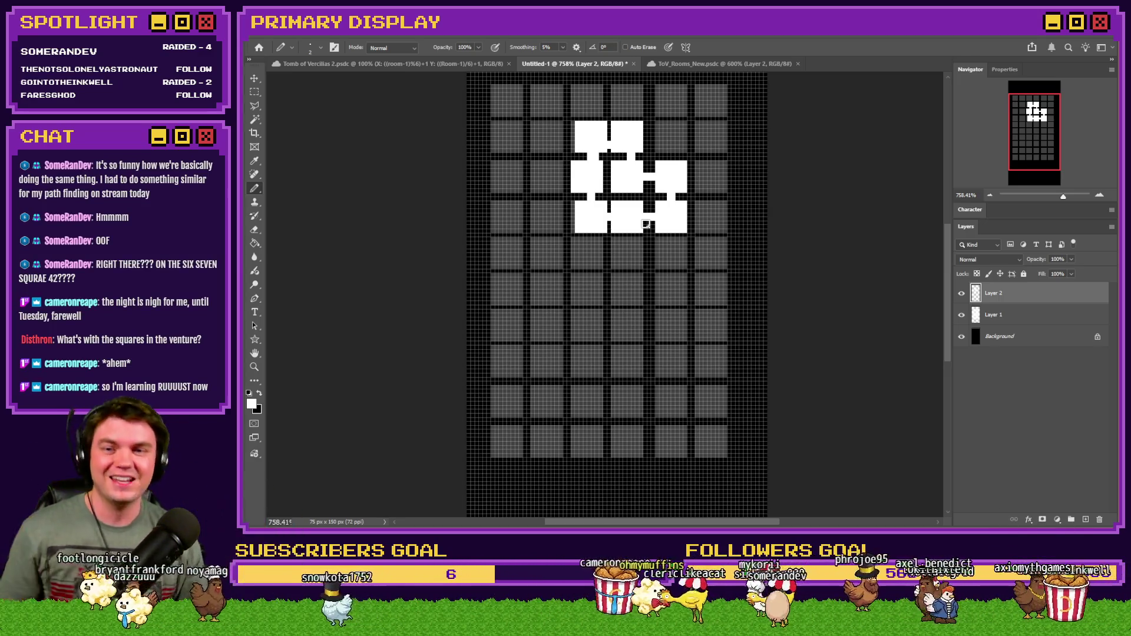
key("ctrl+z")
key("ctrl+z")
key("ctrl+z")
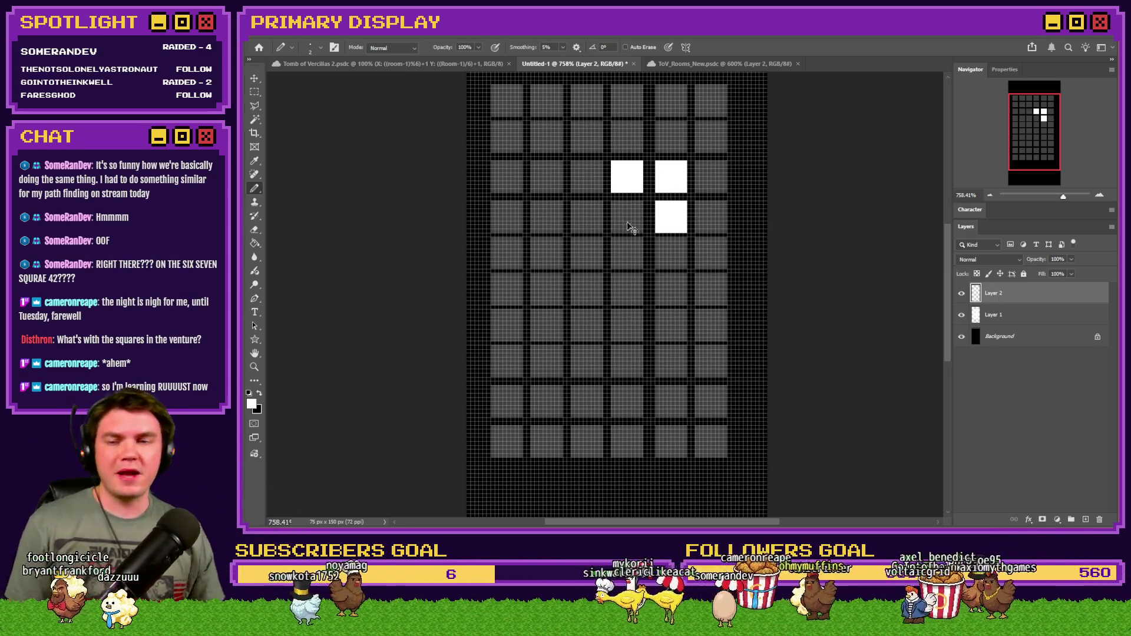
key("ctrl+z")
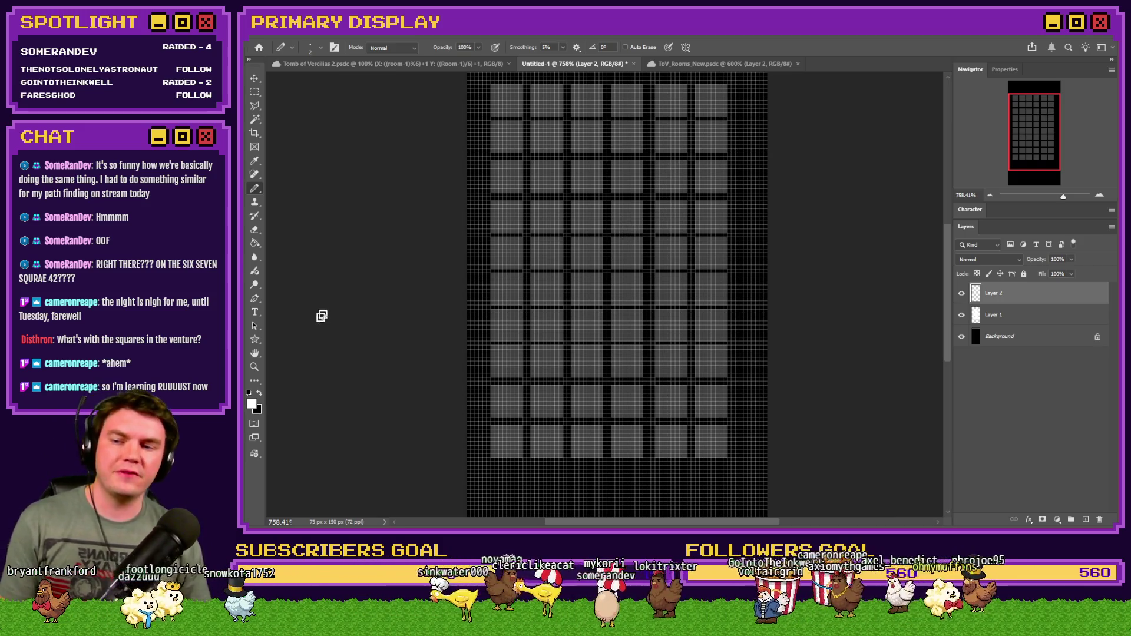
Select Hard Square 8 pixels and paint rooms from the top-right cells leftward.
right_click(604, 211)
left_click(798, 424)
key("Return")
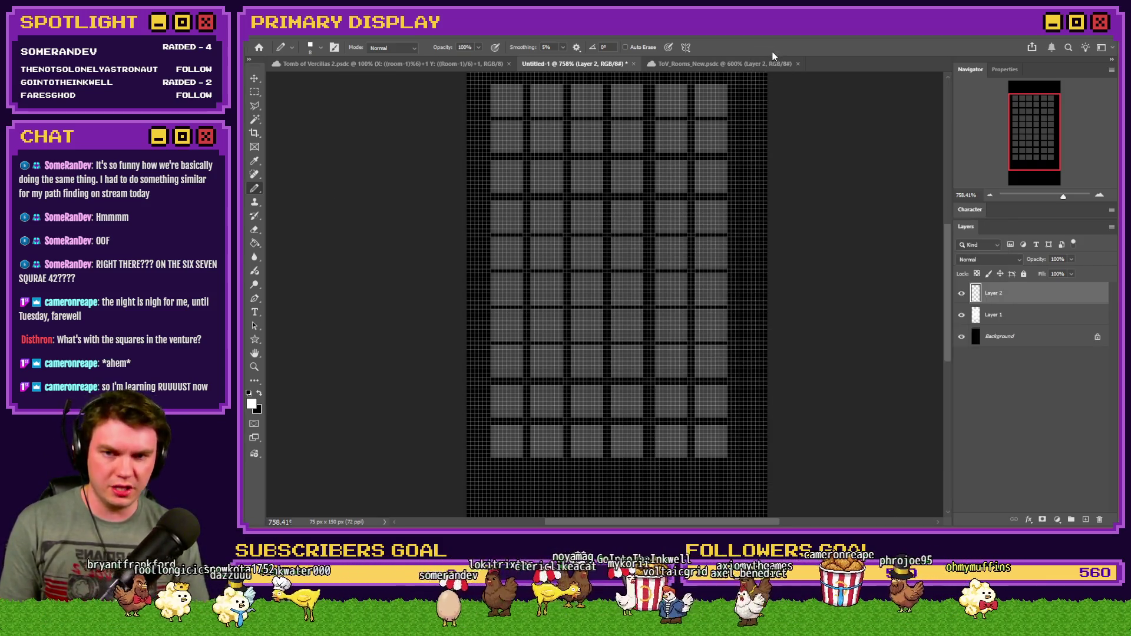
left_click(711, 100)
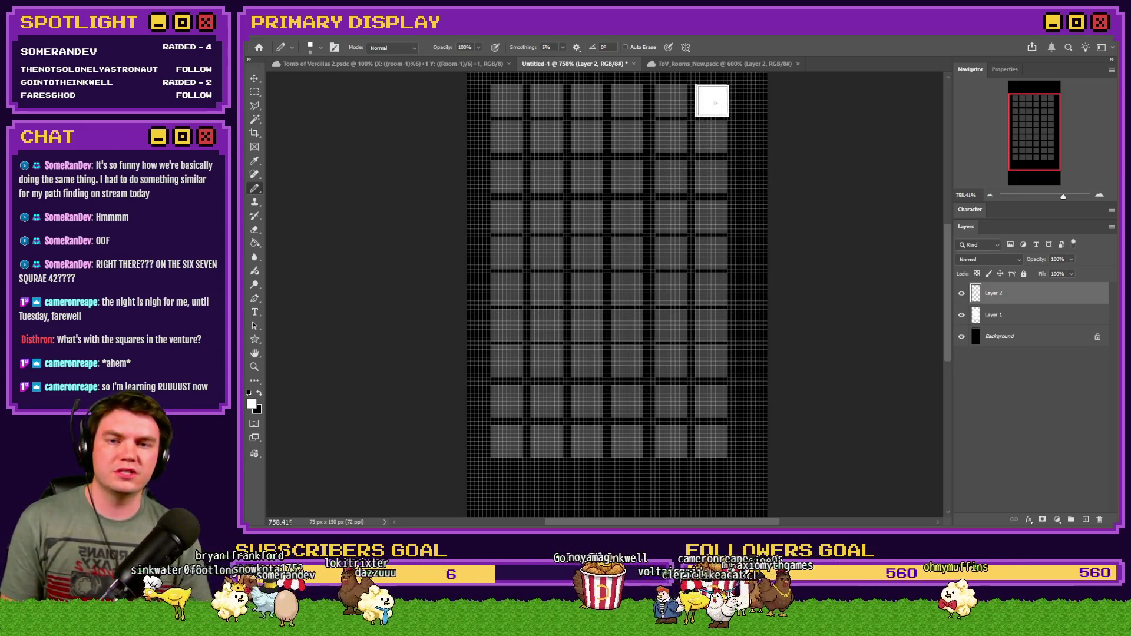
left_click(671, 100)
left_click(672, 137)
left_click(627, 136)
left_click(624, 101)
left_click(591, 105)
left_click(578, 140)
Paint rooms down the grid's left side and along a row, filling the gap between two.
left_click(587, 185)
left_click(583, 216)
left_click(538, 216)
left_click(546, 181)
left_click(547, 132)
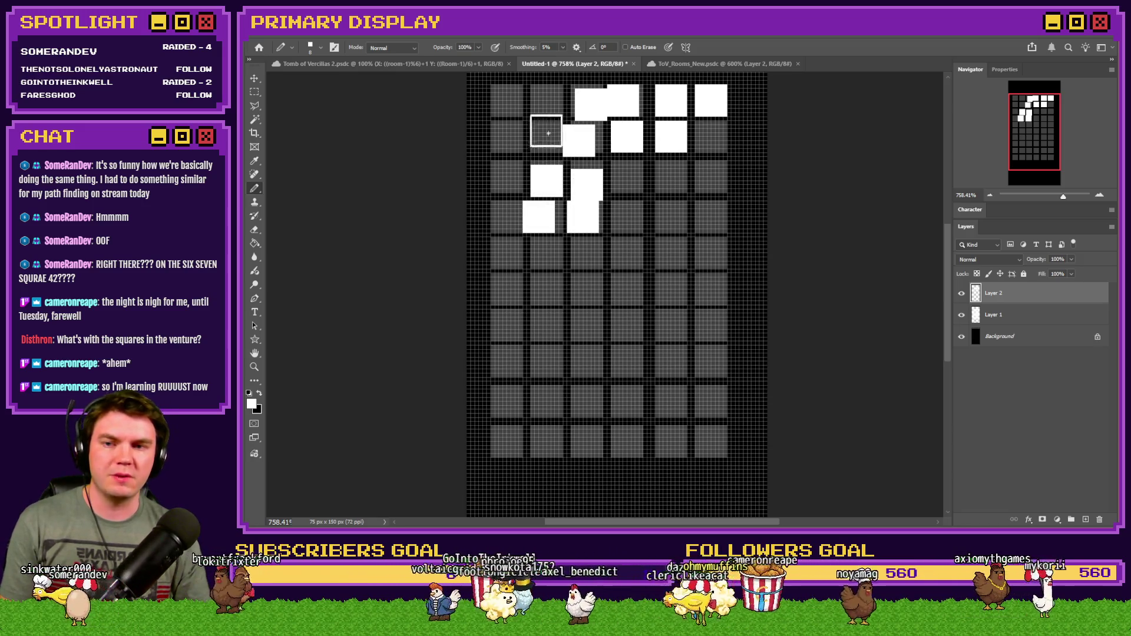
left_click(511, 132)
left_click(506, 185)
left_click(507, 232)
left_click(498, 264)
left_click(542, 257)
left_click(582, 258)
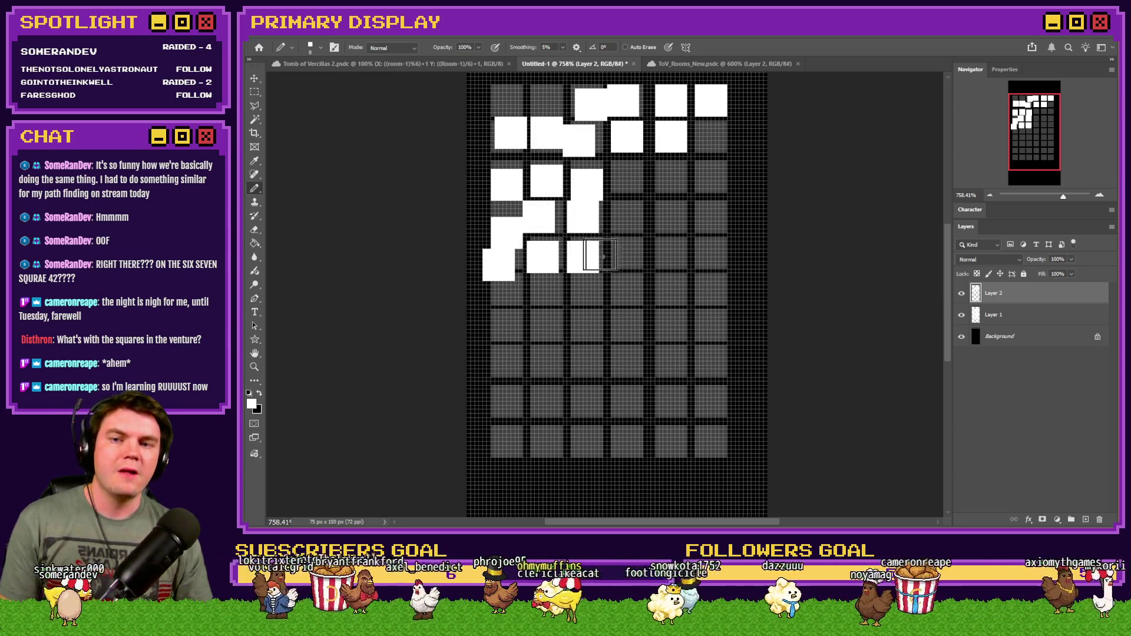
left_click(614, 254)
left_click(628, 224)
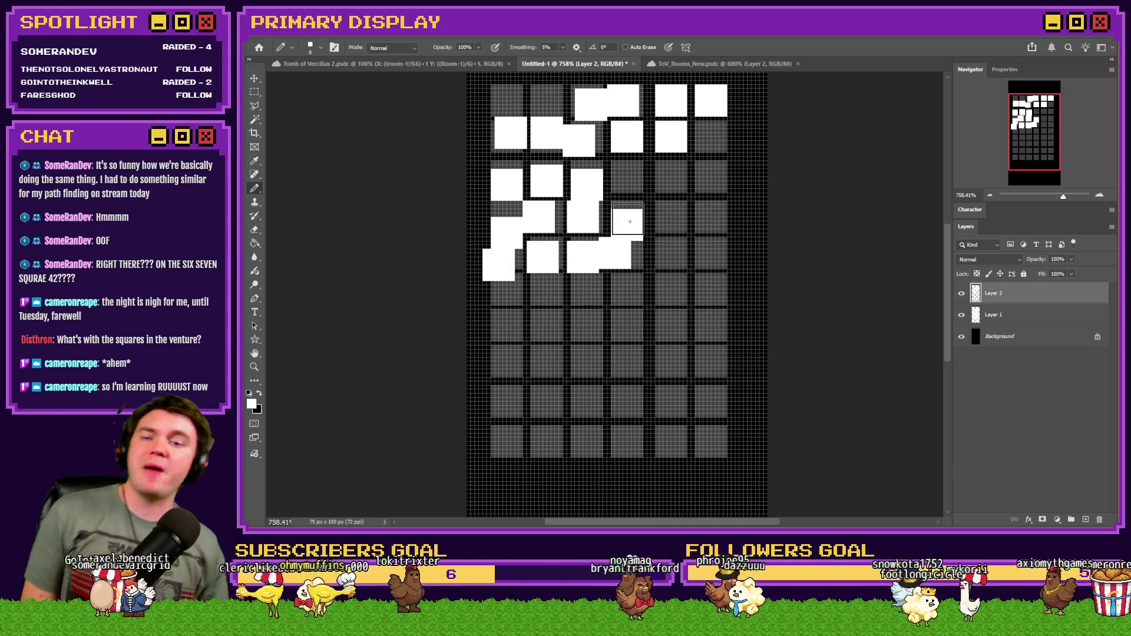
left_click(586, 215)
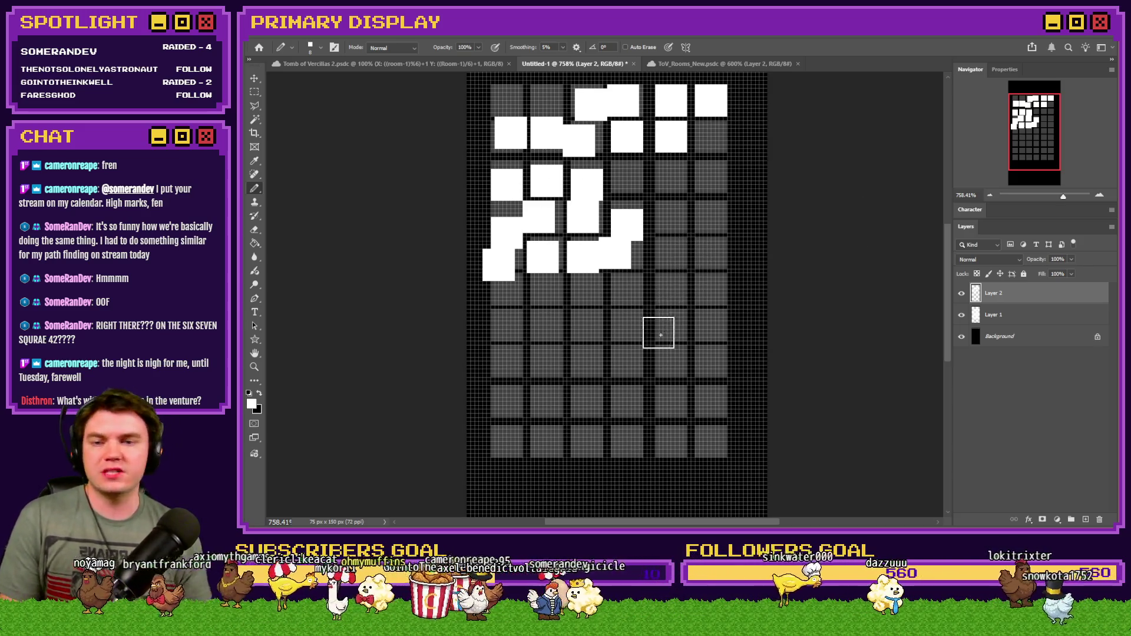
Paint rooms up the right column and in the middle columns, dragging a connected column upward.
left_click(712, 290)
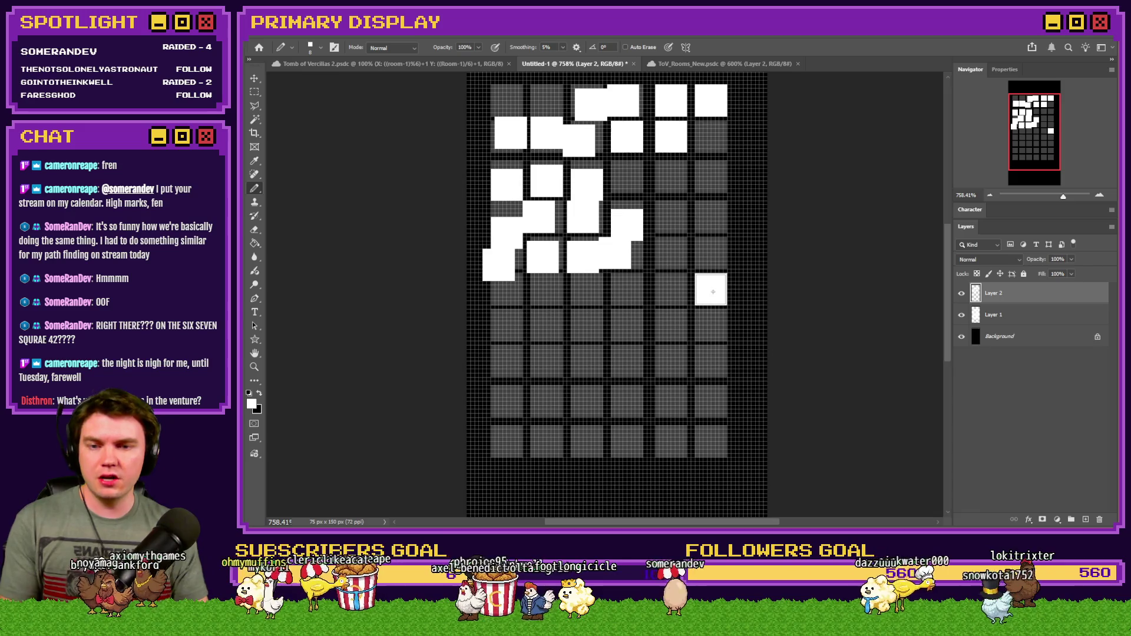
left_click(711, 253)
left_click(711, 217)
left_click(675, 216)
left_click(626, 218)
left_click(628, 291)
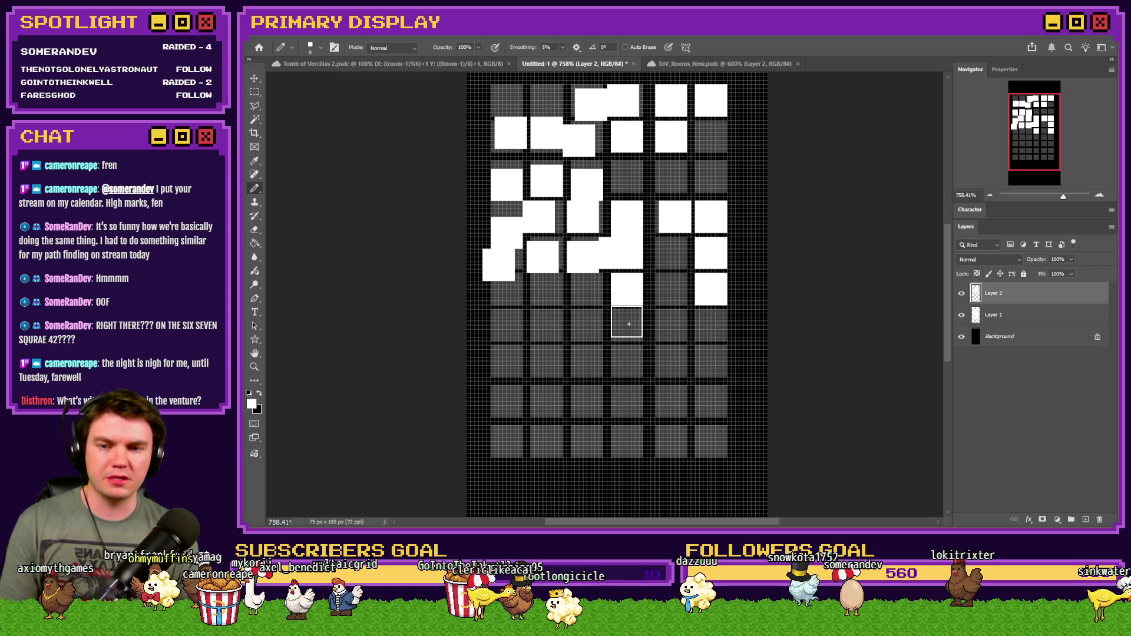
left_click(626, 324)
left_click(591, 325)
left_click(588, 289)
mouse_move(589, 242)
left_mouse_down()
mouse_move(591, 106)
mouse_move(601, 104)
left_mouse_up()
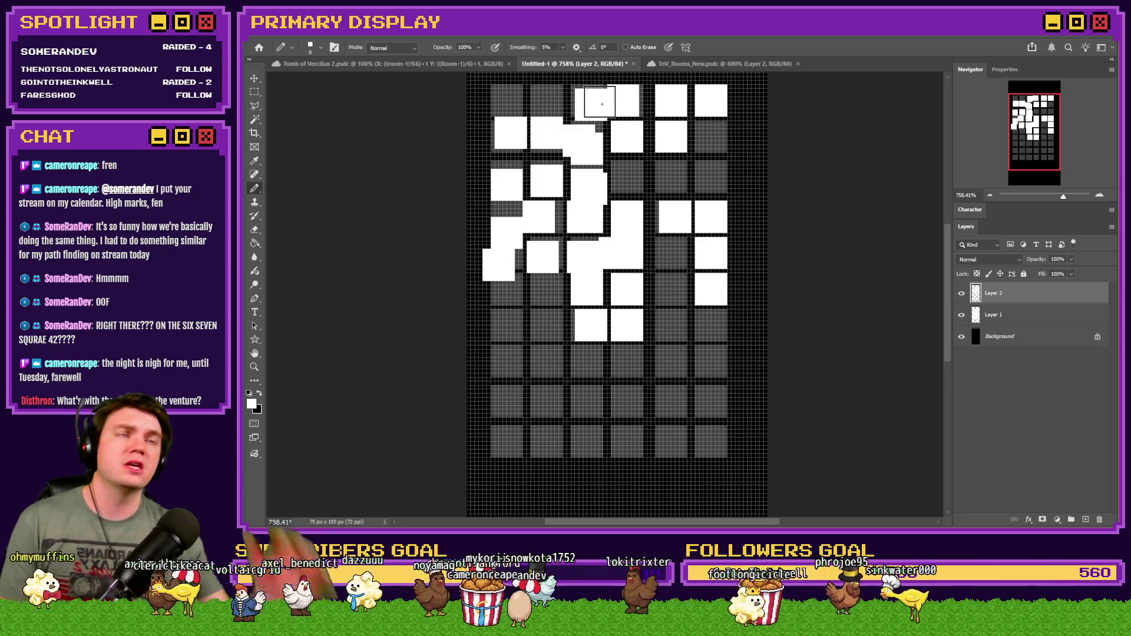
left_click_drag(604, 105, 635, 133)
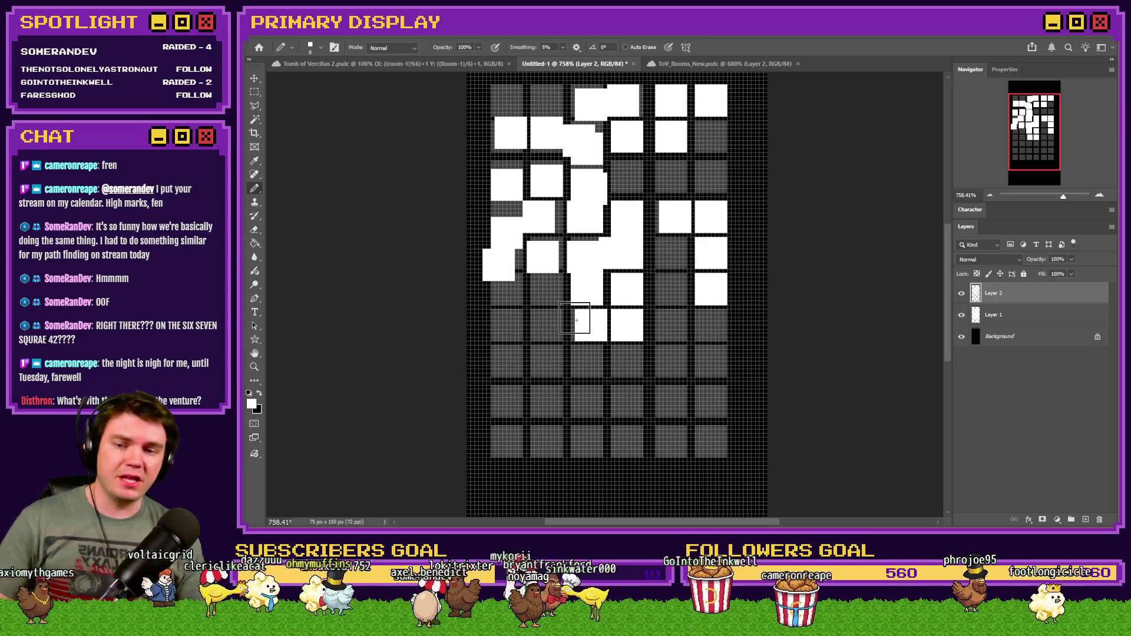
Paint a bottom-left room block across the bottom two rows.
left_click(508, 444)
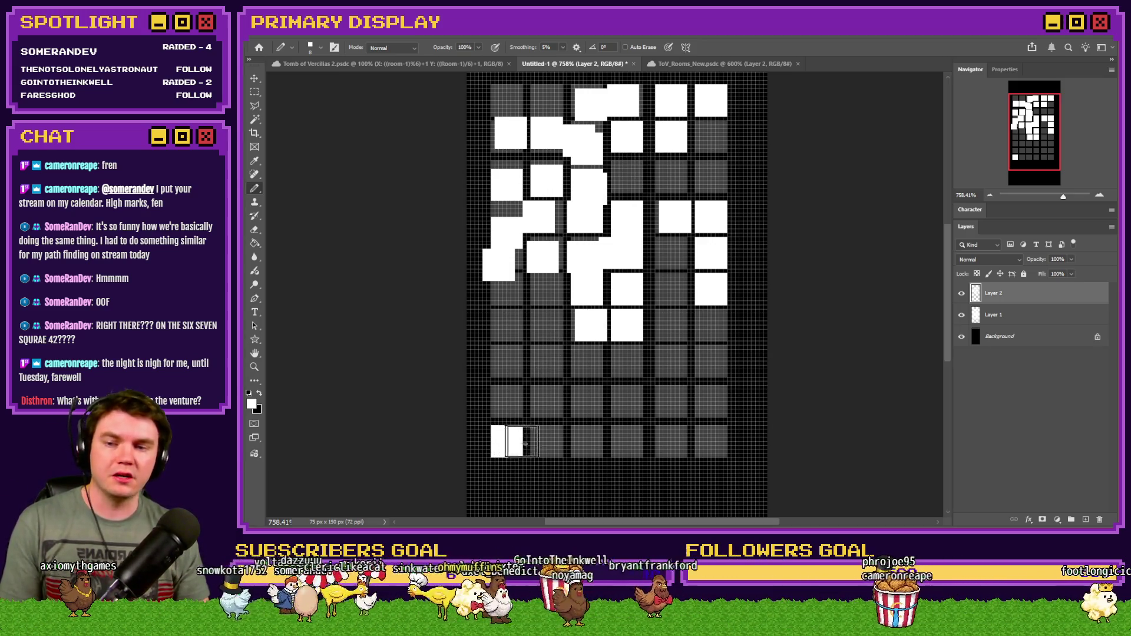
left_click(546, 443)
left_click(579, 444)
left_click(627, 442)
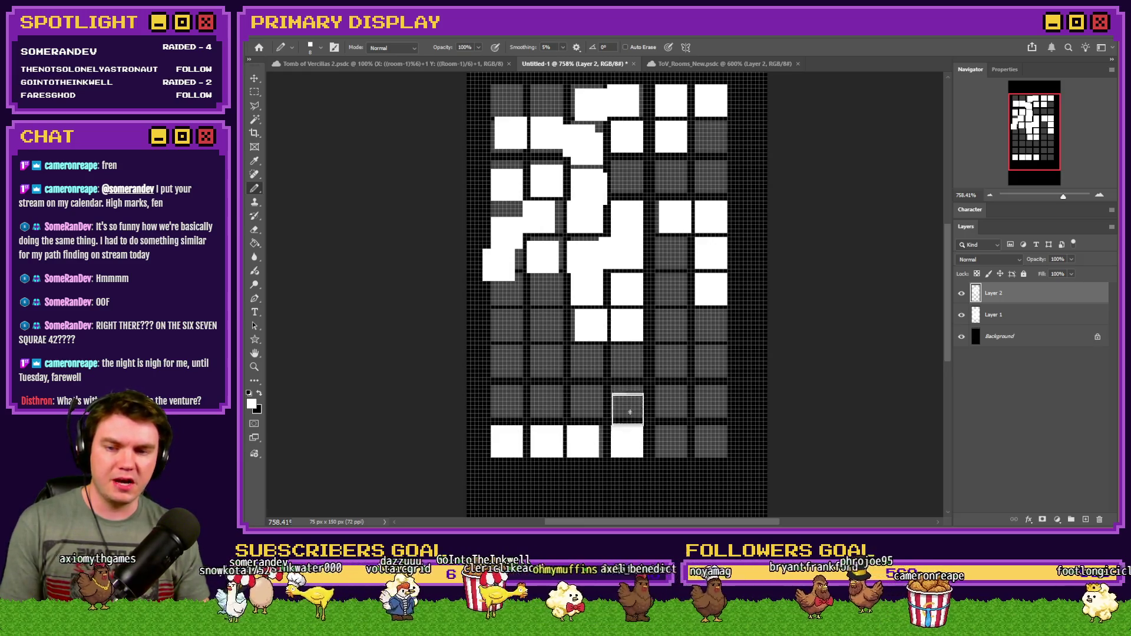
left_click(627, 403)
left_click(580, 402)
left_click(543, 402)
left_click(507, 402)
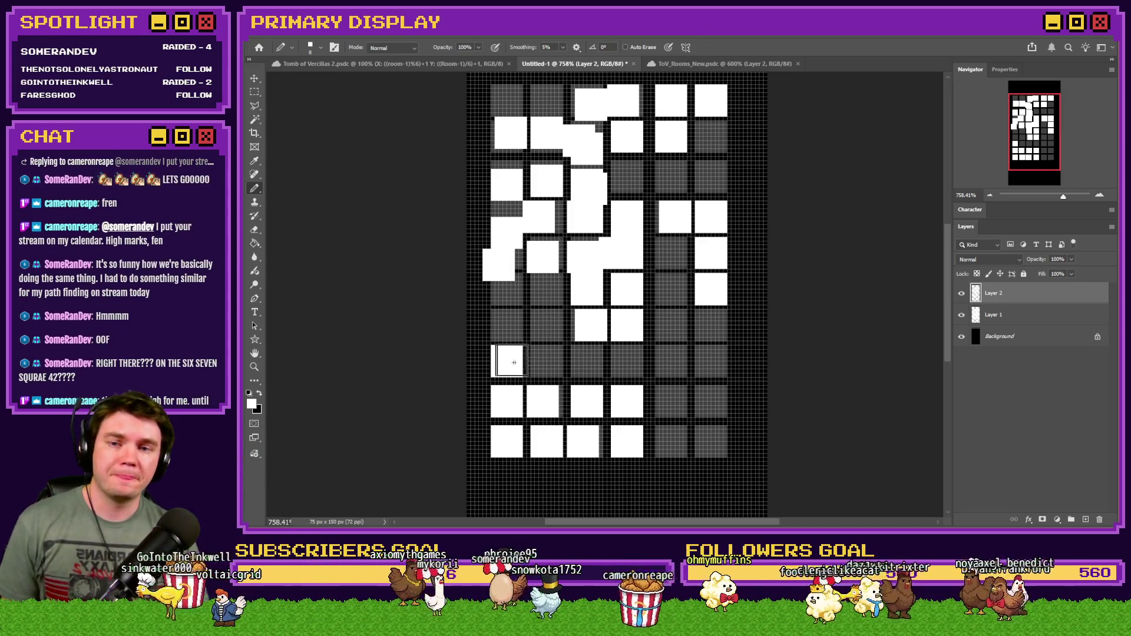
Switch to black with the 2-pixel square pencil and draw four corridor lines through the rooms.
key("x")
right_click(550, 361)
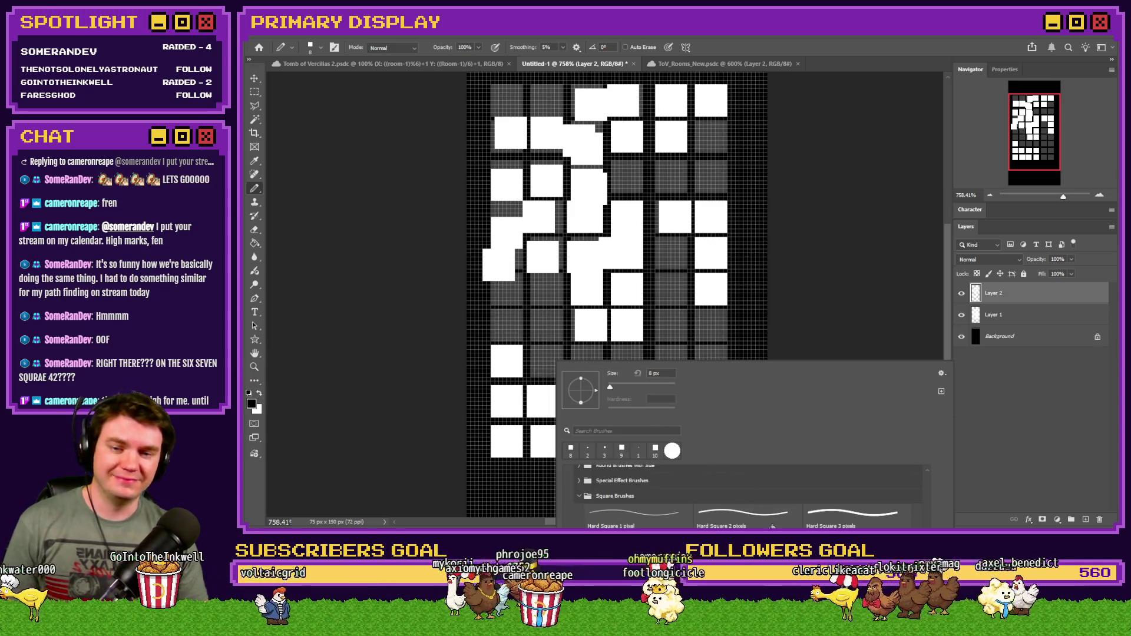
double_click(587, 450)
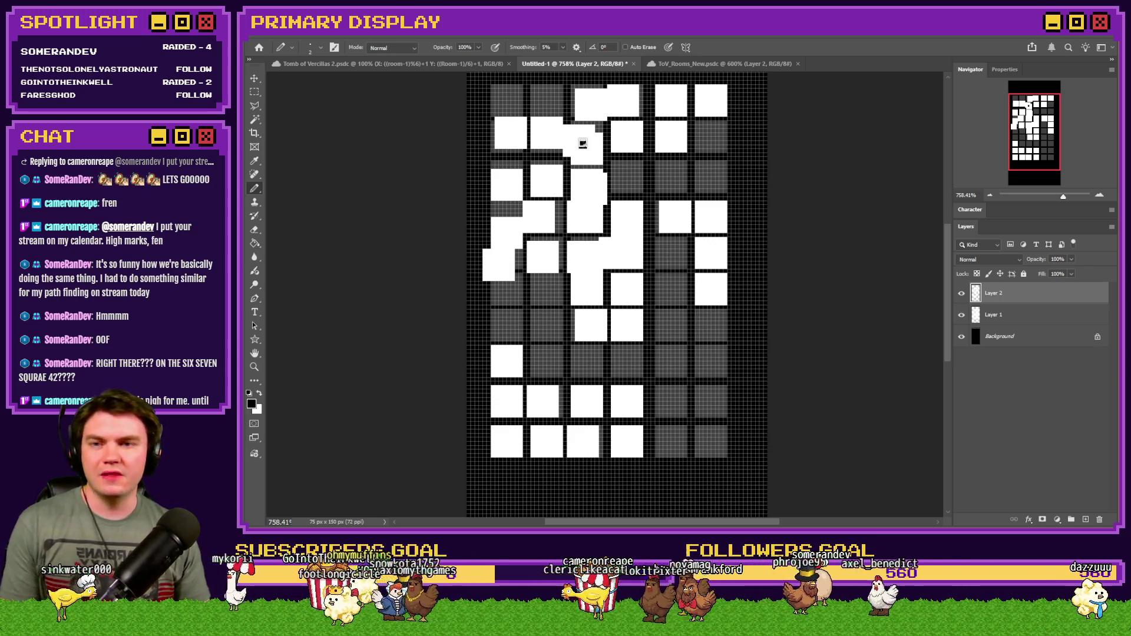
left_click_drag(586, 181, 538, 213)
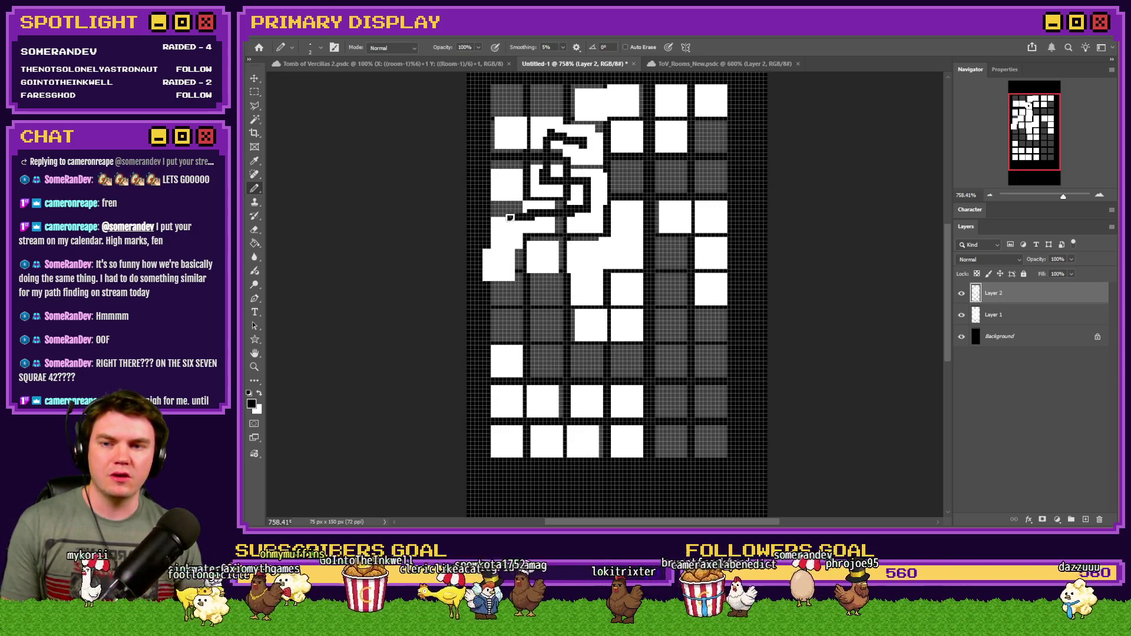
left_click_drag(538, 263, 630, 259)
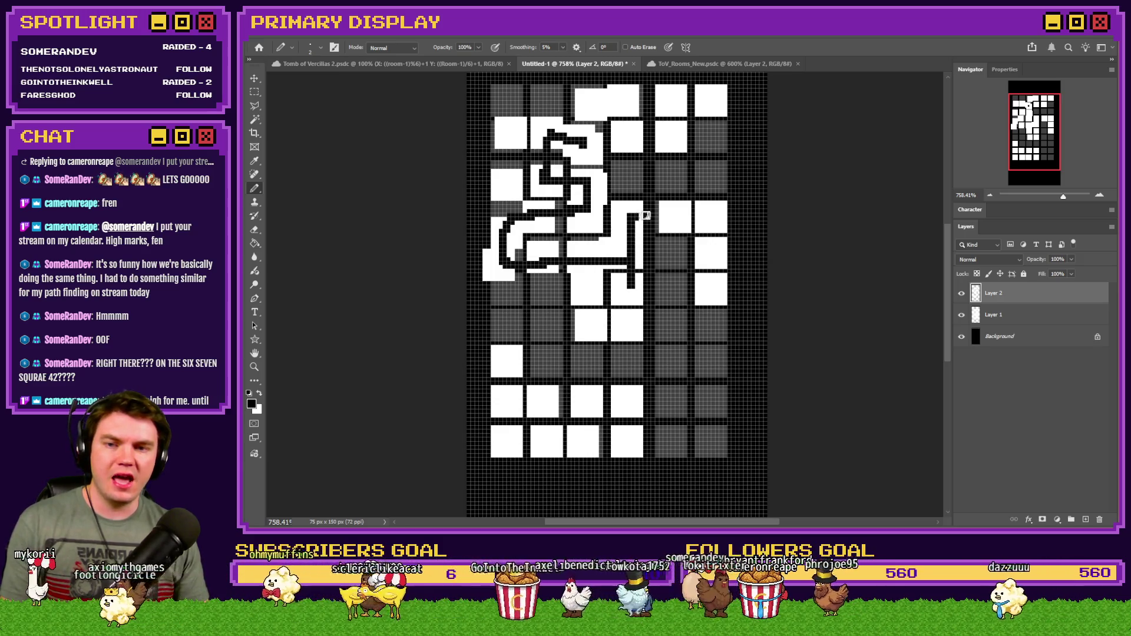
mouse_move(634, 322)
left_mouse_down()
mouse_move(583, 307)
mouse_move(586, 109)
mouse_move(719, 98)
left_mouse_up()
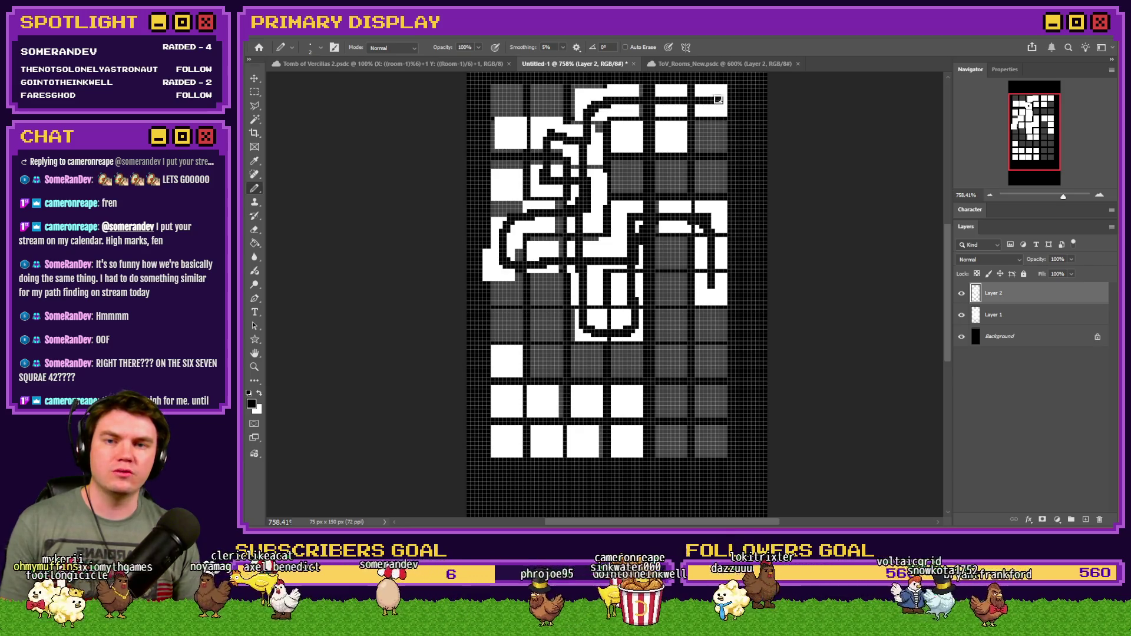
left_click_drag(638, 138, 517, 132)
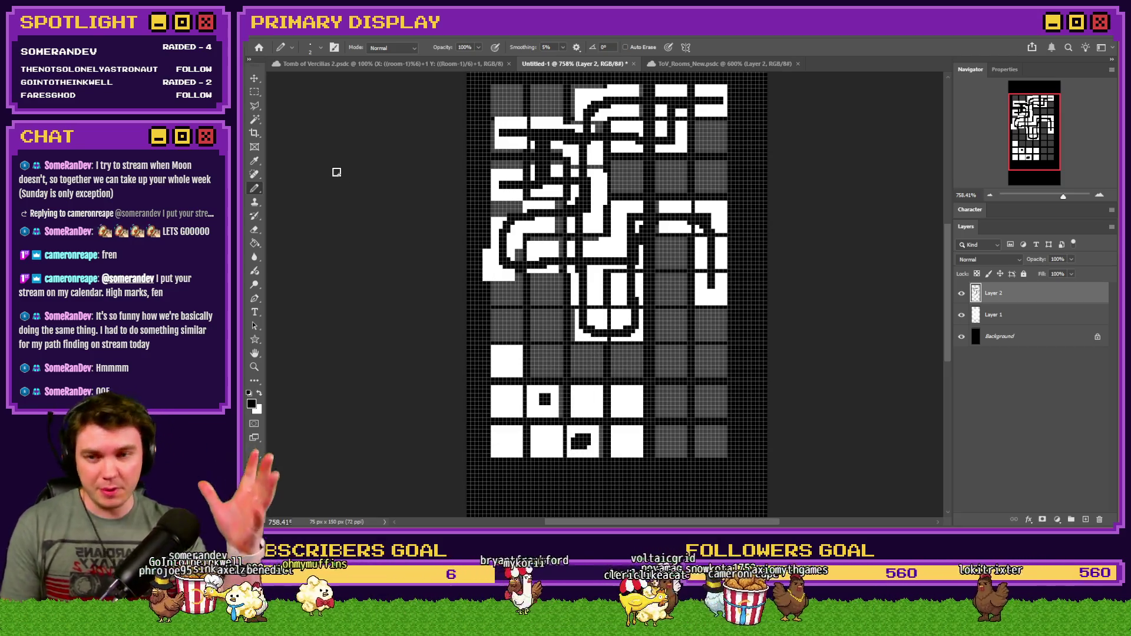
Undo the corridors and recent rooms, then delete all remaining room squares from the layer.
key("ctrl+z")
key("ctrl+z")
key("ctrl+z")
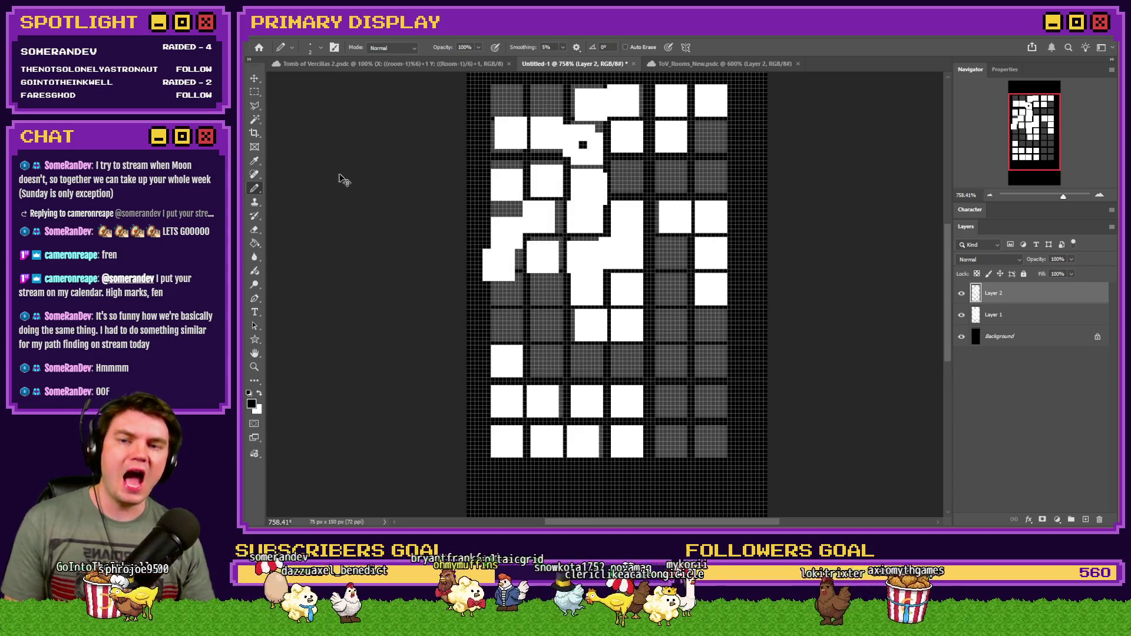
key("ctrl+z")
key("ctrl+z")
key("ctrl+z")
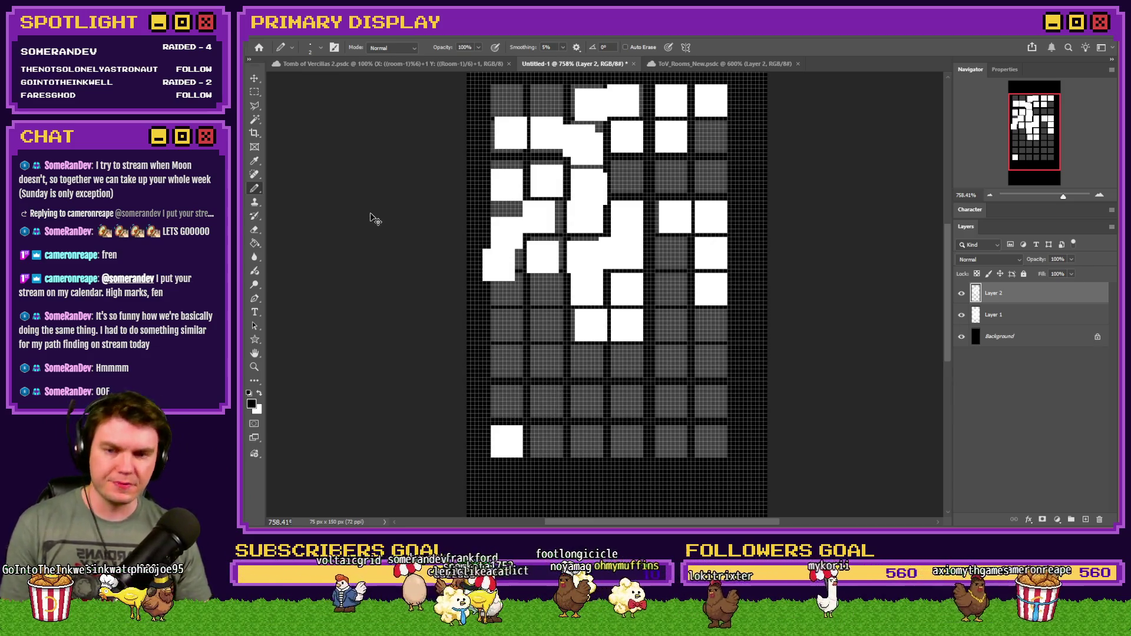
key("ctrl+z")
key("ctrl+z")
key("ctrl+z")
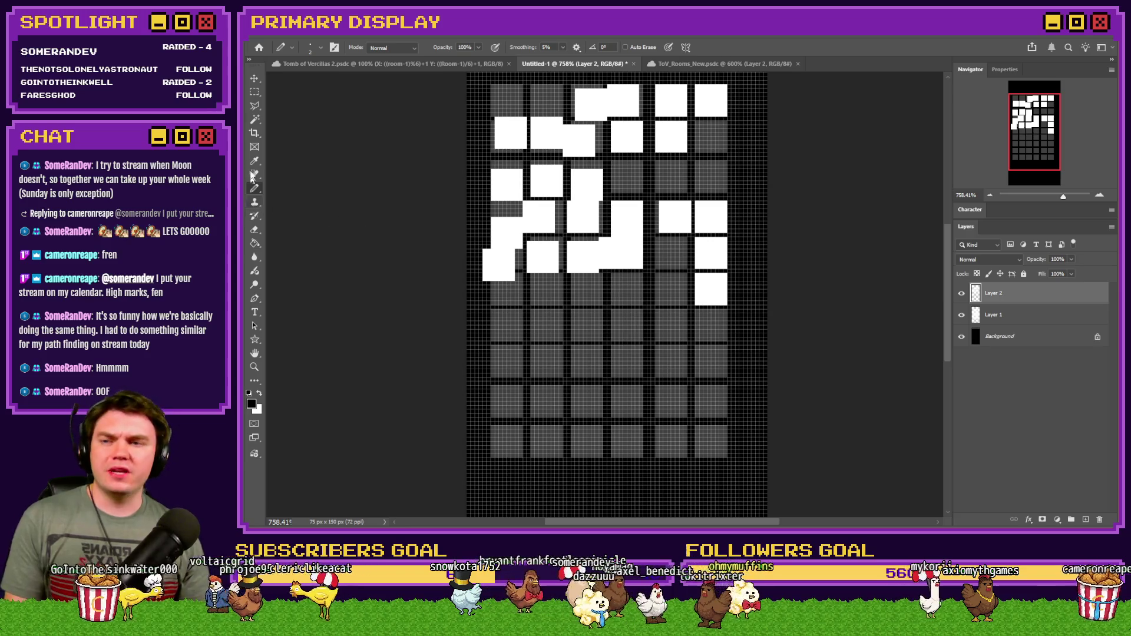
key("m")
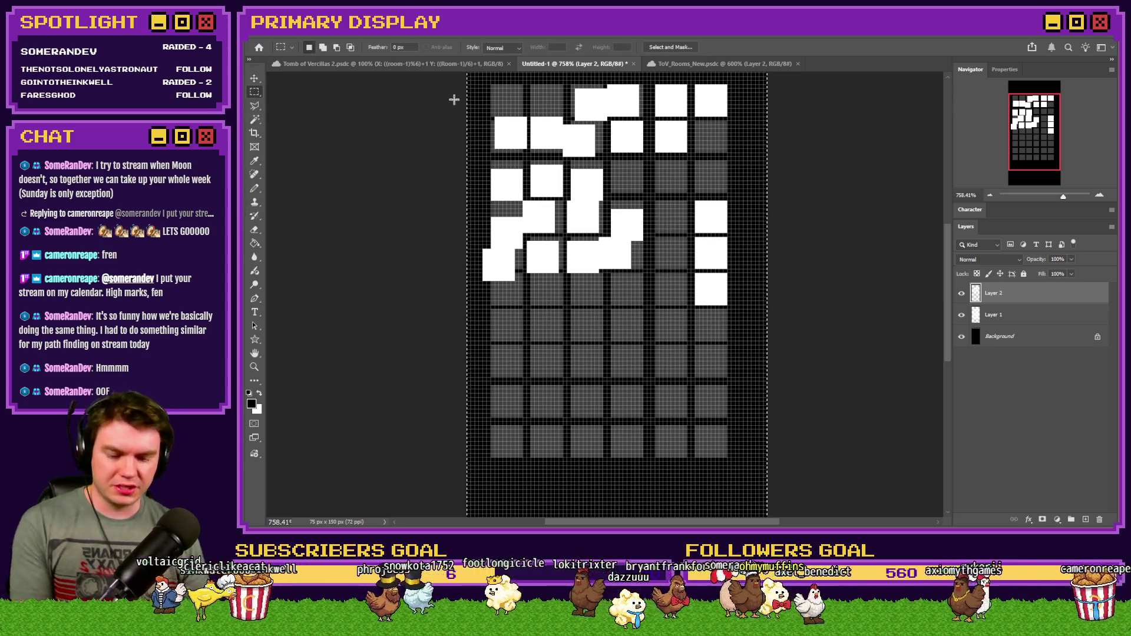
key("Delete")
Paint three rooms down the fourth column with an 8 px pencil, undoing the last two.
left_click(259, 190)
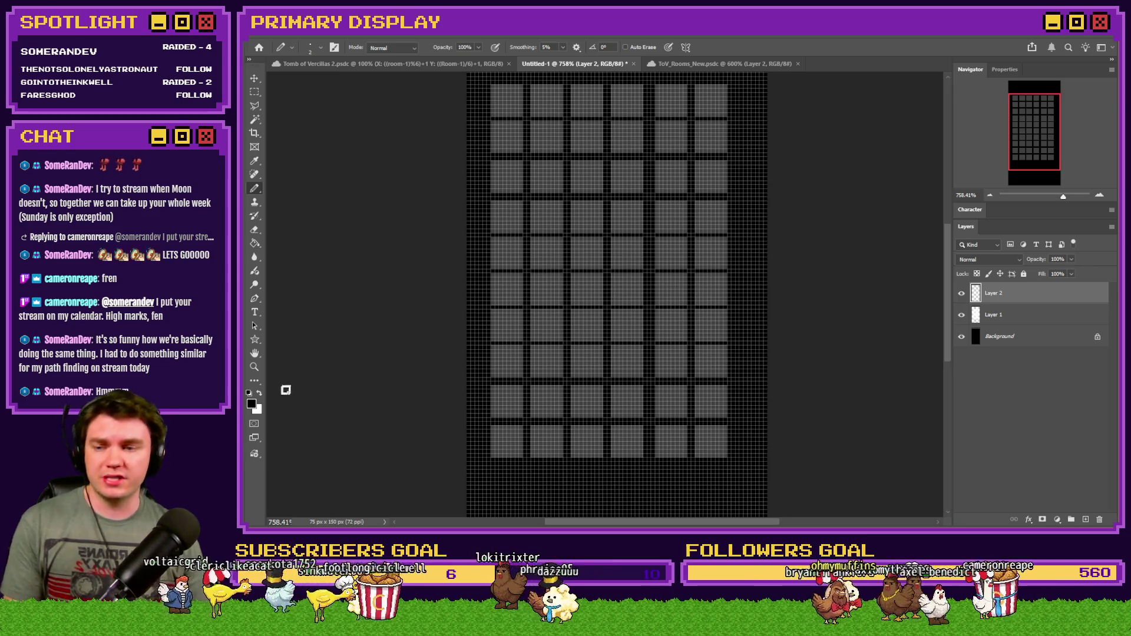
right_click(662, 391)
left_click(609, 416)
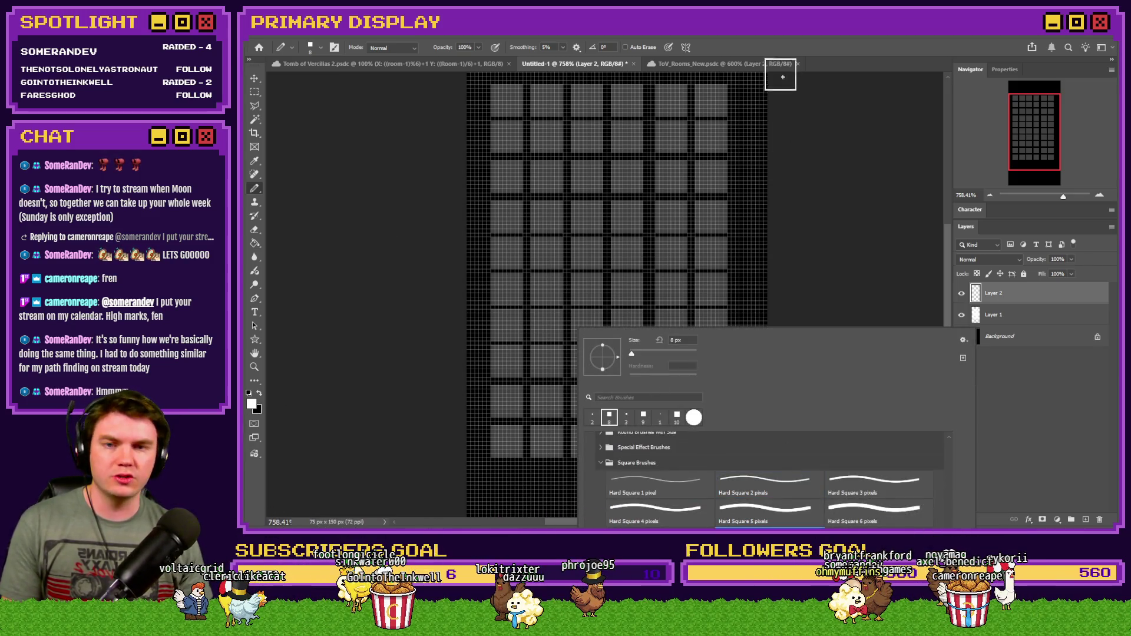
left_click(781, 66)
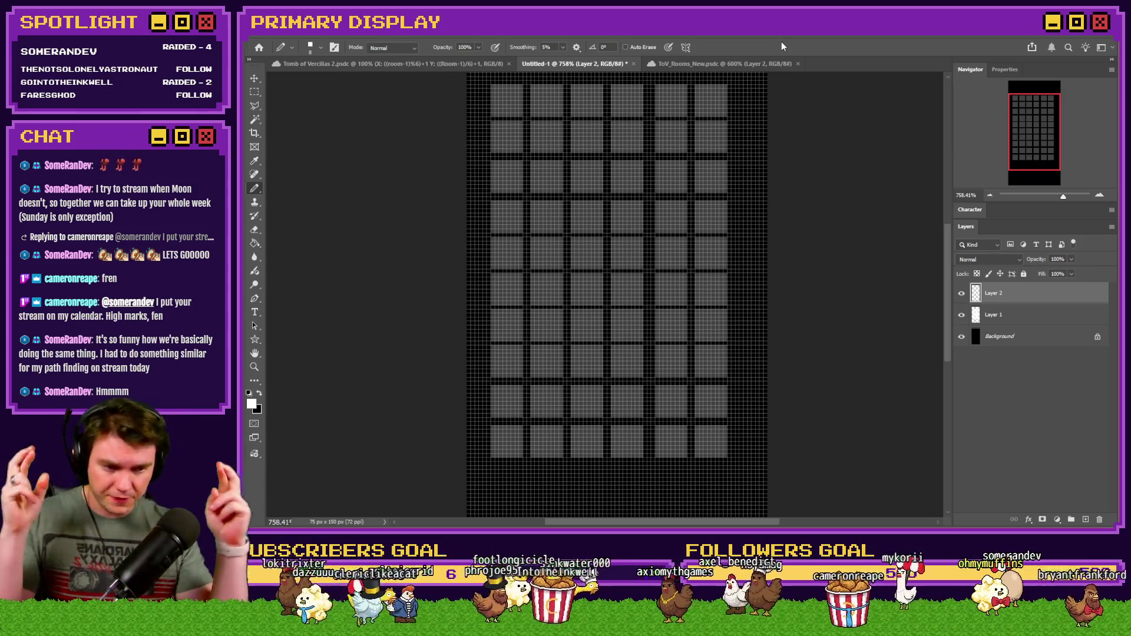
left_click(626, 136)
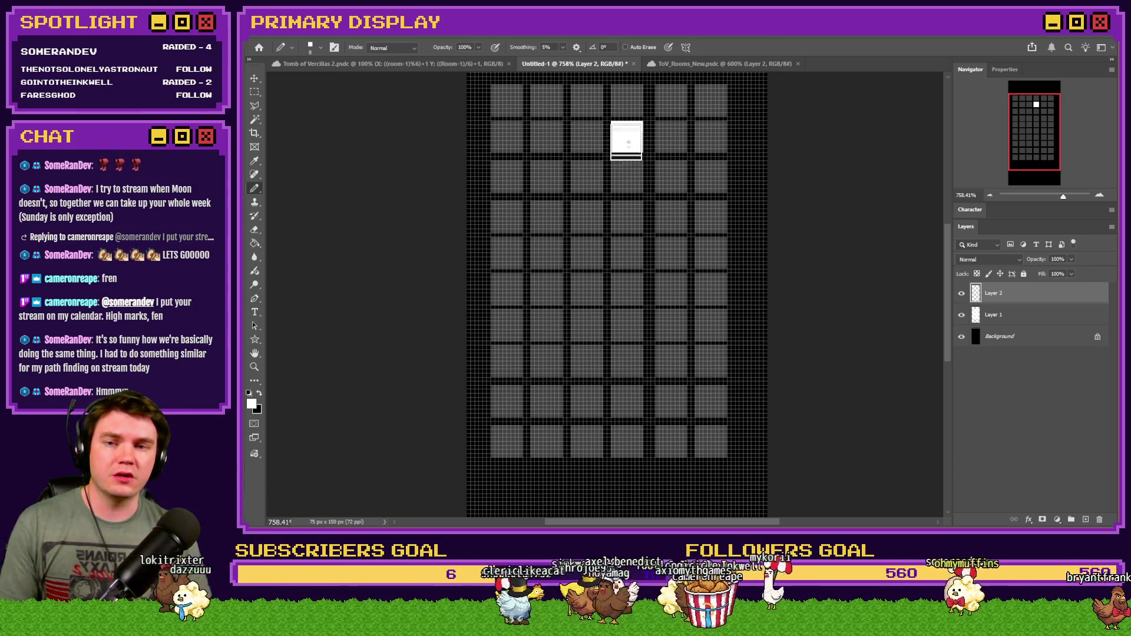
left_click(626, 176)
left_click(628, 219)
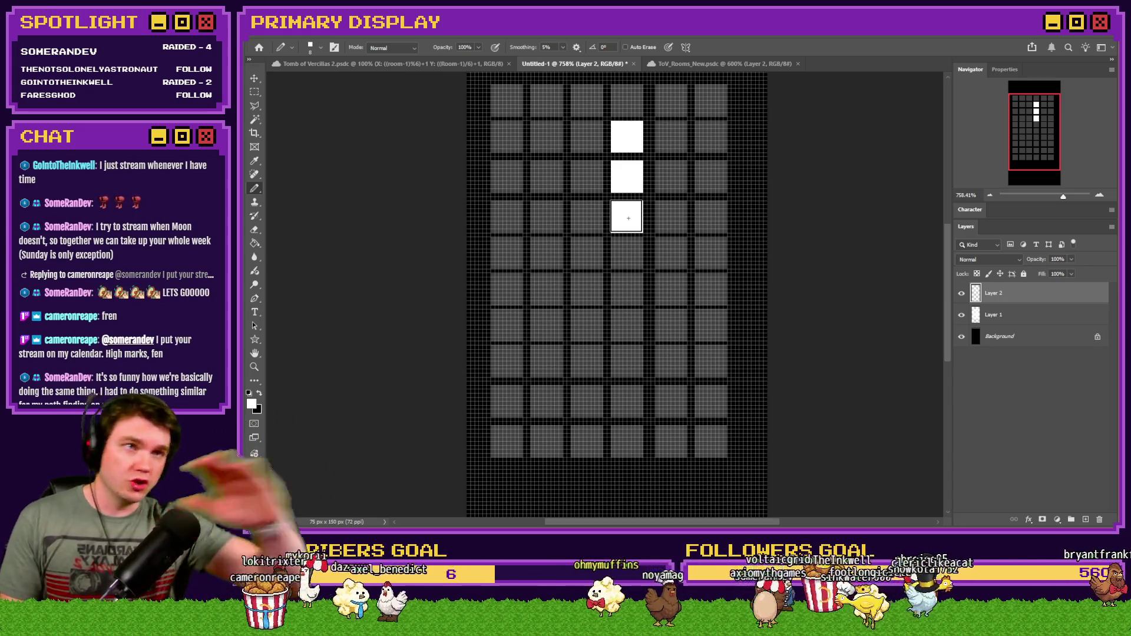
left_click(626, 195)
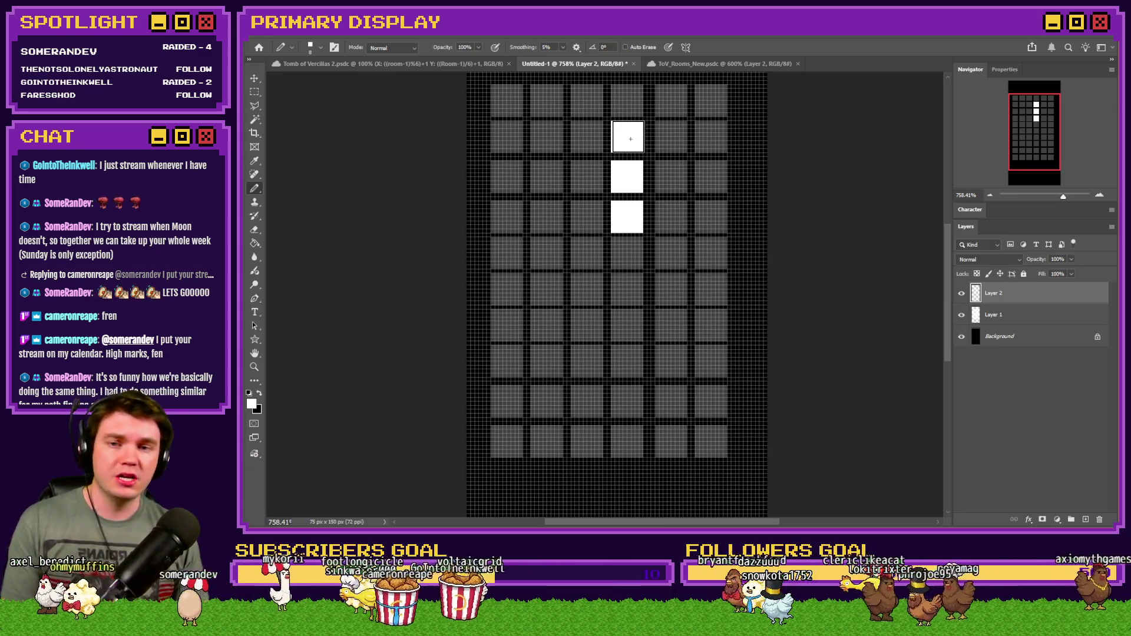
key("ctrl+z")
key("ctrl+z")
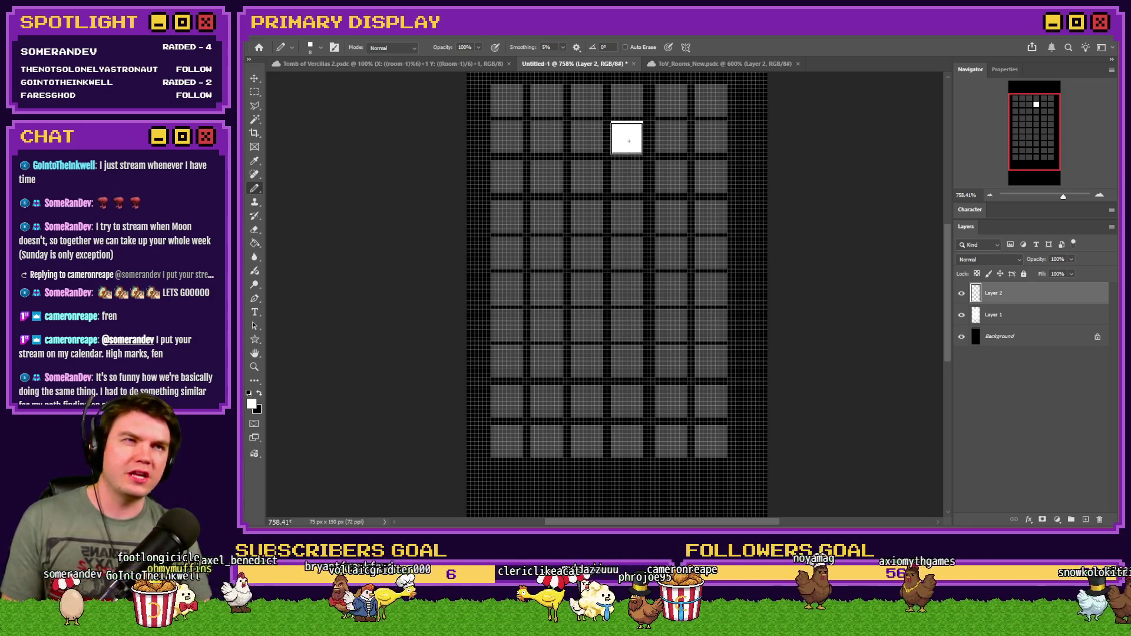
Extend the fourth-column room run downward and paint rooms in the first and second columns.
left_click(627, 172)
left_click(631, 213)
left_click(630, 254)
left_click(630, 292)
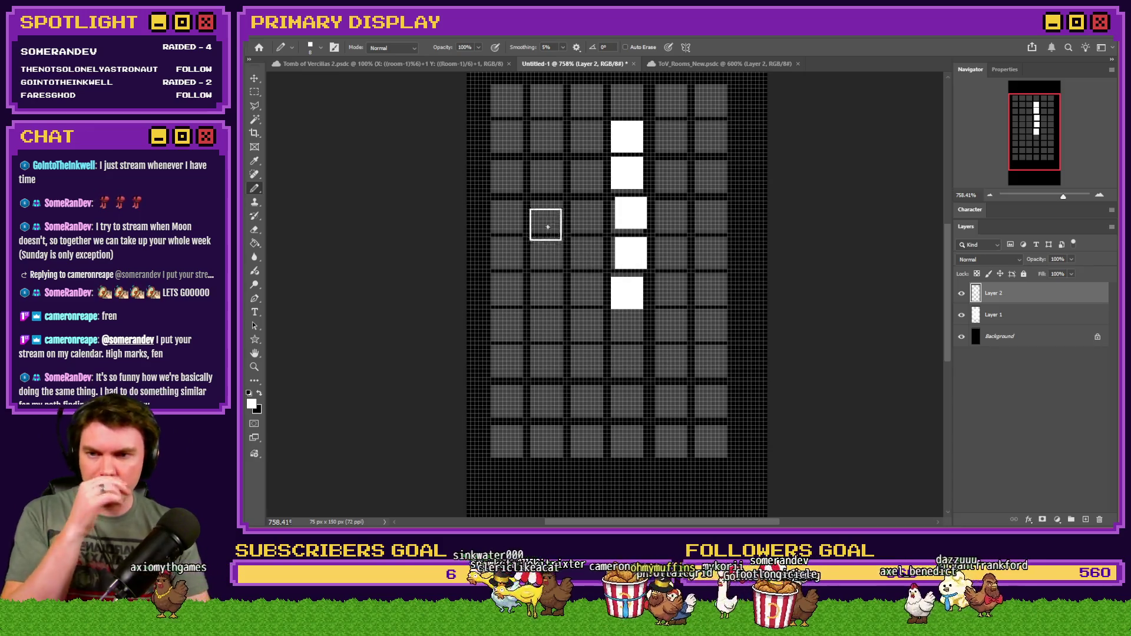
left_click(545, 219)
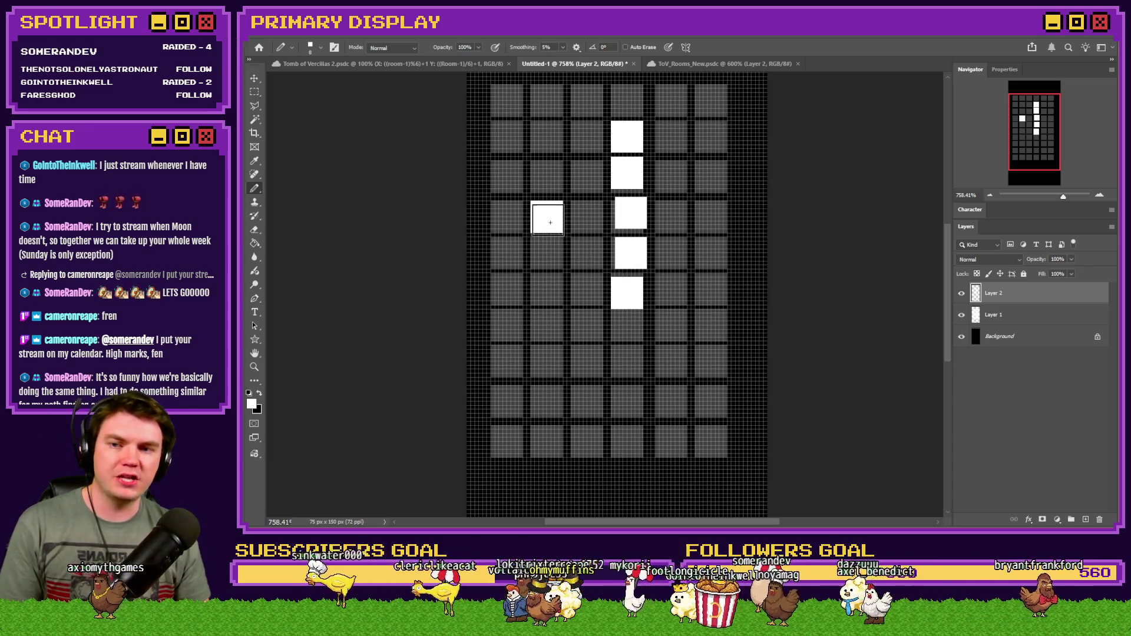
left_click(509, 217)
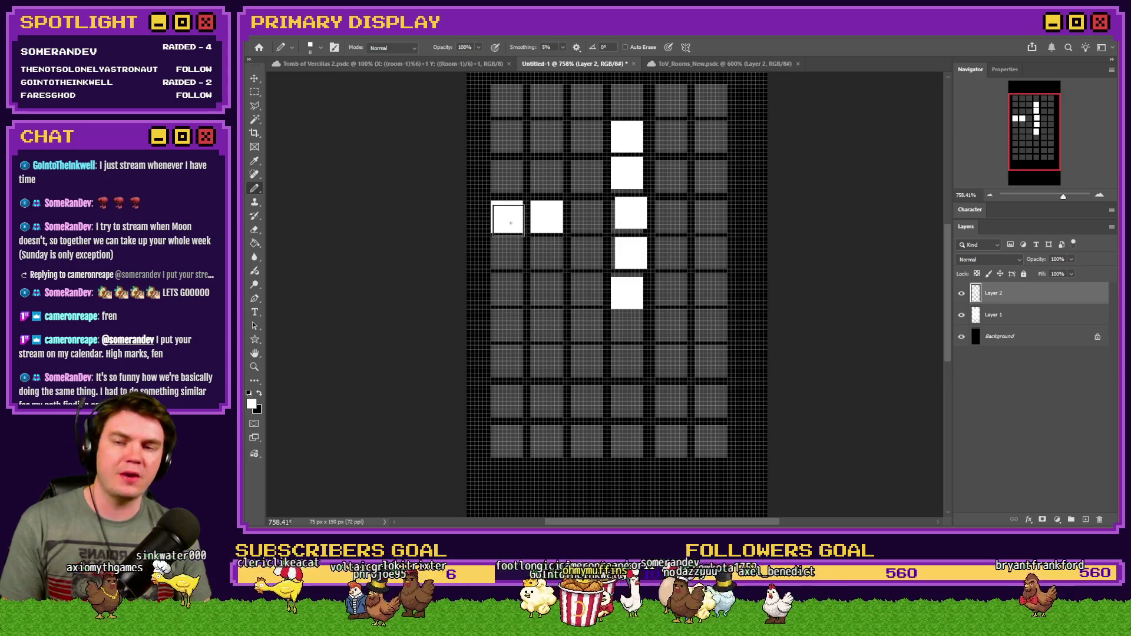
left_click(545, 326)
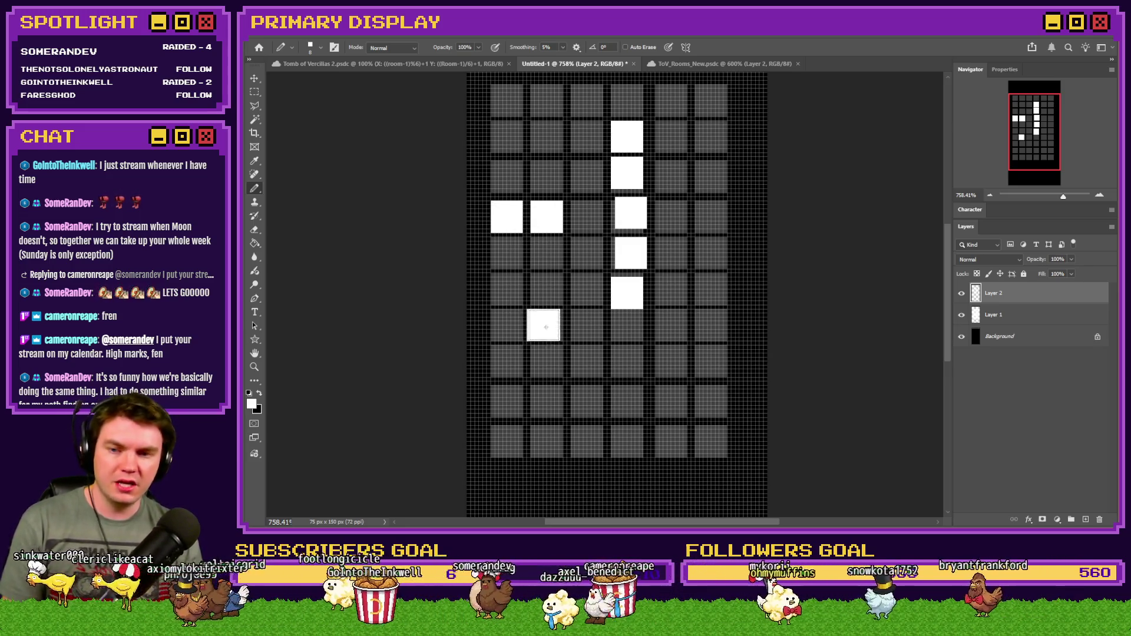
left_click(547, 361)
left_click(546, 398)
left_click(546, 443)
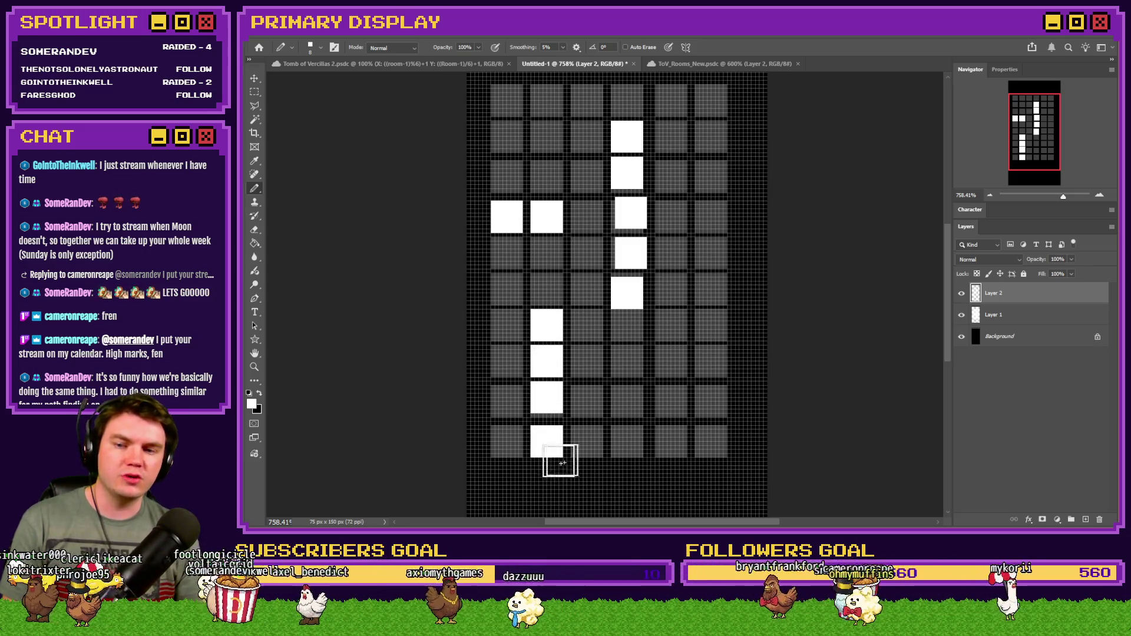
Paint a lower branch rightward and rooms up the rightmost column, then undo the extra squares.
left_click(627, 361)
left_click(668, 362)
left_click(707, 361)
left_click(711, 289)
left_click(712, 253)
left_click(711, 217)
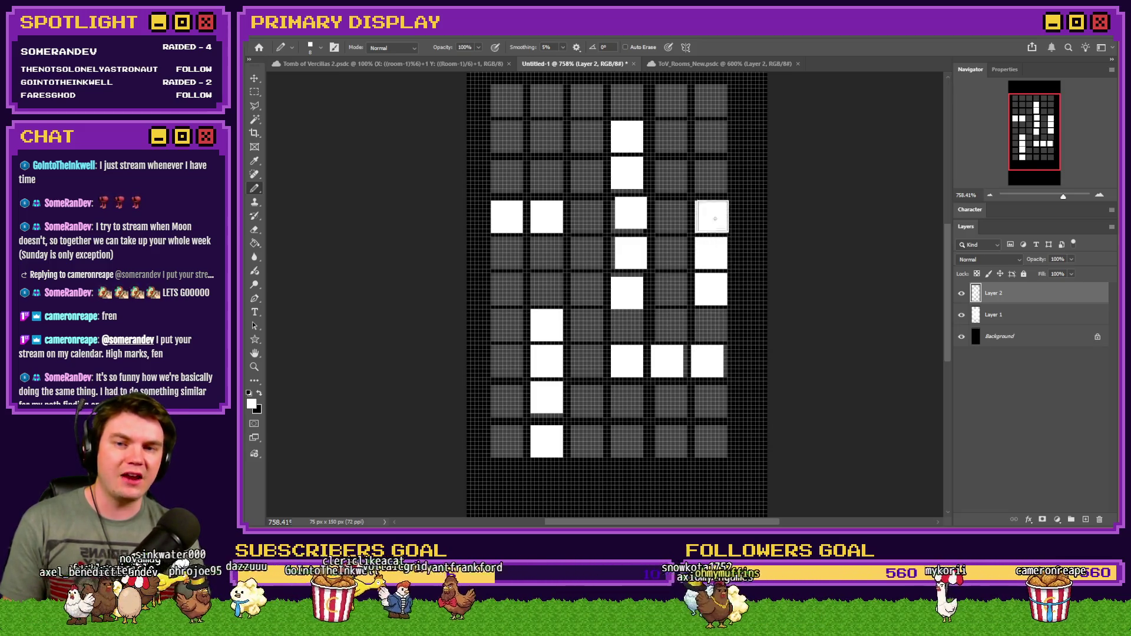
left_click(711, 175)
left_click(707, 134)
left_click(715, 98)
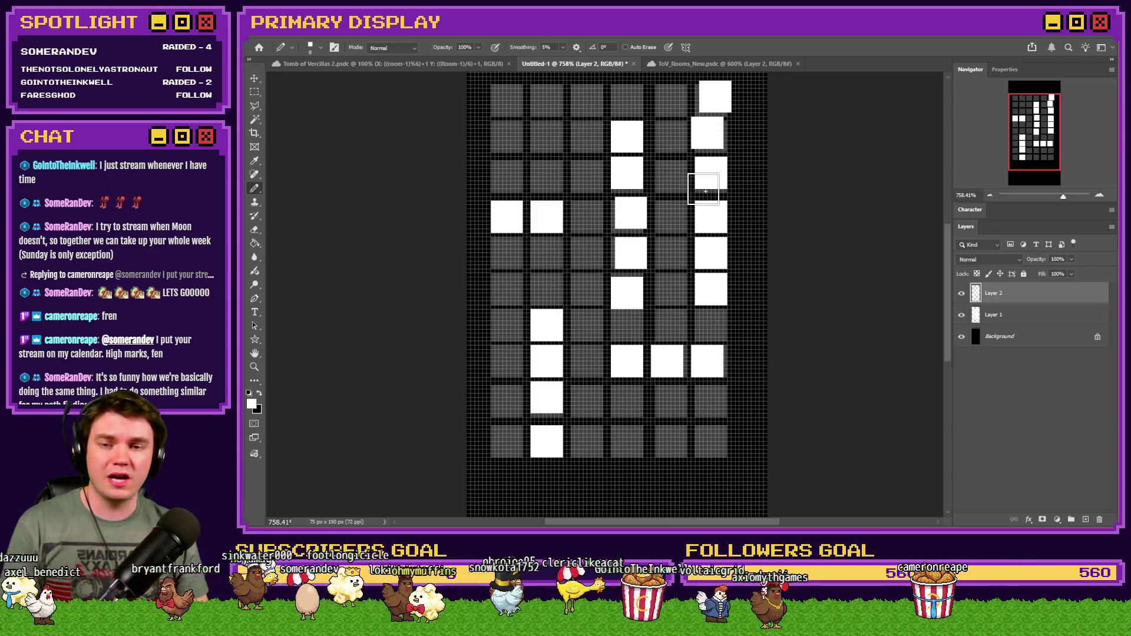
left_click(670, 175)
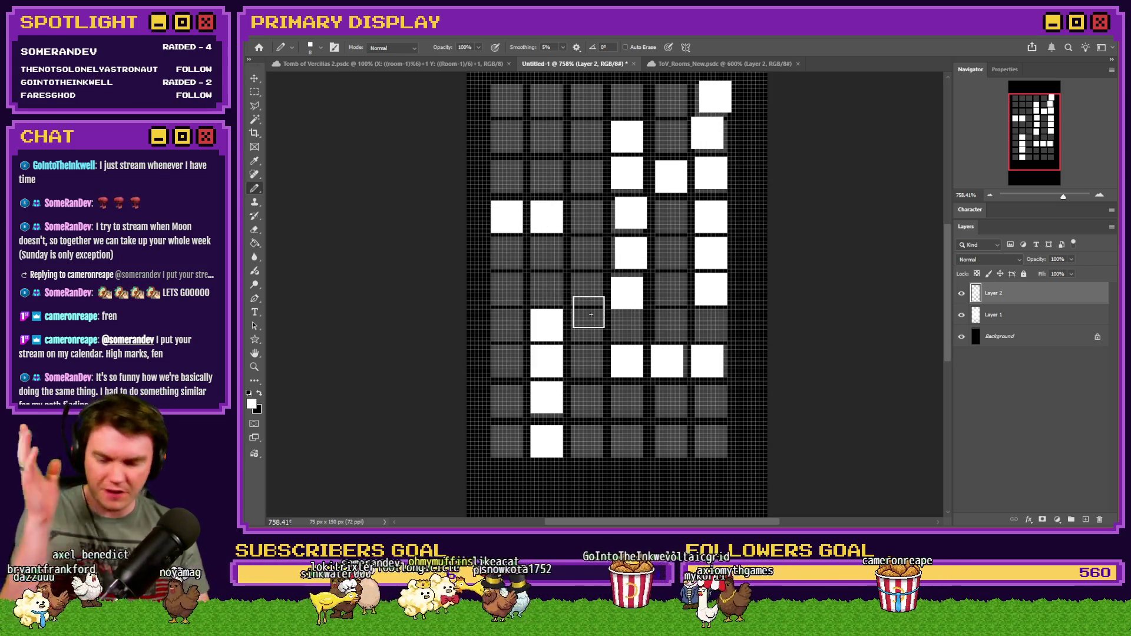
key("ctrl+z")
key("ctrl+z")
key("ctrl+z")
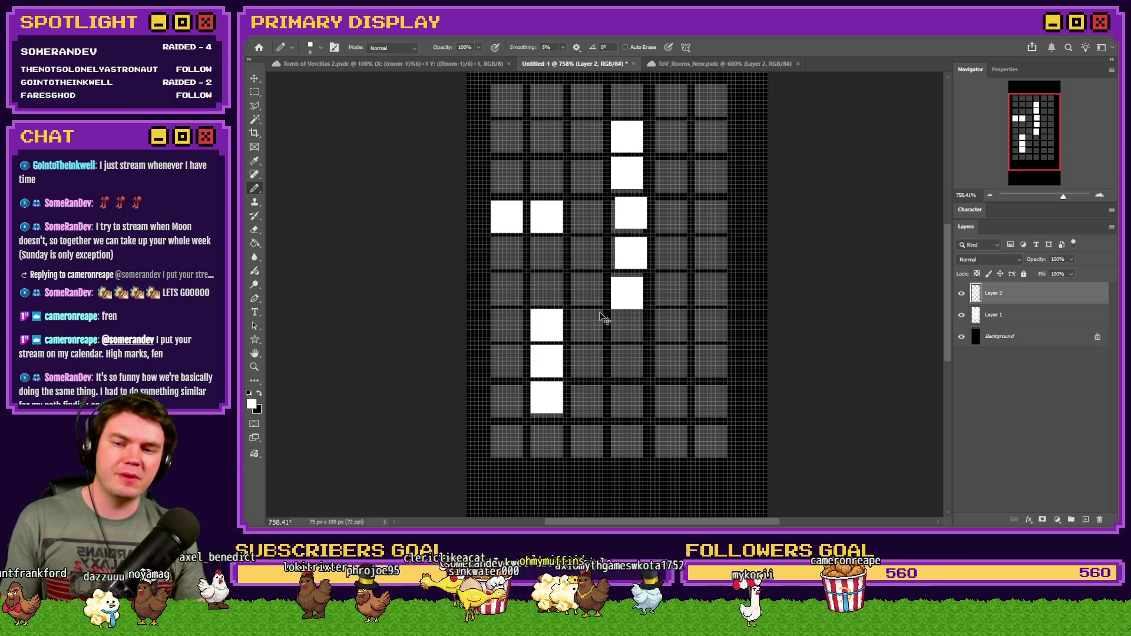
Replace the left branch with a row of rooms leftward near the top, plus two rooms right of the column's bottom.
key("ctrl+z")
key("ctrl+z")
key("ctrl+z")
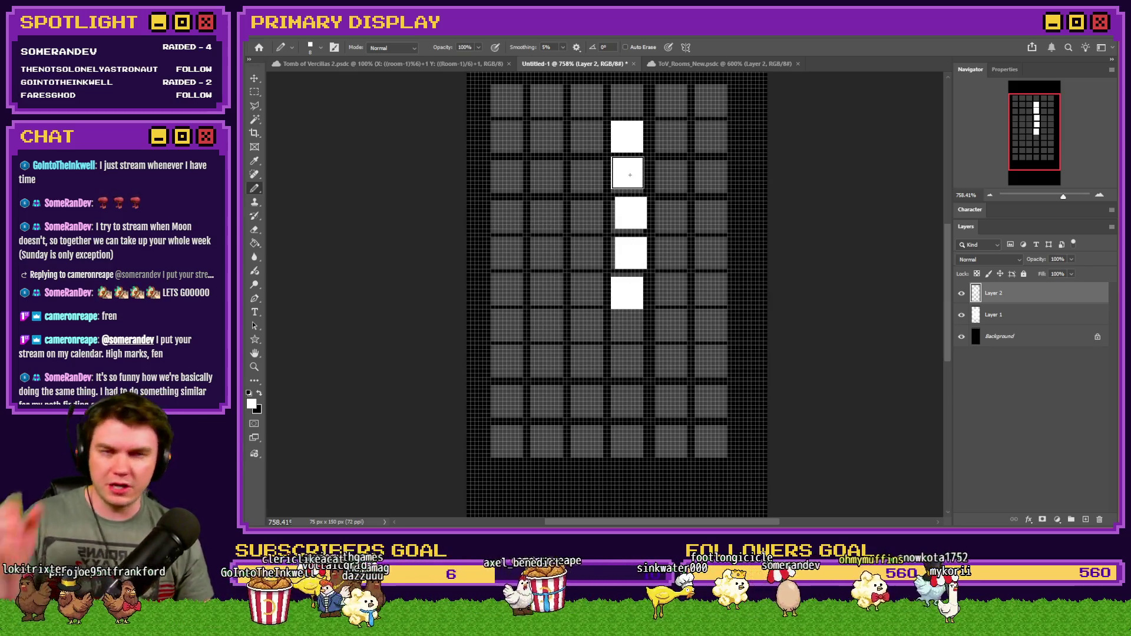
left_click_drag(630, 175, 510, 170)
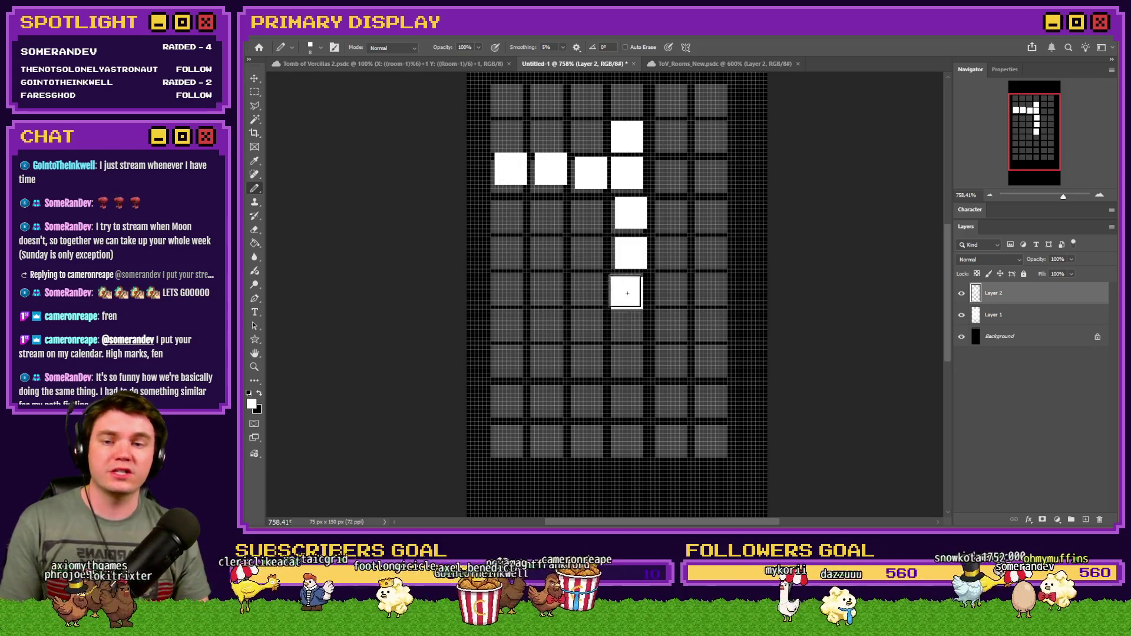
left_click(671, 293)
left_click(710, 293)
key("ctrl+z")
left_click(711, 293)
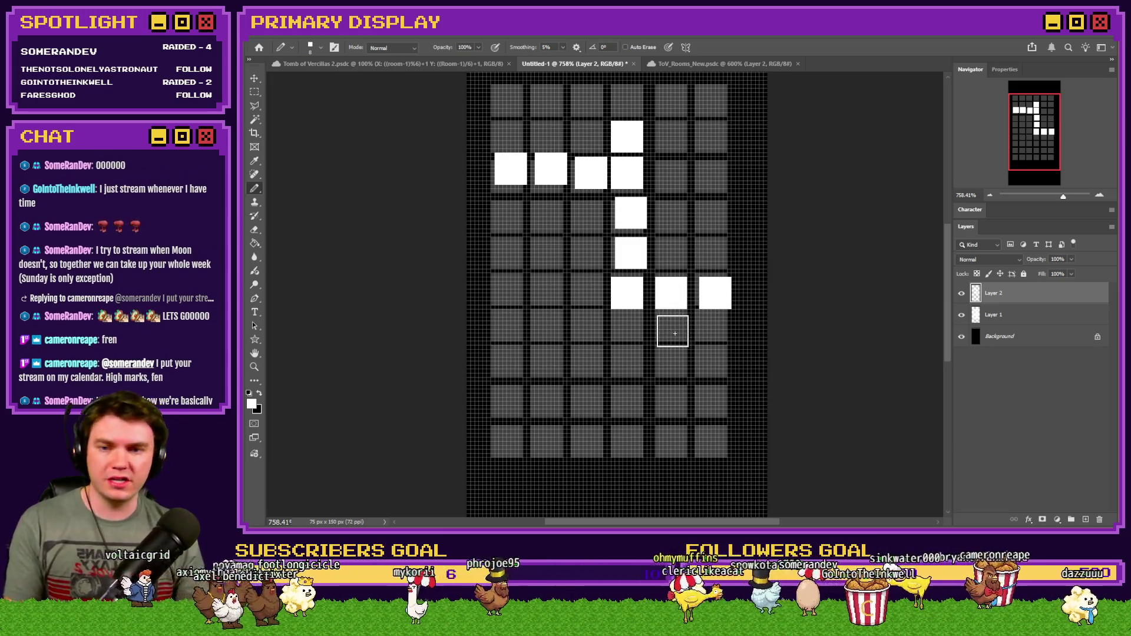
Extend the fifth column of rooms down to the bottom of the grid.
left_click(673, 329)
left_click(671, 364)
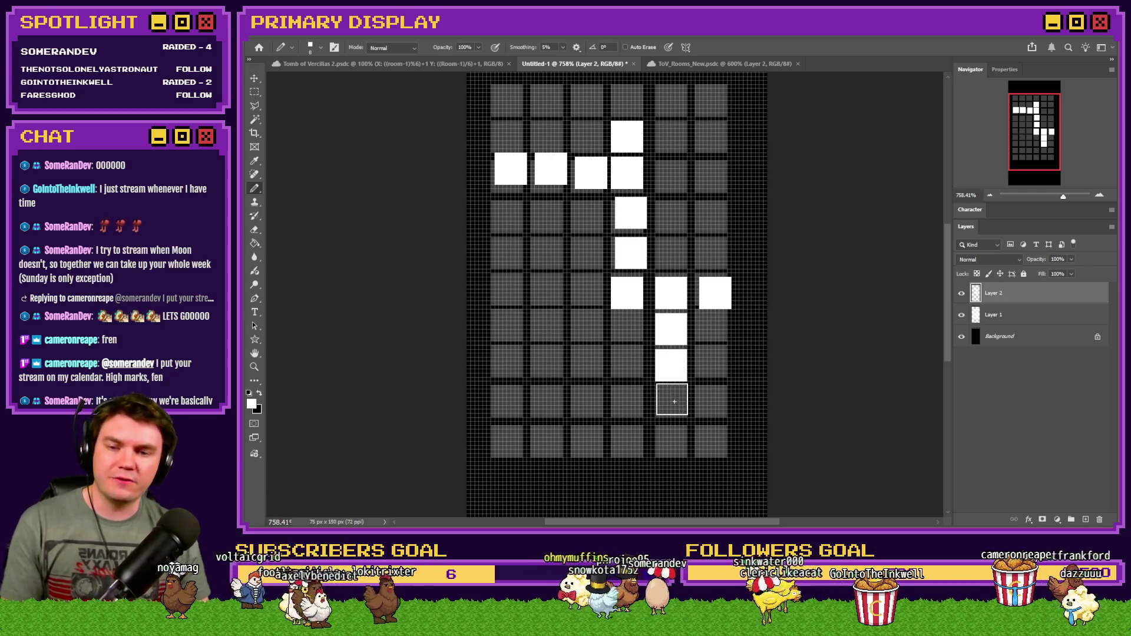
left_click(672, 401)
left_click(674, 441)
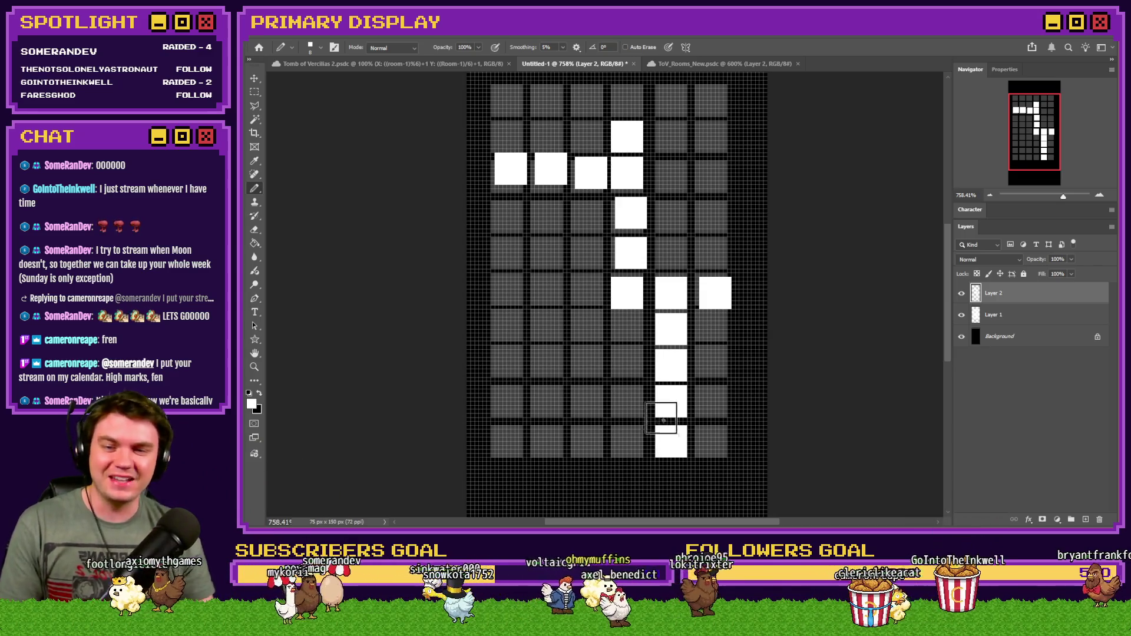
Paint rooms stepping left into the third and second columns, undoing the last experimental room.
left_click(630, 402)
left_click(590, 404)
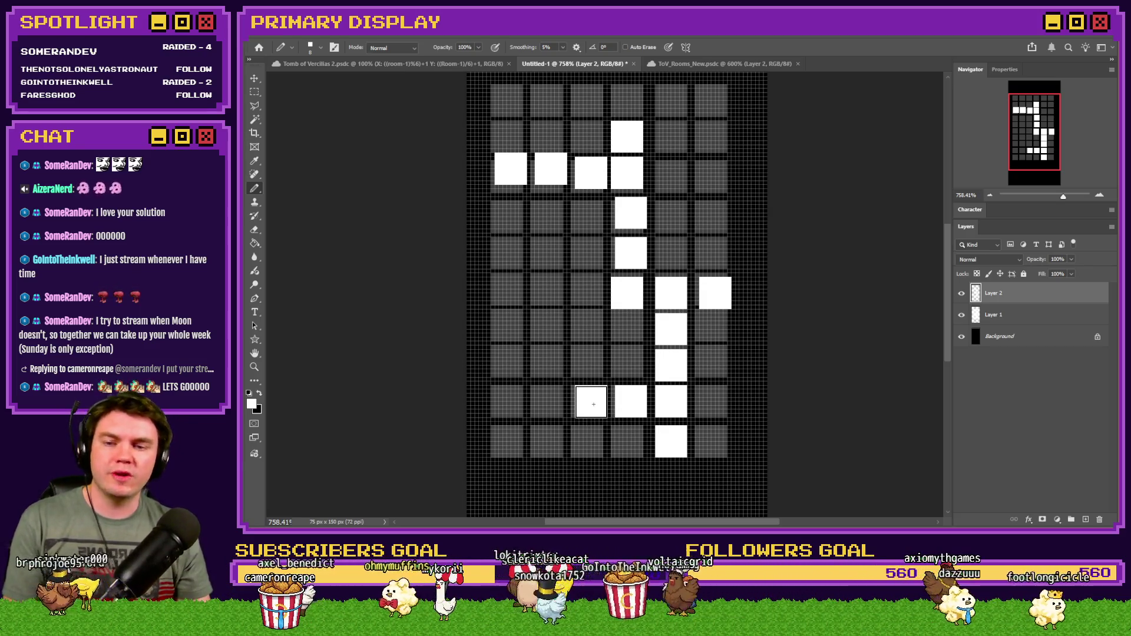
left_click(589, 364)
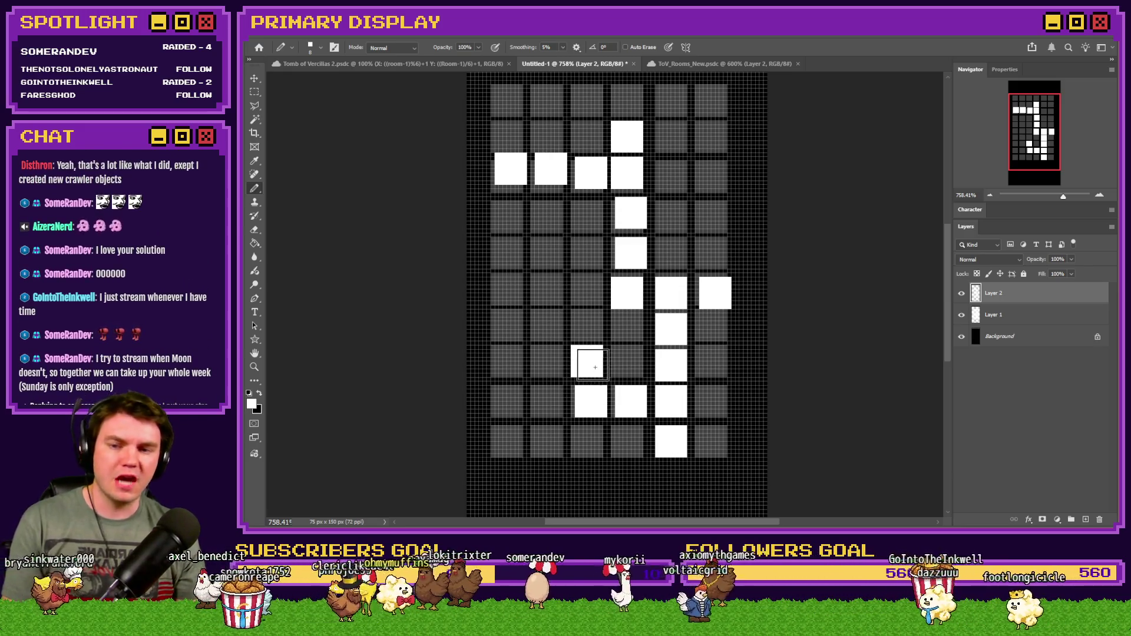
left_click(543, 355)
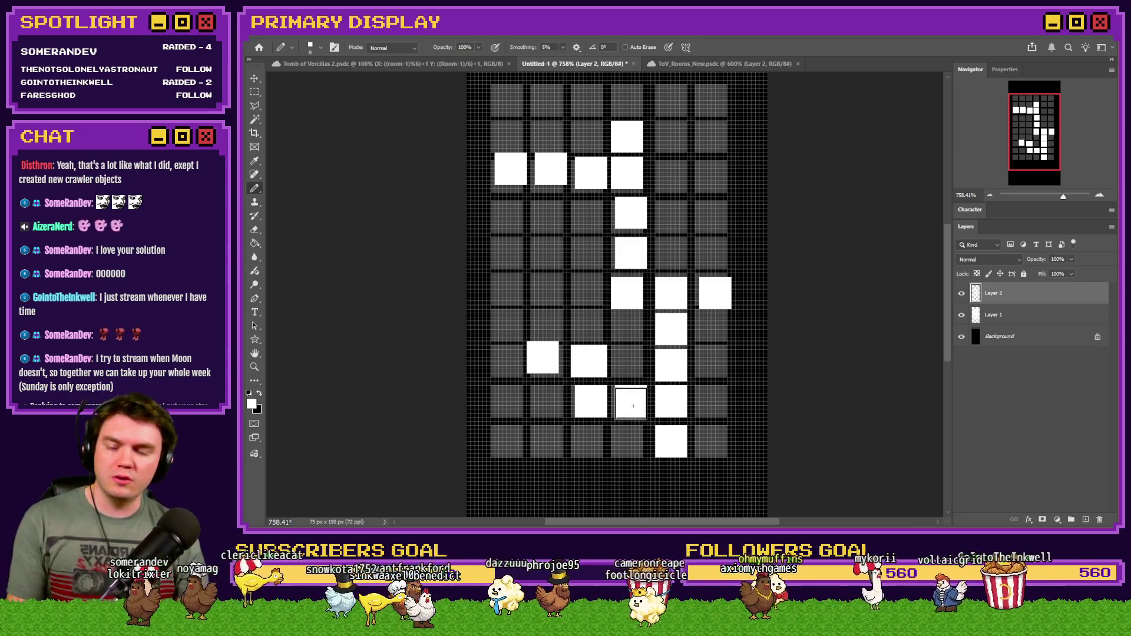
left_click(629, 406)
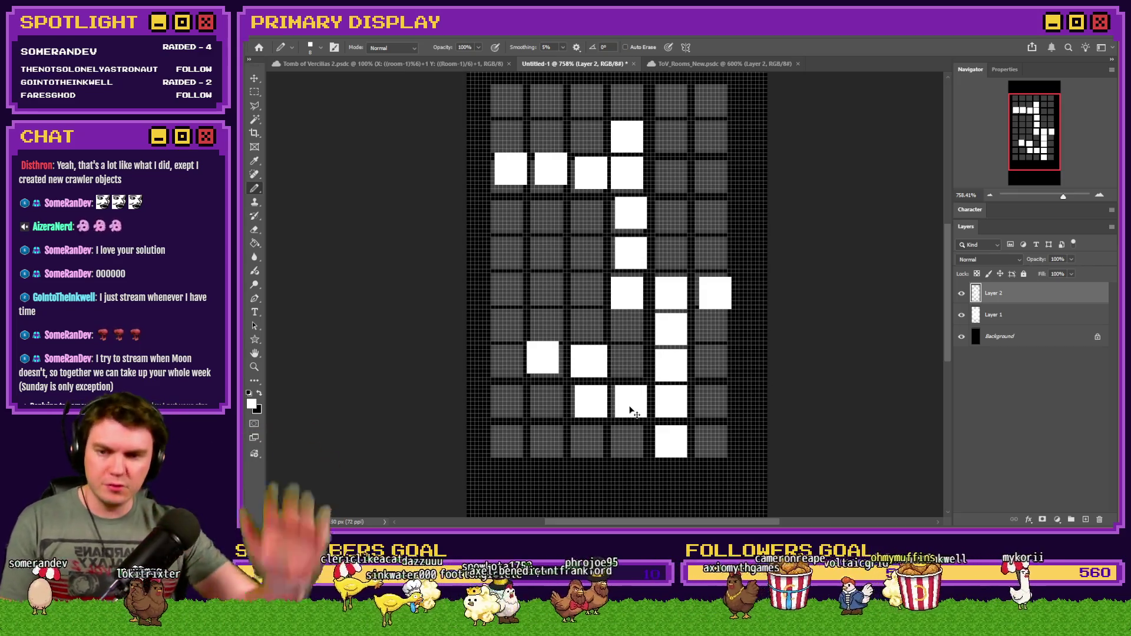
key("ctrl+z")
key("ctrl+z")
key("ctrl+z")
key("ctrl+z")
key("ctrl+z")
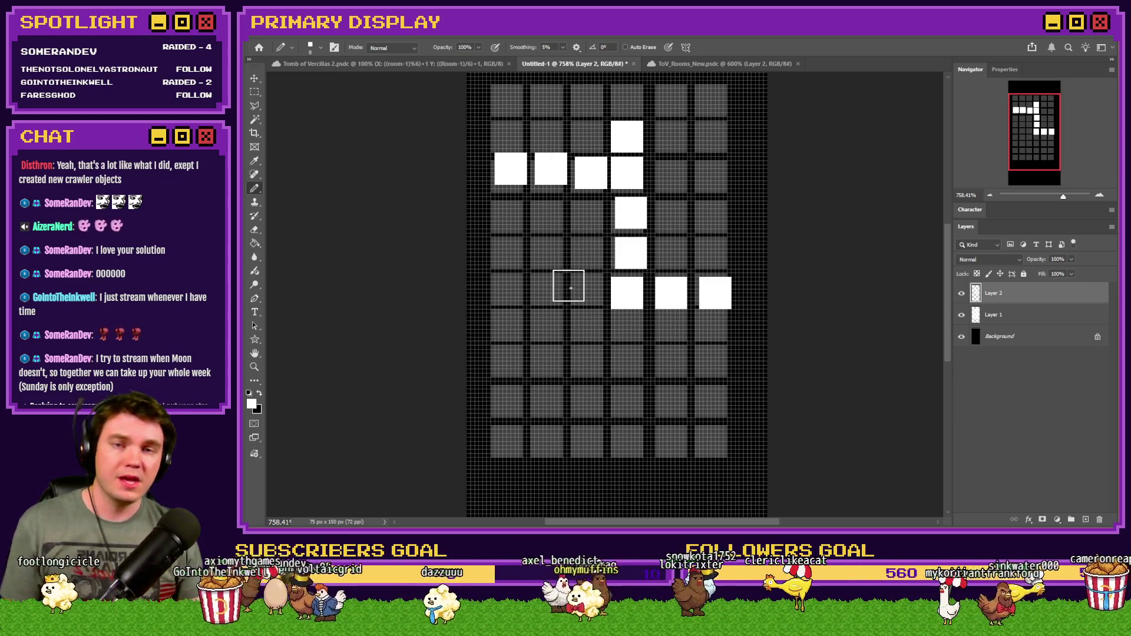
Run and close an RPG Maker MZ playtest to check the generated tomb minimap.
key("alt+Tab")
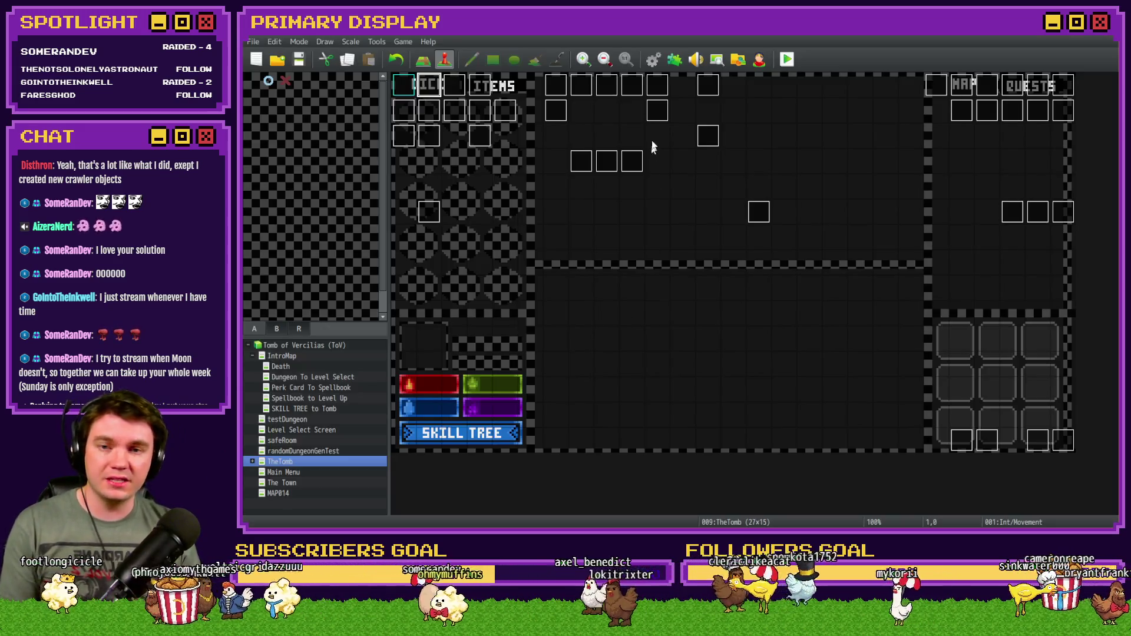
left_click(787, 59)
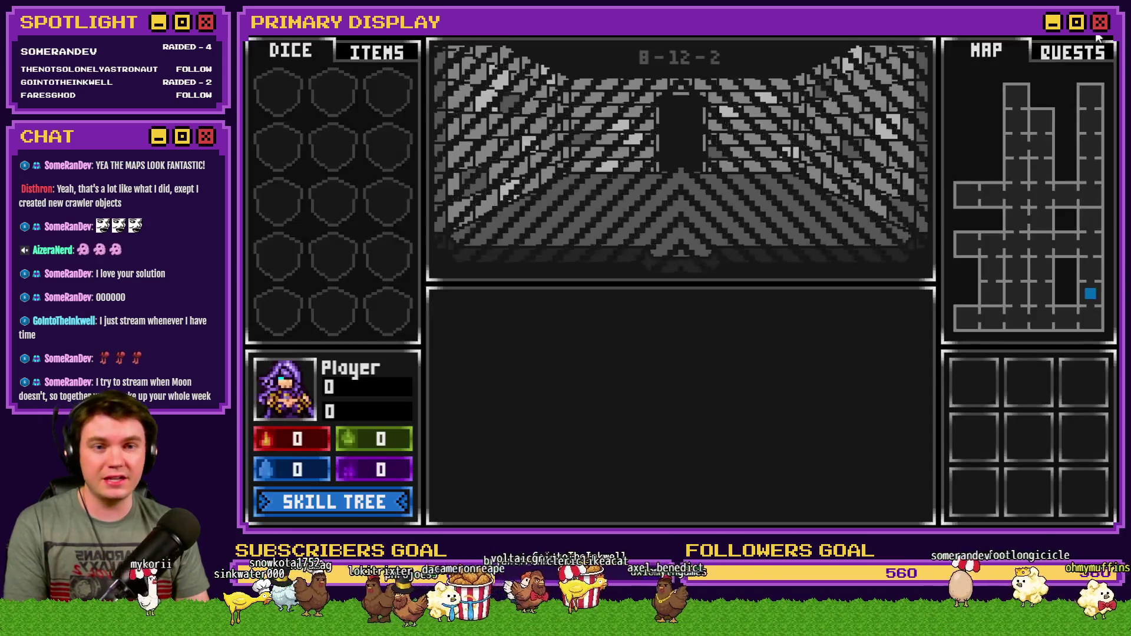
left_click(1100, 37)
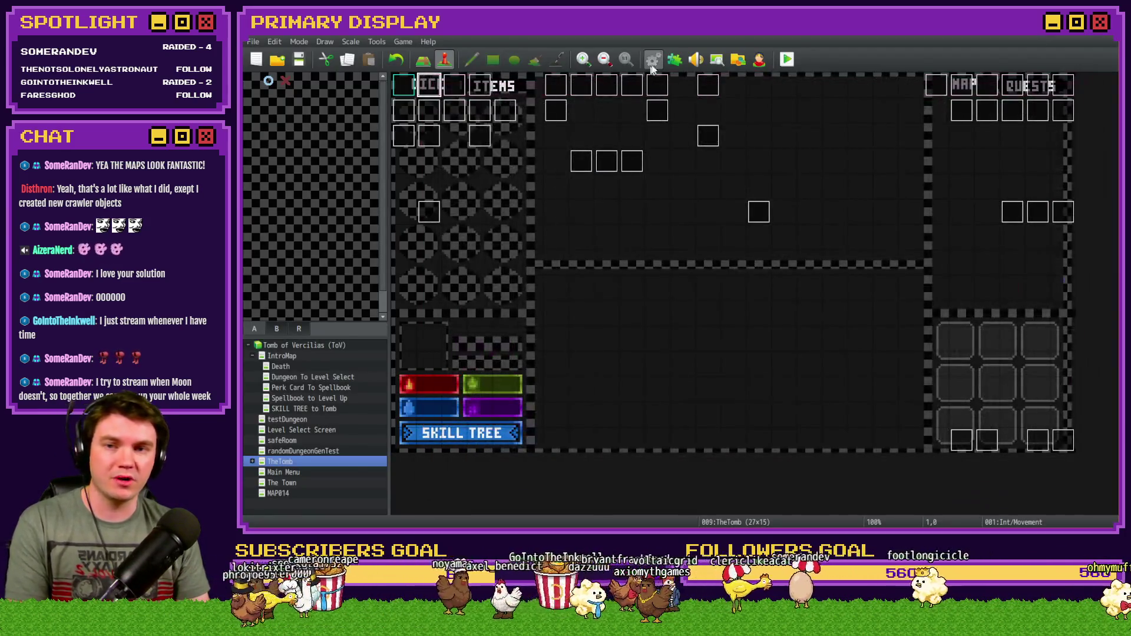
key("F9")
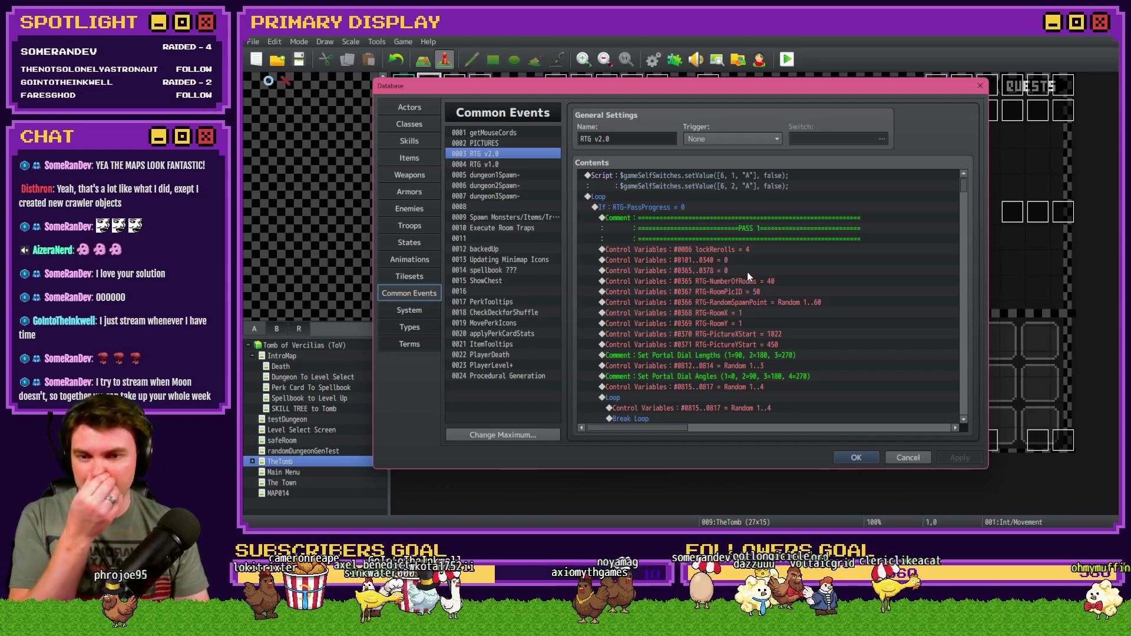
Set RTG-NumberOfRooms to 20 in RTG v2.0, save, and start a playtest.
double_click(758, 280)
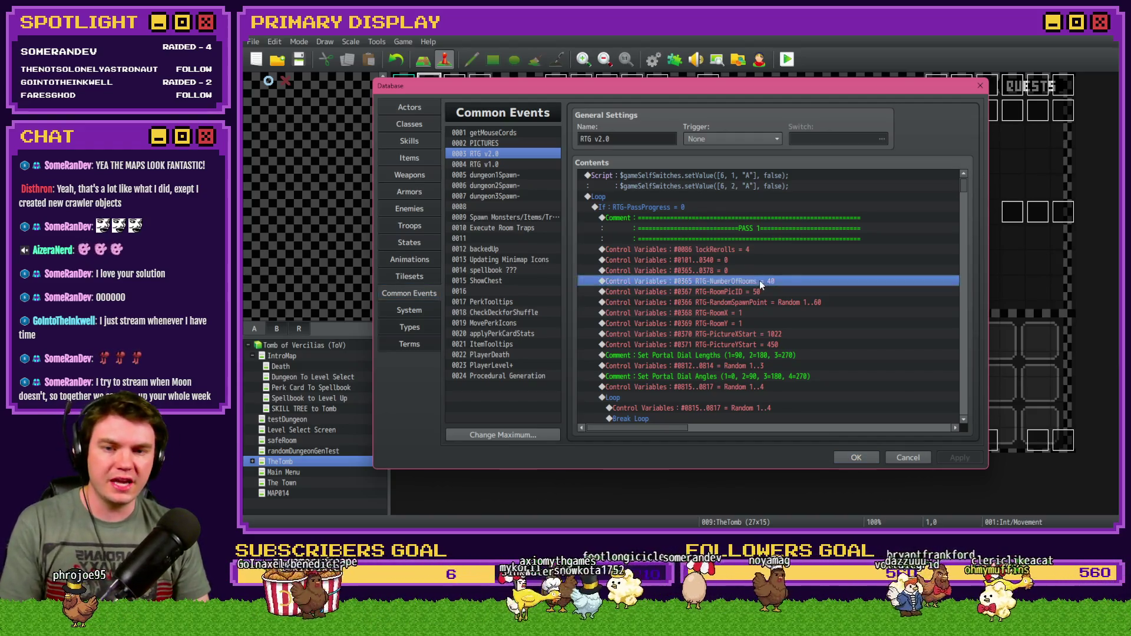
type("20")
left_click(825, 396)
left_click(851, 459)
left_click(786, 59)
left_click(646, 295)
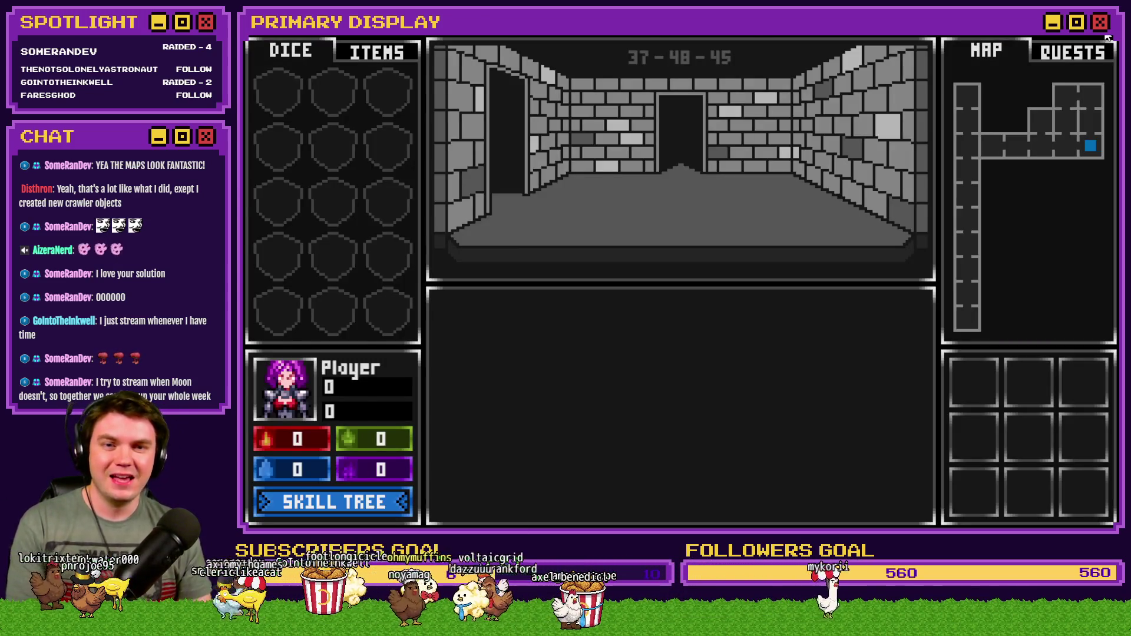
Close the playtest and review RTG v2.0's commands down to the exit-spawn loop and back.
left_click(1107, 38)
left_click(653, 59)
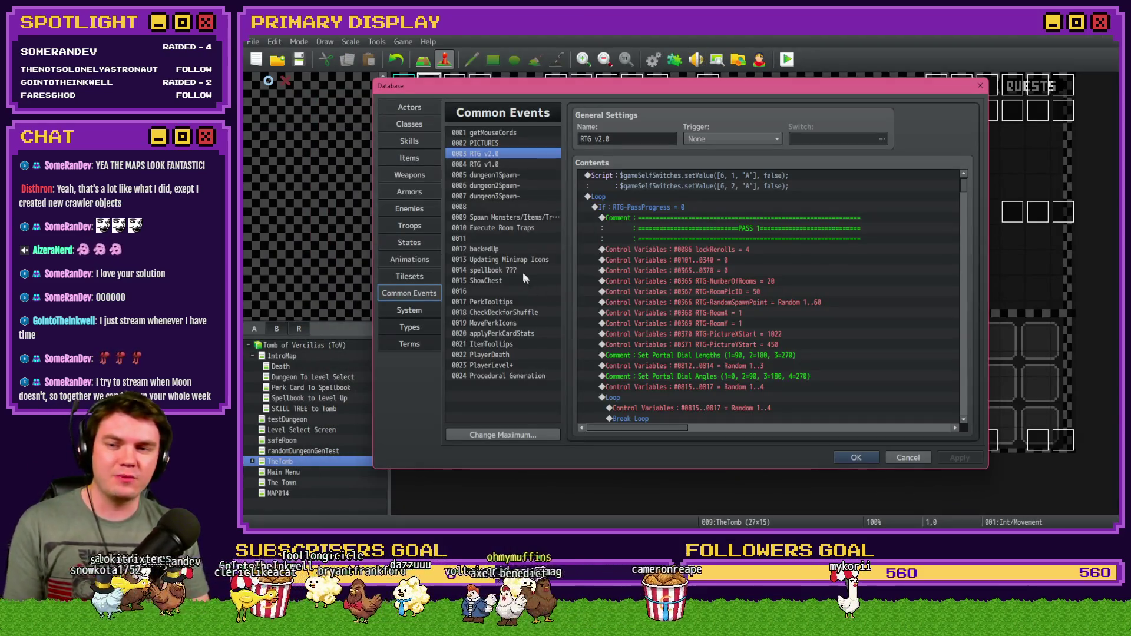
left_click_drag(964, 190, 978, 362)
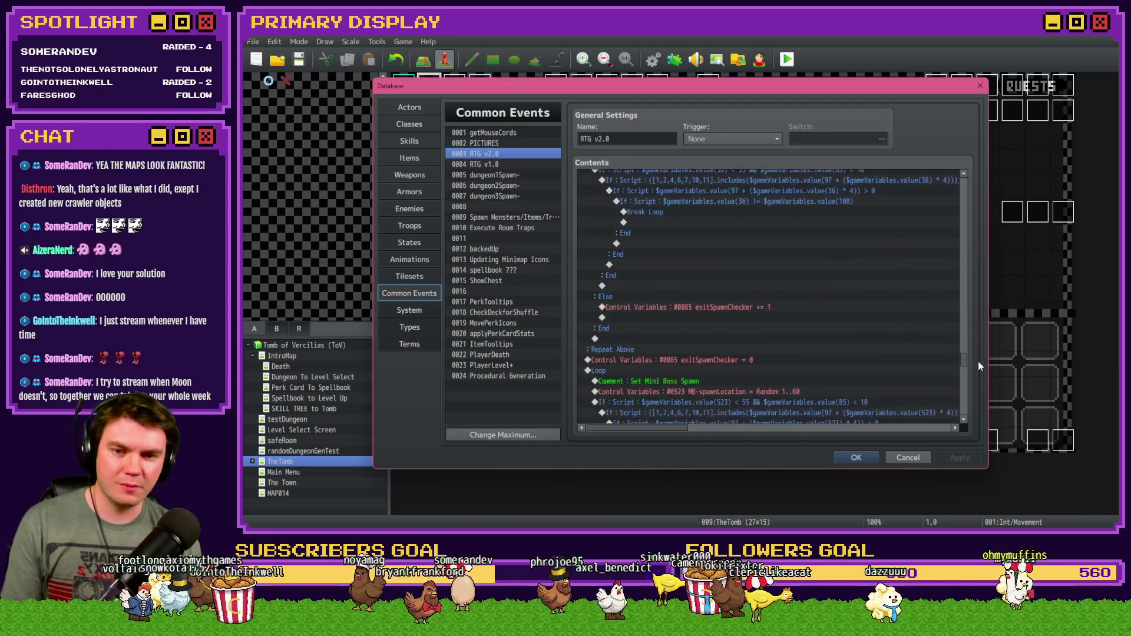
left_click(722, 256)
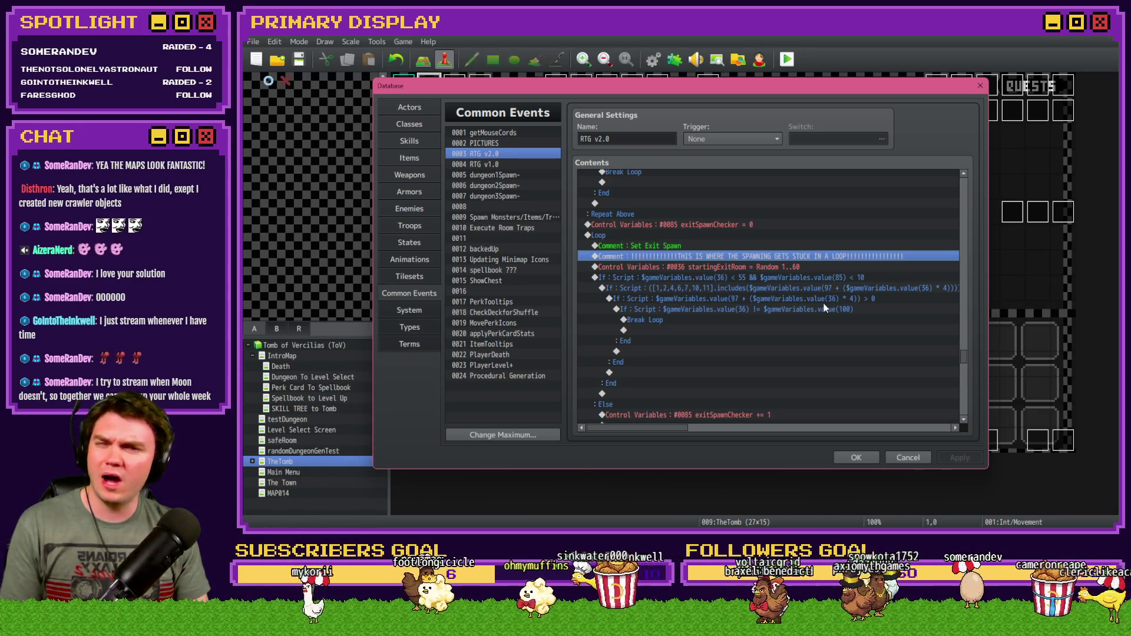
left_click_drag(963, 357, 972, 187)
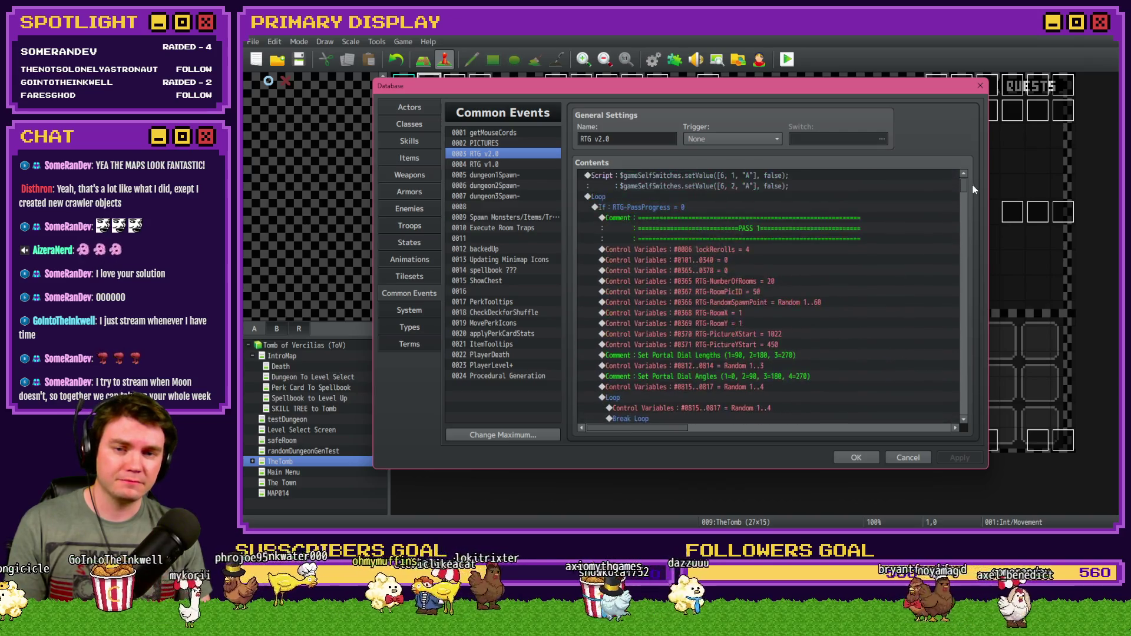
Change RTG-NumberOfRooms to 40 in the RTG v2.0 common event.
double_click(772, 284)
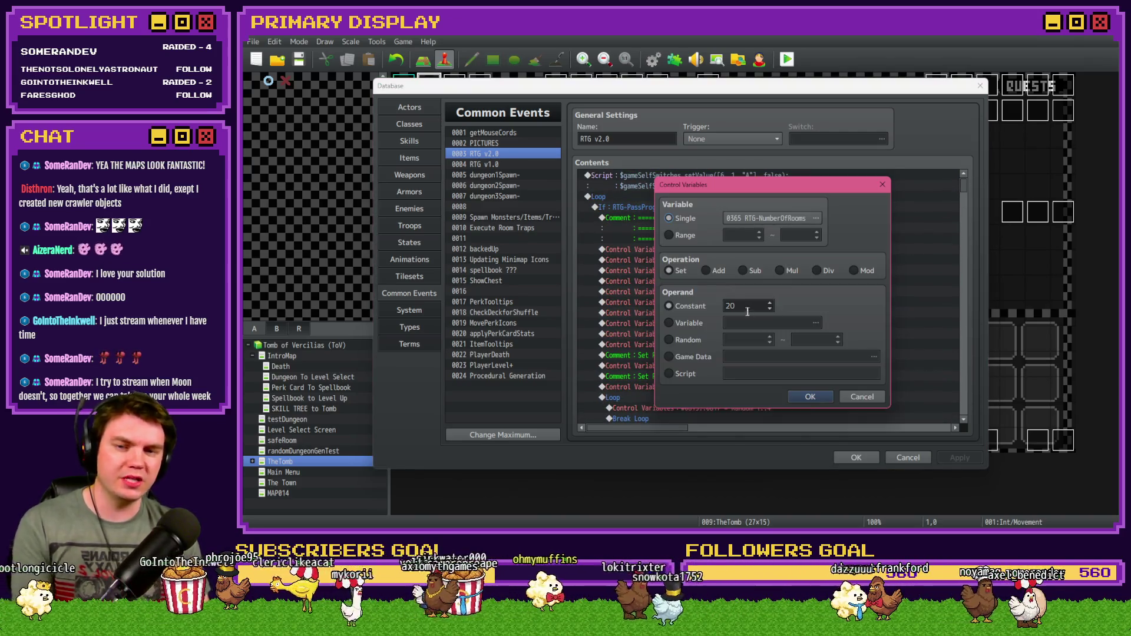
type("40")
left_click(809, 395)
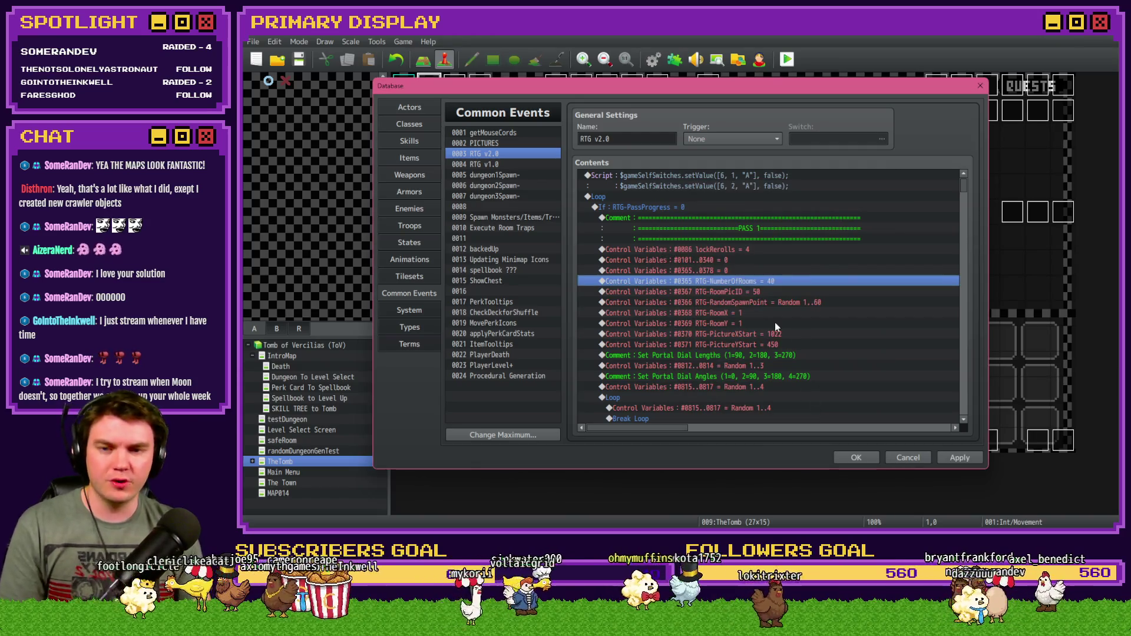
scroll(772, 322, "down", 10)
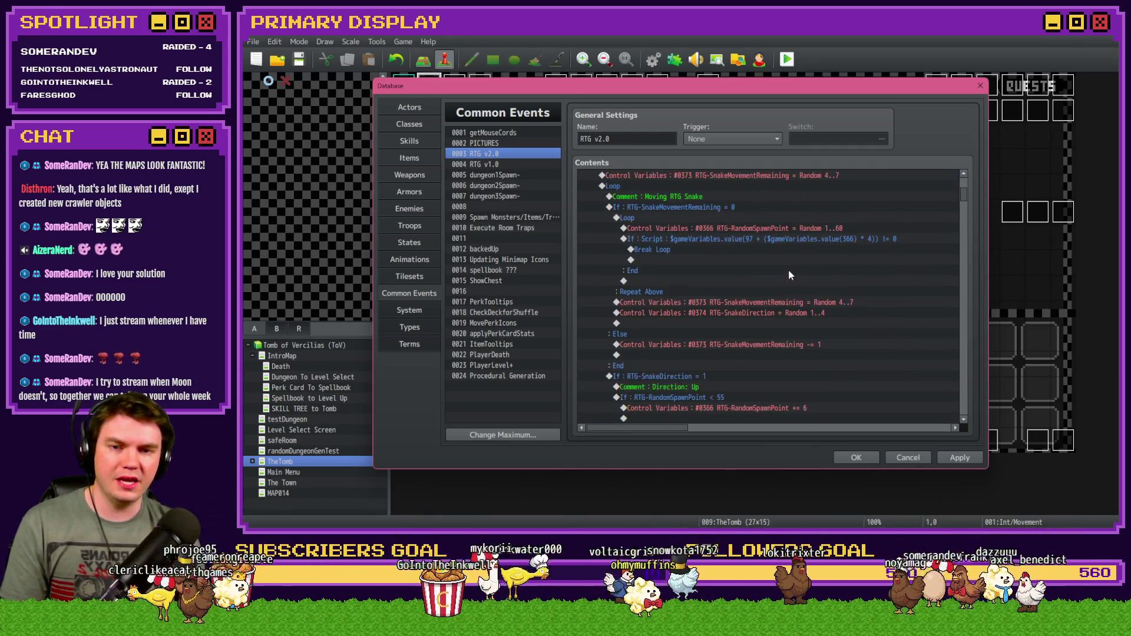
scroll(789, 275, "up", 2)
Set RTG-SnakeMovementRemaining to Random 10..10, then save and start a playtest.
double_click(800, 239)
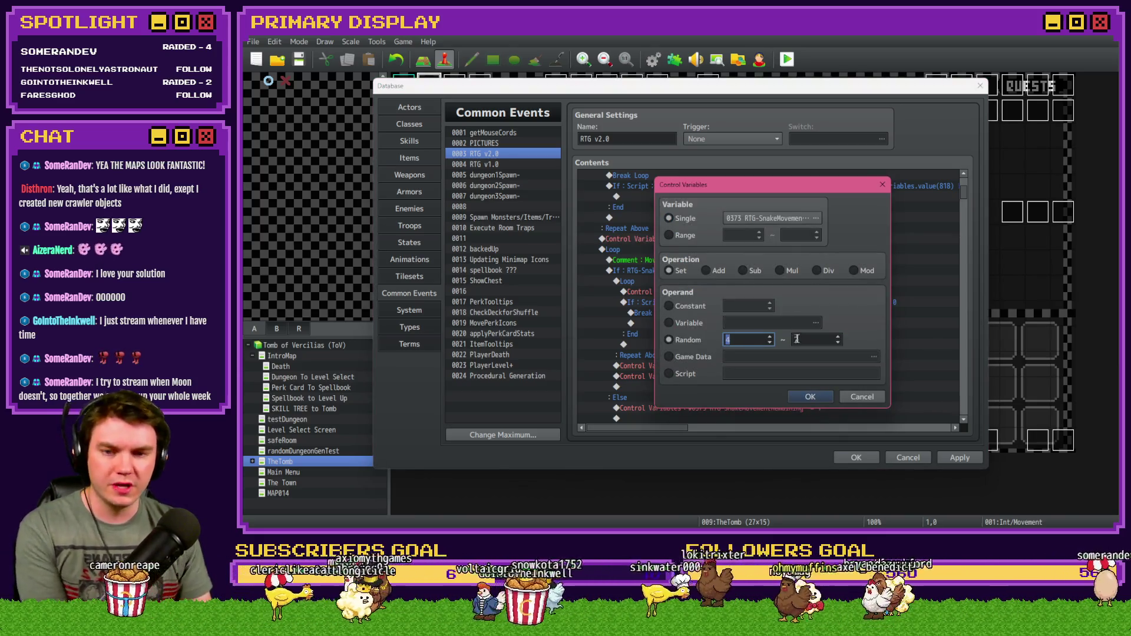
left_click(802, 397)
double_click(809, 302)
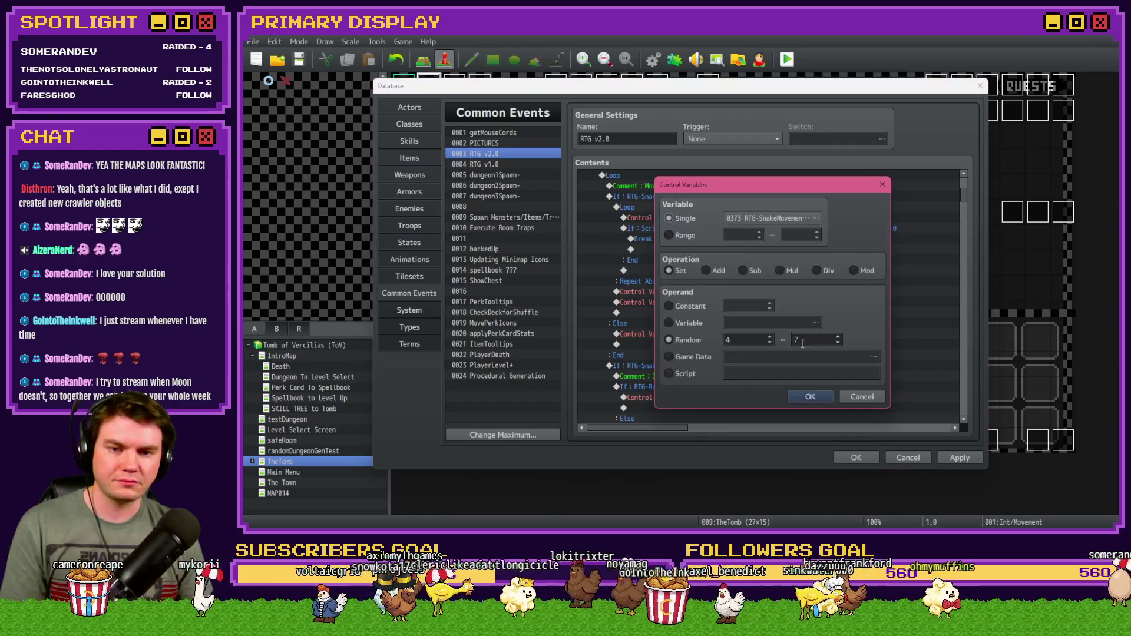
type("10")
key("Tab")
type("10")
left_click(810, 397)
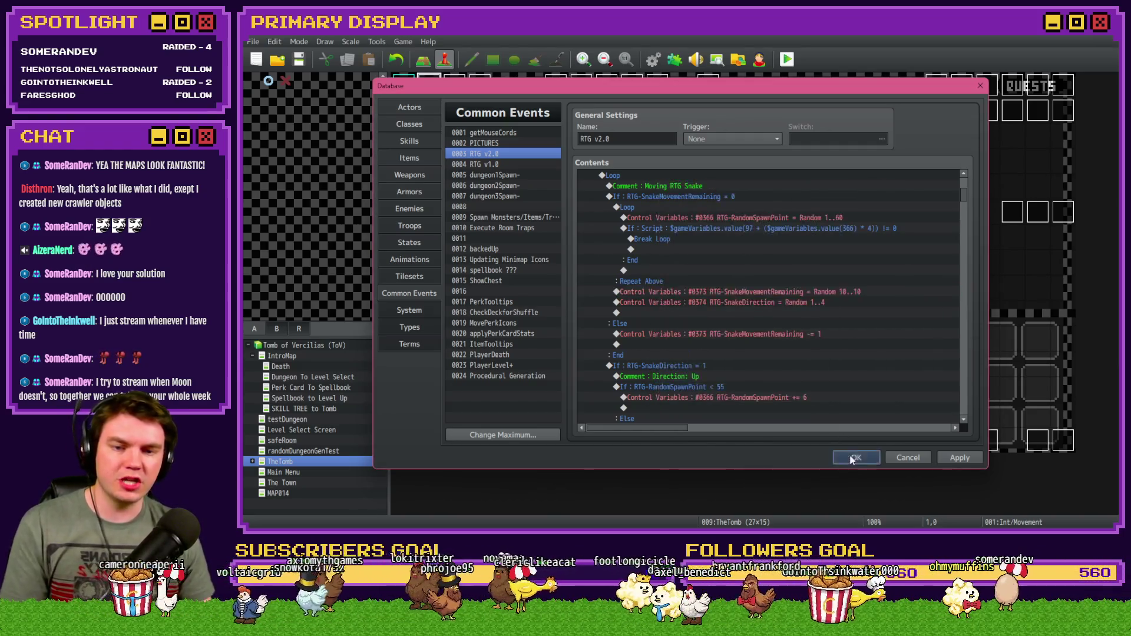
left_click(856, 457)
left_click(787, 59)
left_click(645, 295)
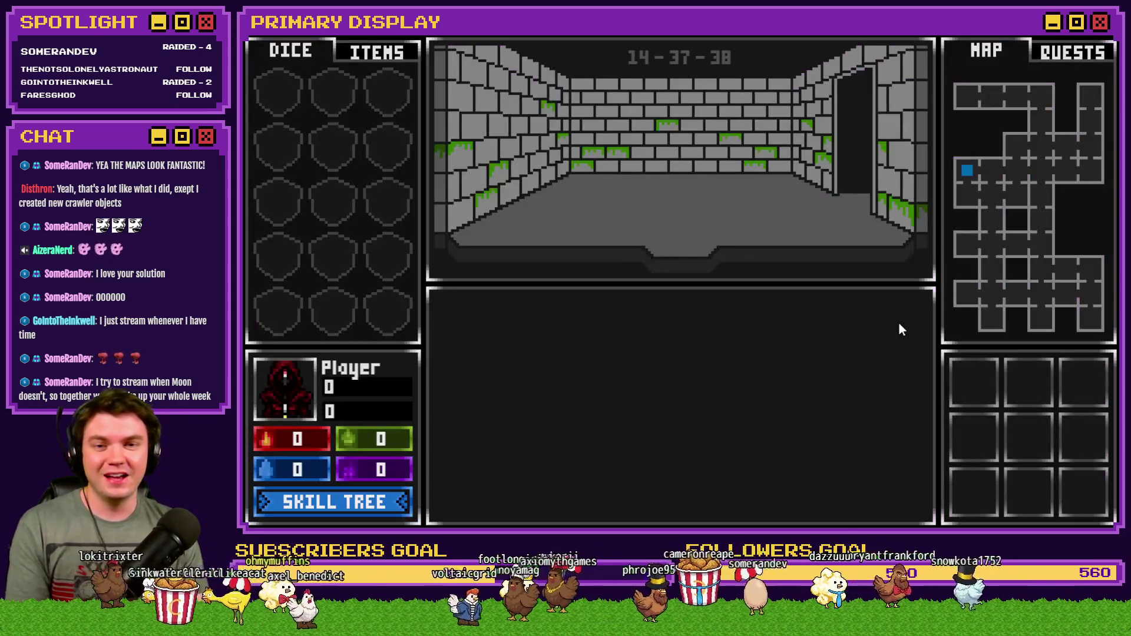
Close the playtest and set the first RTG-SnakeMovementRemaining range to Random 1..1.
left_click(1108, 47)
left_click(653, 58)
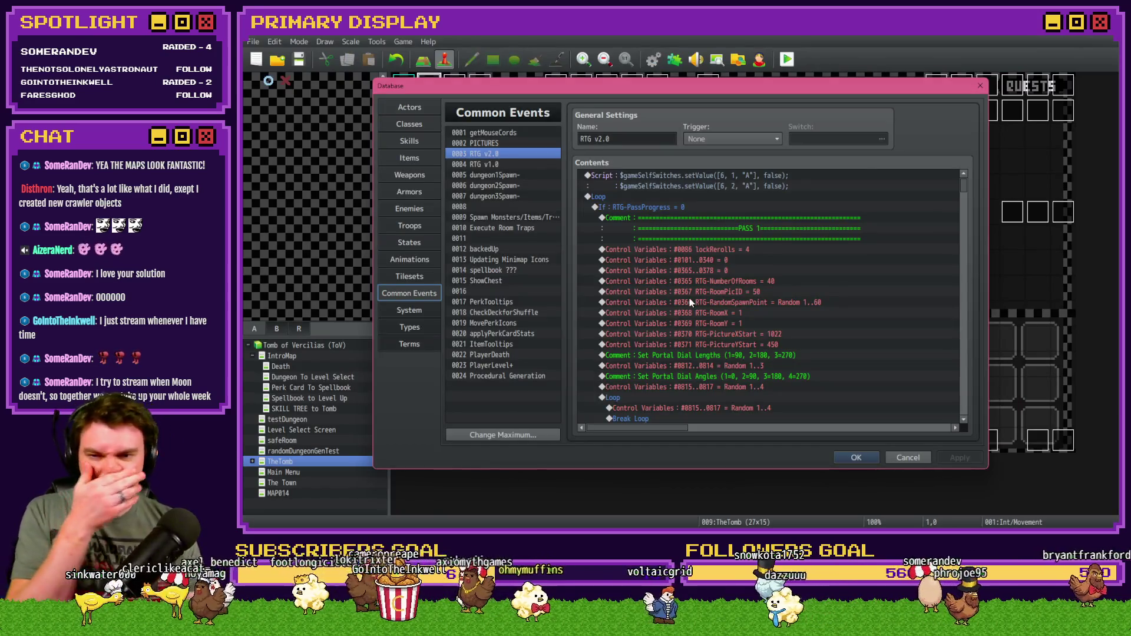
scroll(689, 299, "down", 5)
double_click(827, 270)
double_click(816, 340)
left_click(816, 400)
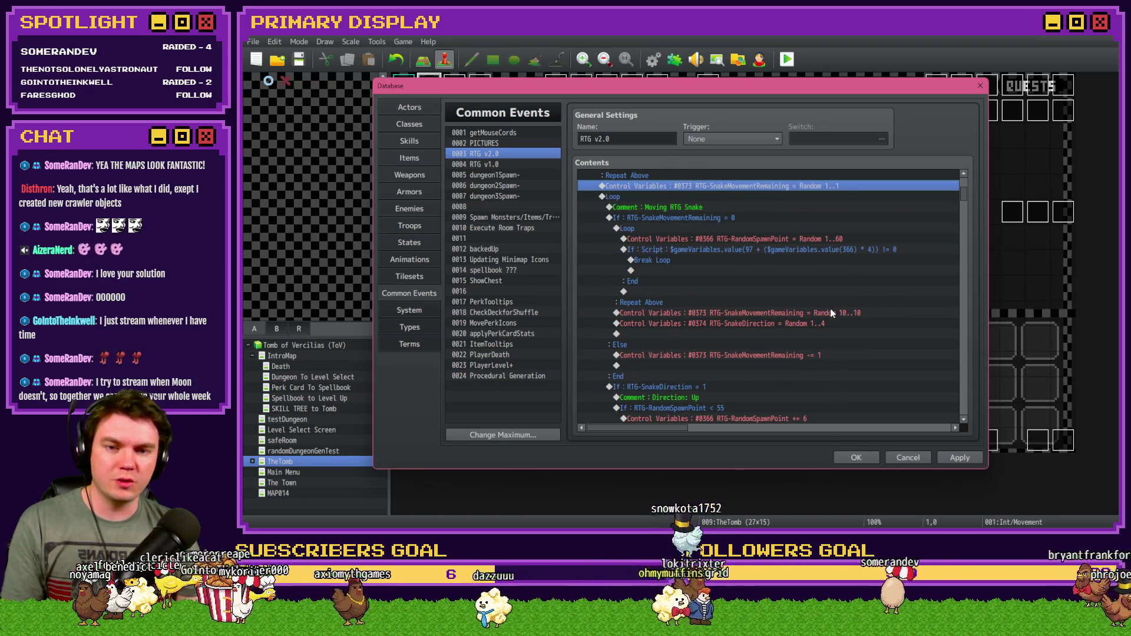
Set the second SnakeMovementRemaining range to 1..1, then save and playtest.
double_click(830, 312)
left_click(810, 397)
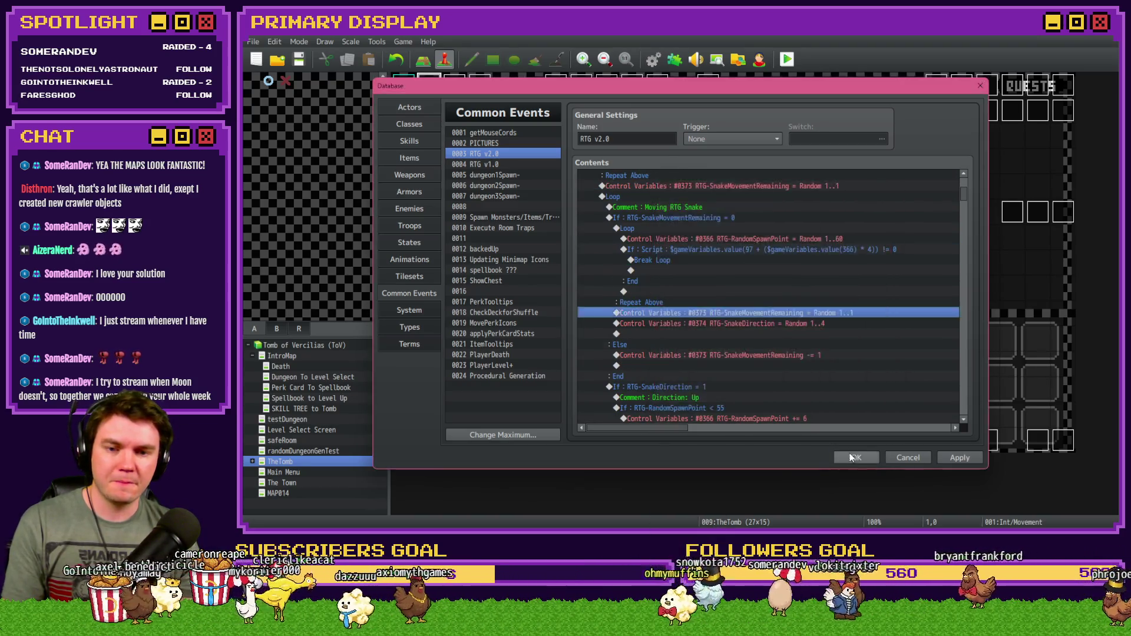
left_click(855, 457)
left_click(789, 62)
left_click(639, 297)
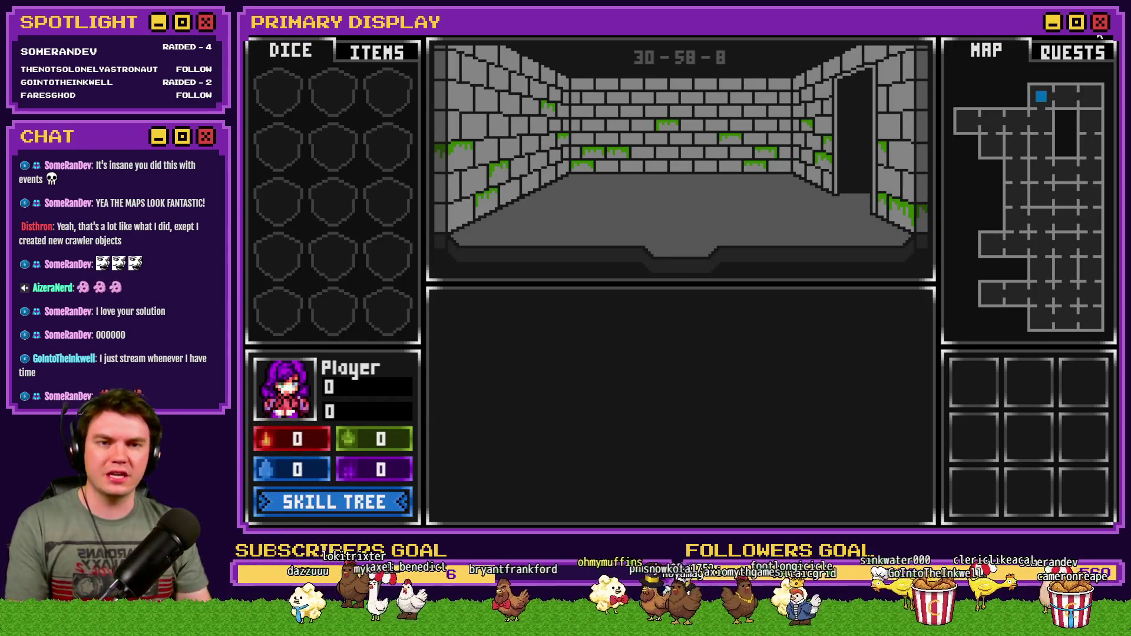
Close the playtest and restore the first RTG-SnakeMovementRemaining range to Random 10..10.
left_click(1099, 35)
left_click(653, 59)
scroll(702, 287, "down", 10)
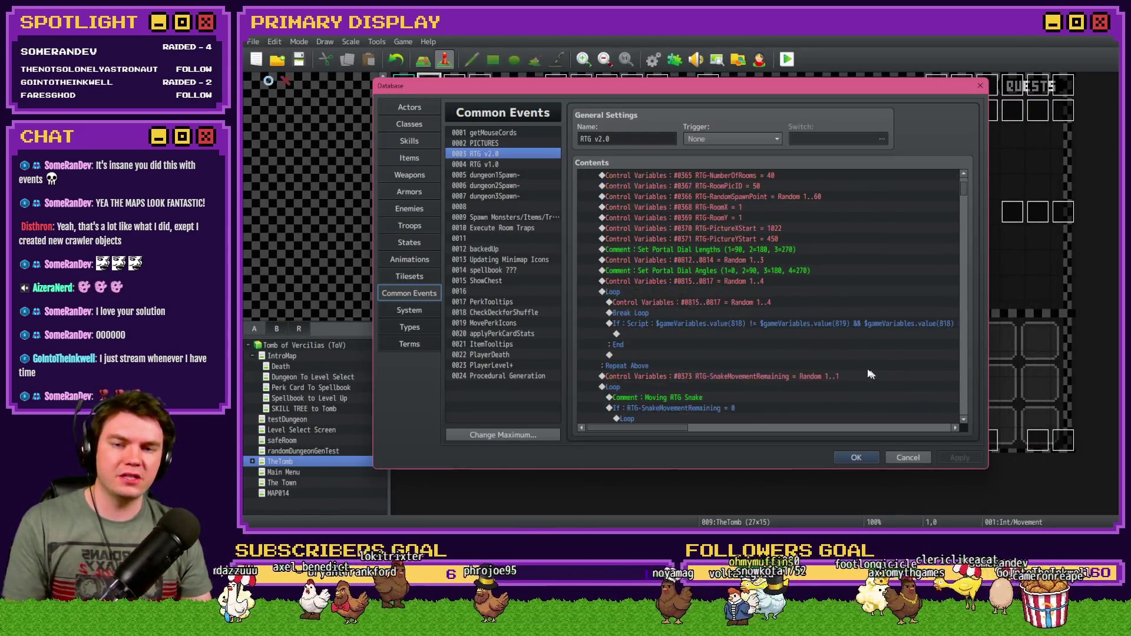
scroll(836, 265, "up", 4)
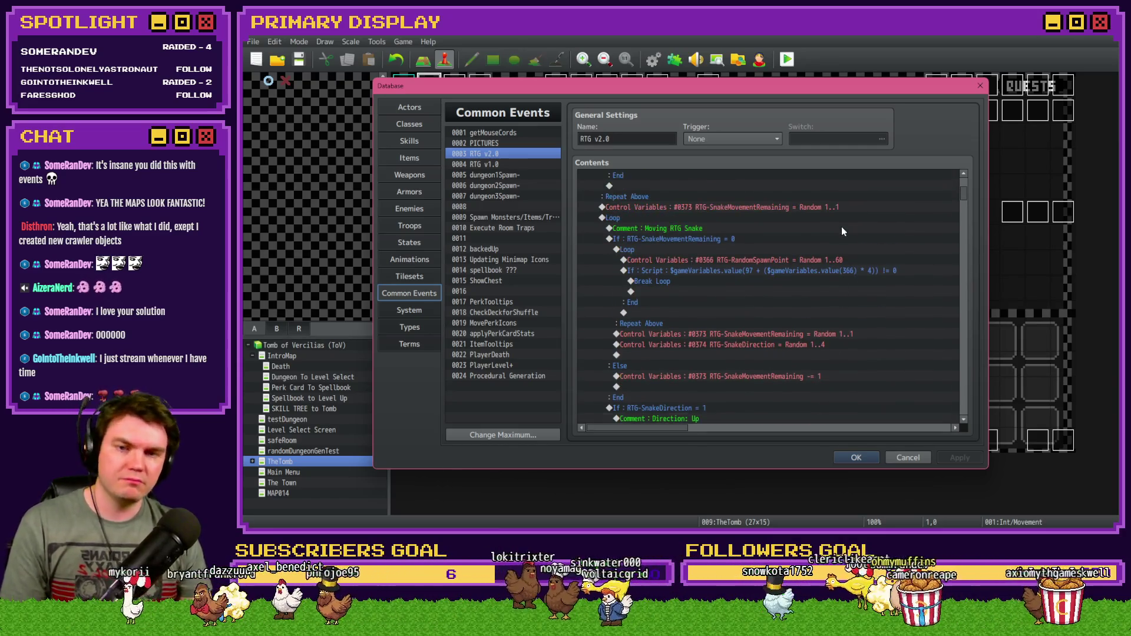
double_click(837, 228)
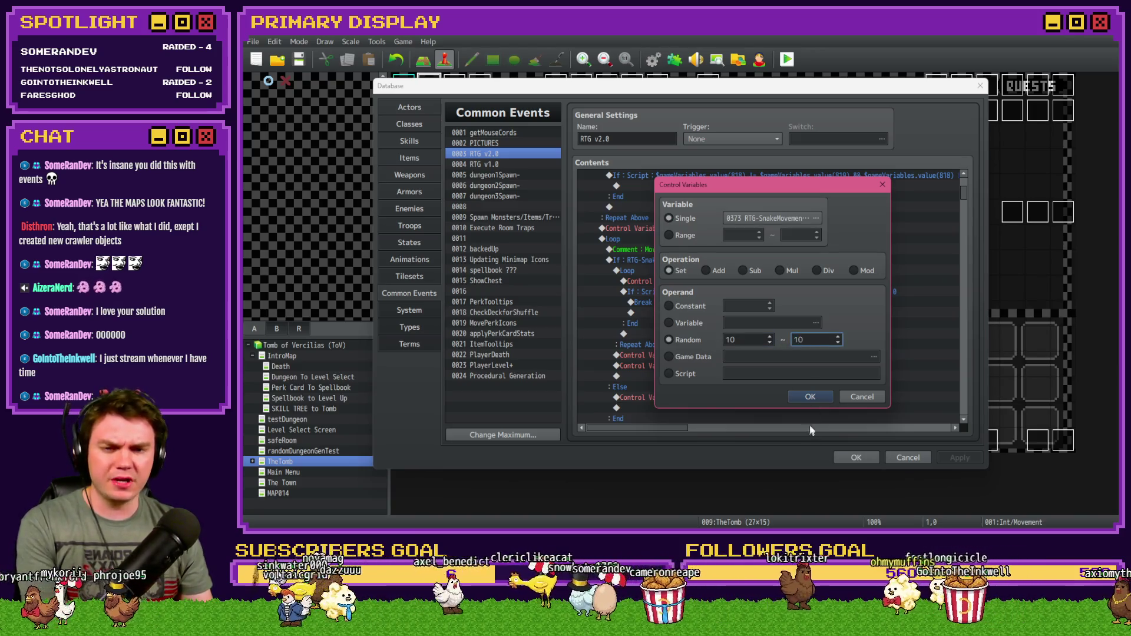
left_click(810, 396)
Restore the second SnakeMovementRemaining range to 10..10 and start a new playtest.
scroll(837, 354, "down", 1)
double_click(843, 334)
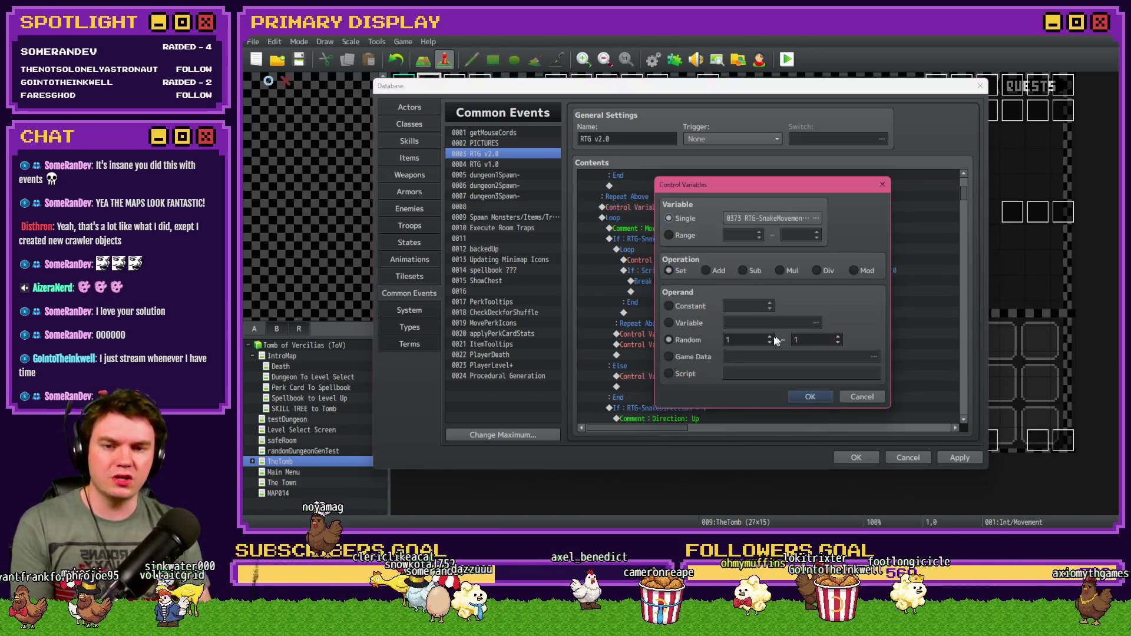
type("0")
key("Tab")
left_click(818, 395)
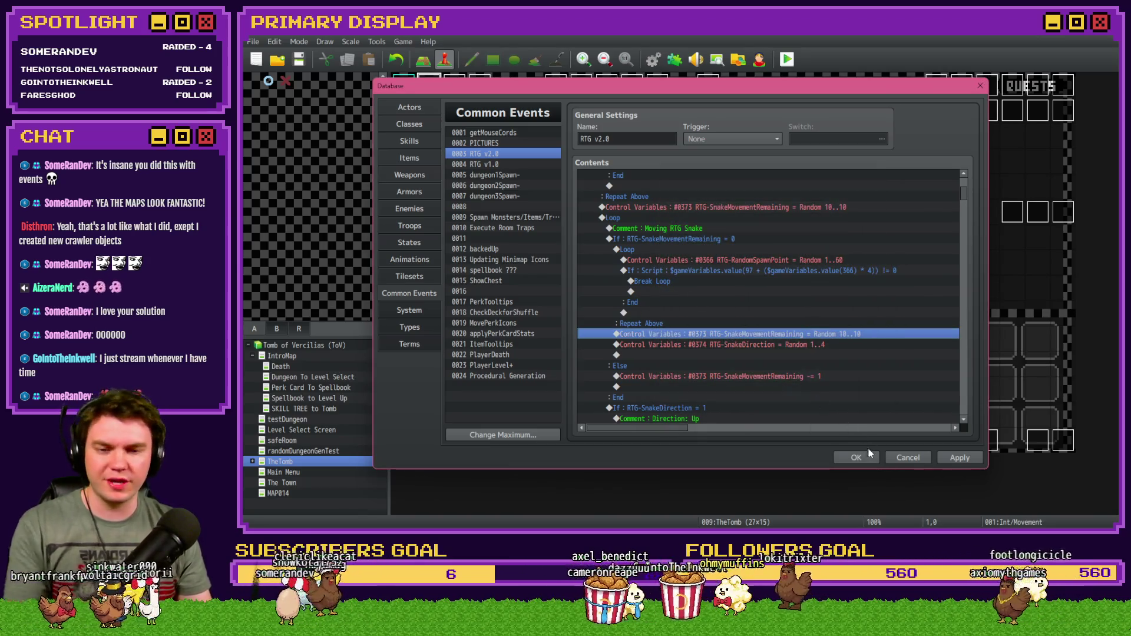
left_click(860, 457)
left_click(787, 59)
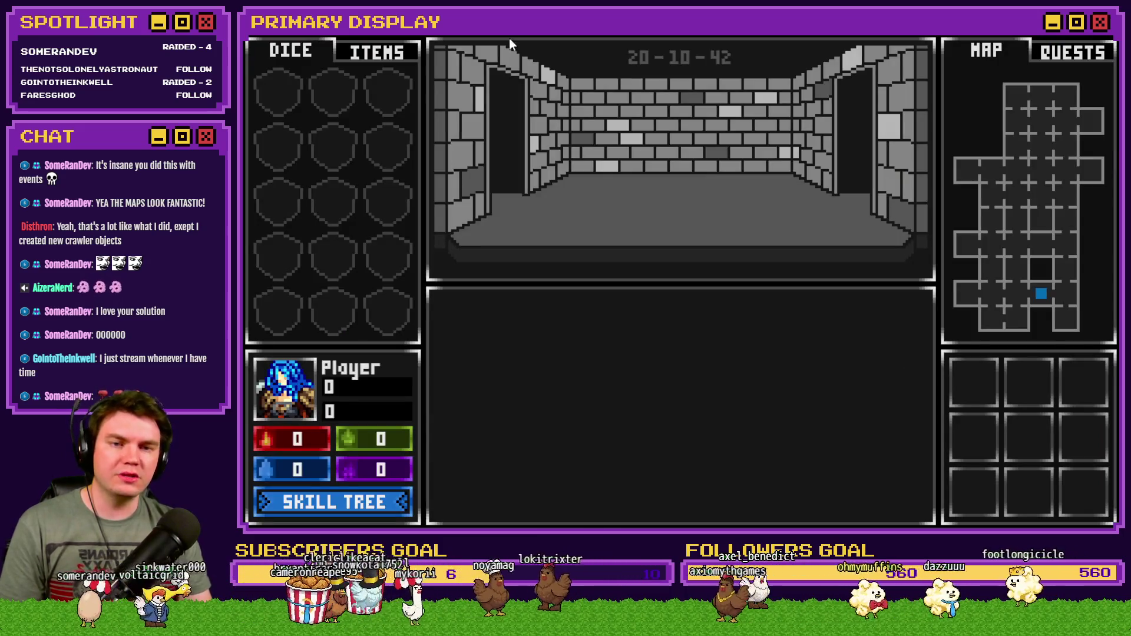